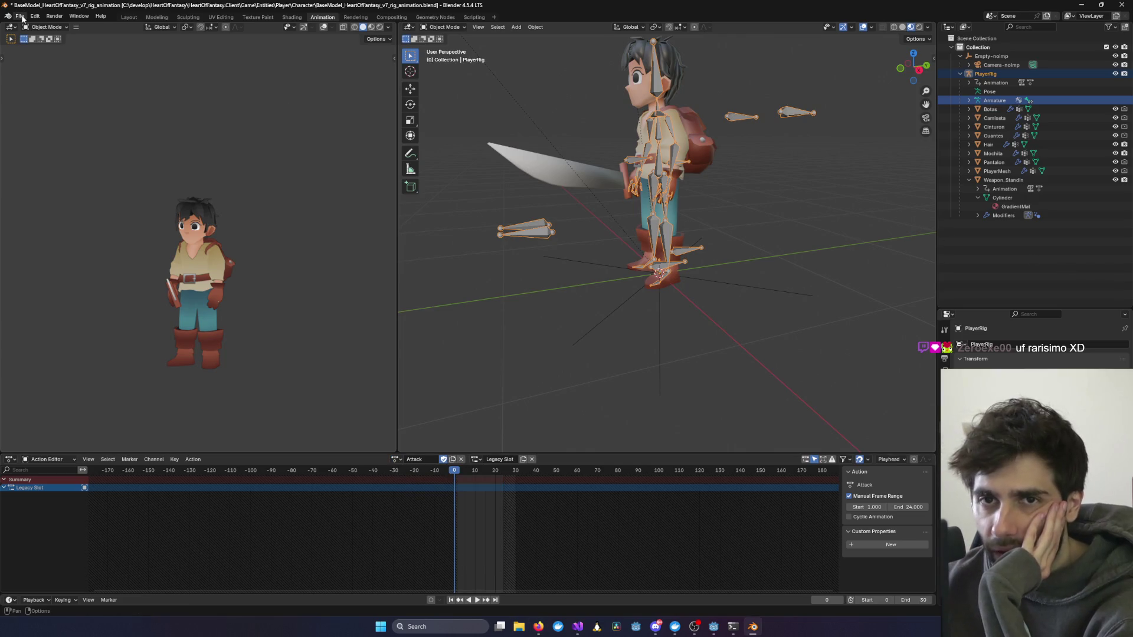
Step: Purge the file's unused data; nothing orphaned is found
left_click(19, 16)
mouse_move(59, 180)
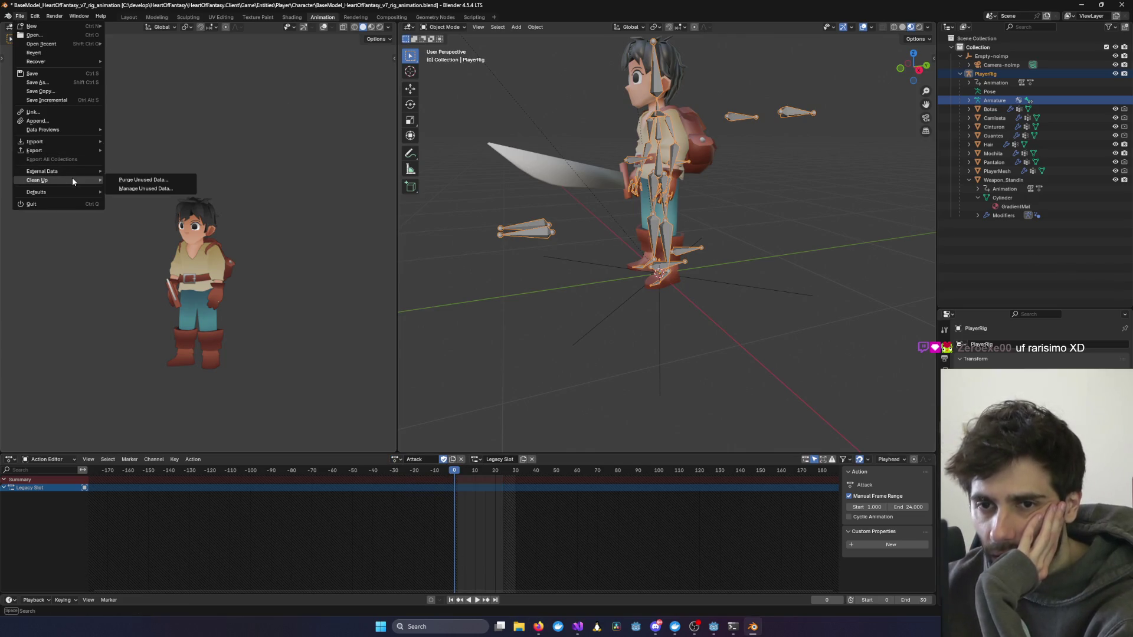
left_click(176, 179)
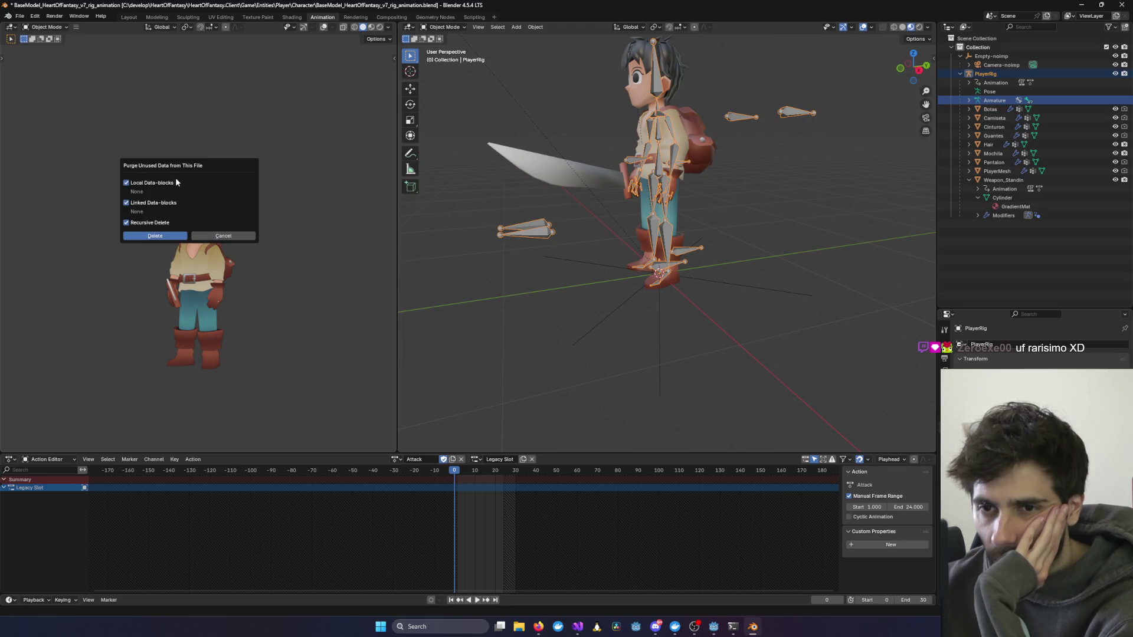
left_click(153, 236)
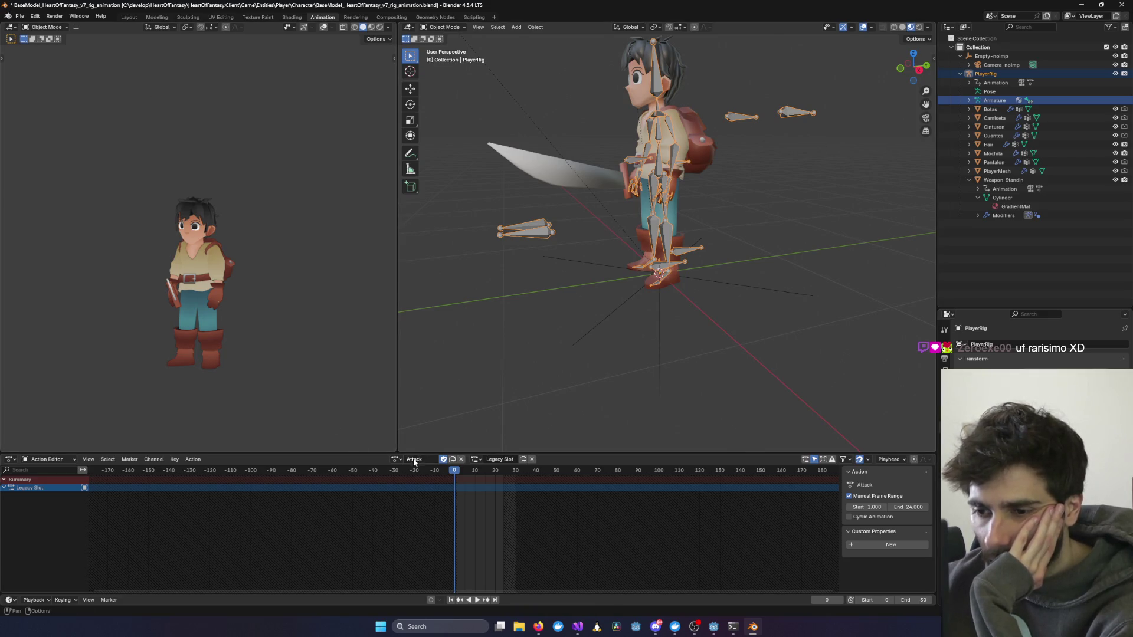
Step: Assign the Guard action to the PlayerRig in the Action Editor, after briefly trying Chop
left_click(395, 459)
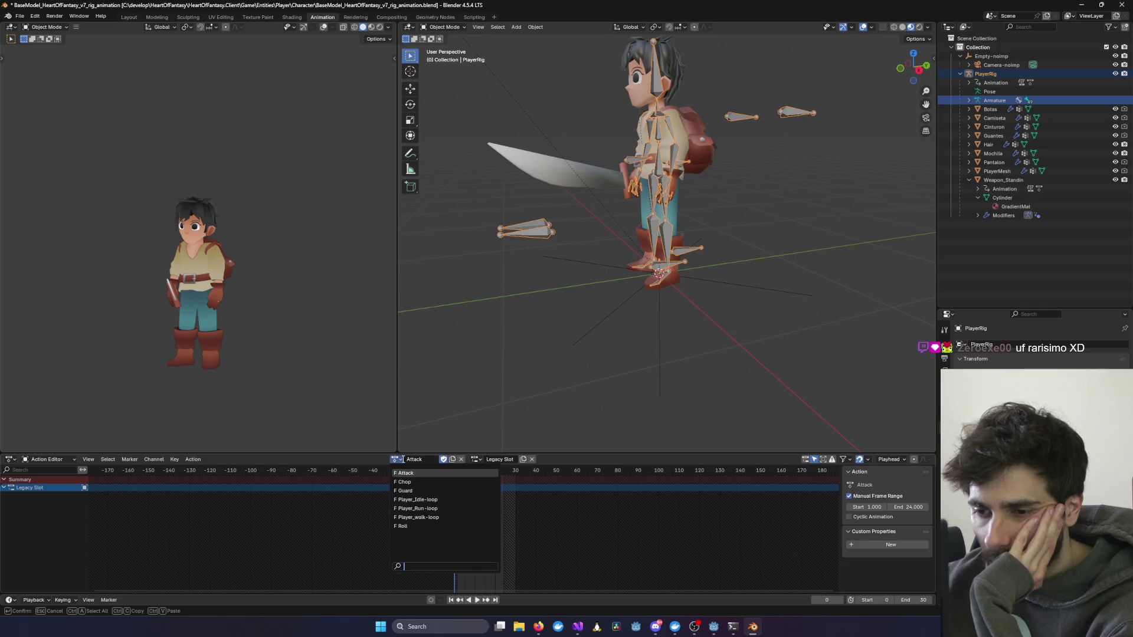
left_click(416, 483)
left_click(395, 460)
left_click(404, 491)
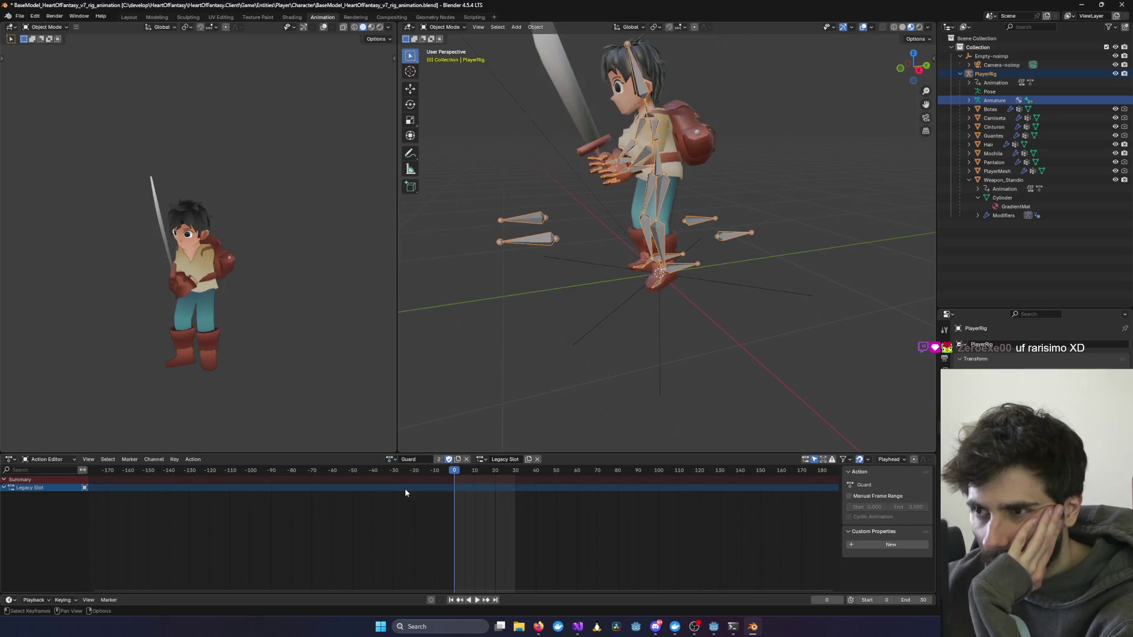
Step: Save the file and run a glTF 2.0 export, which fails with a Python traceback
key("ctrl+s")
left_click(25, 19)
mouse_move(90, 169)
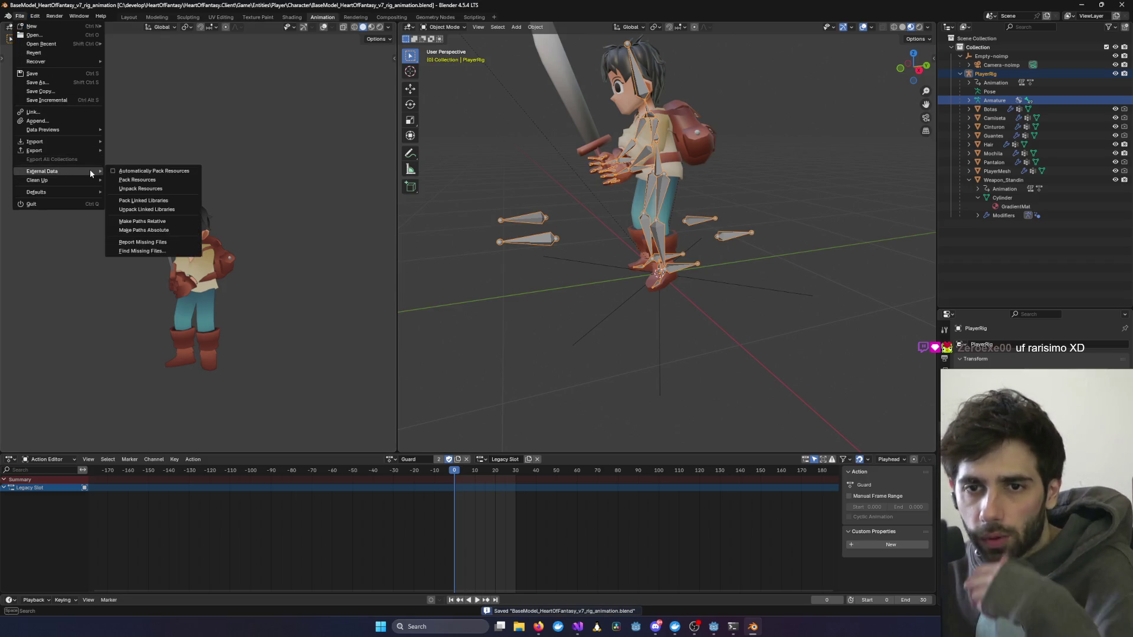
mouse_move(66, 151)
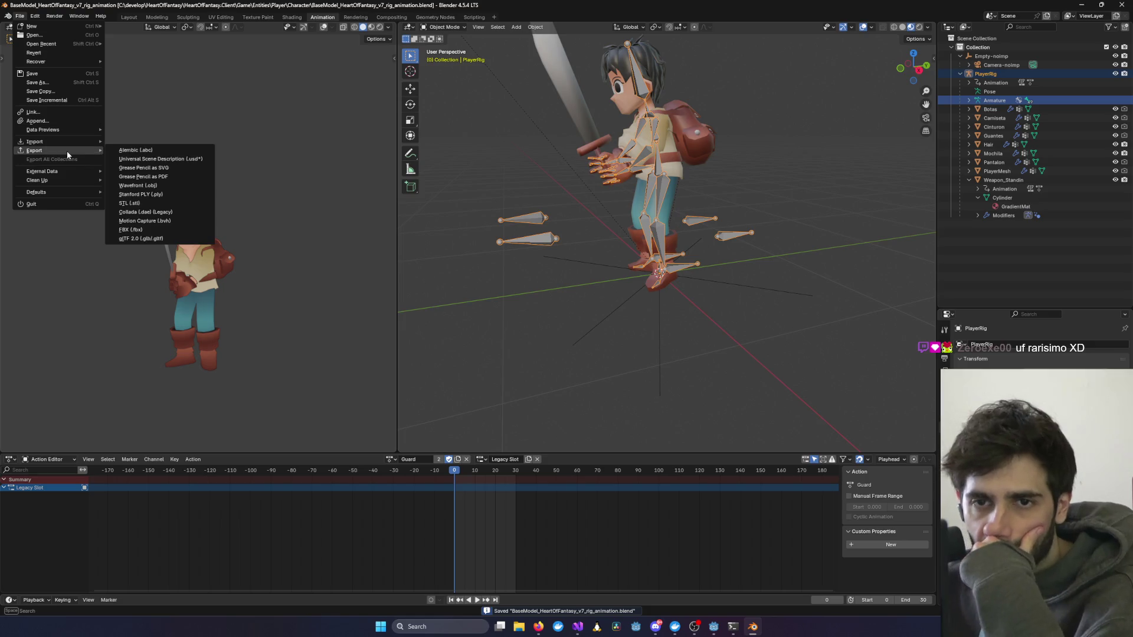
left_click(161, 239)
left_click(675, 441)
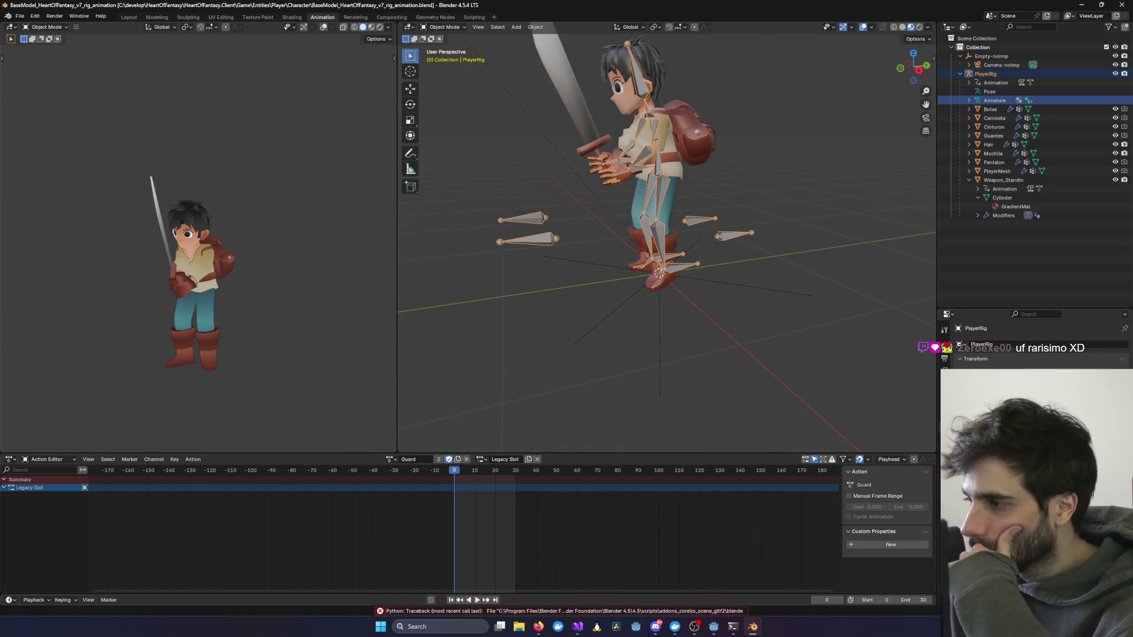
key("alt+Tab")
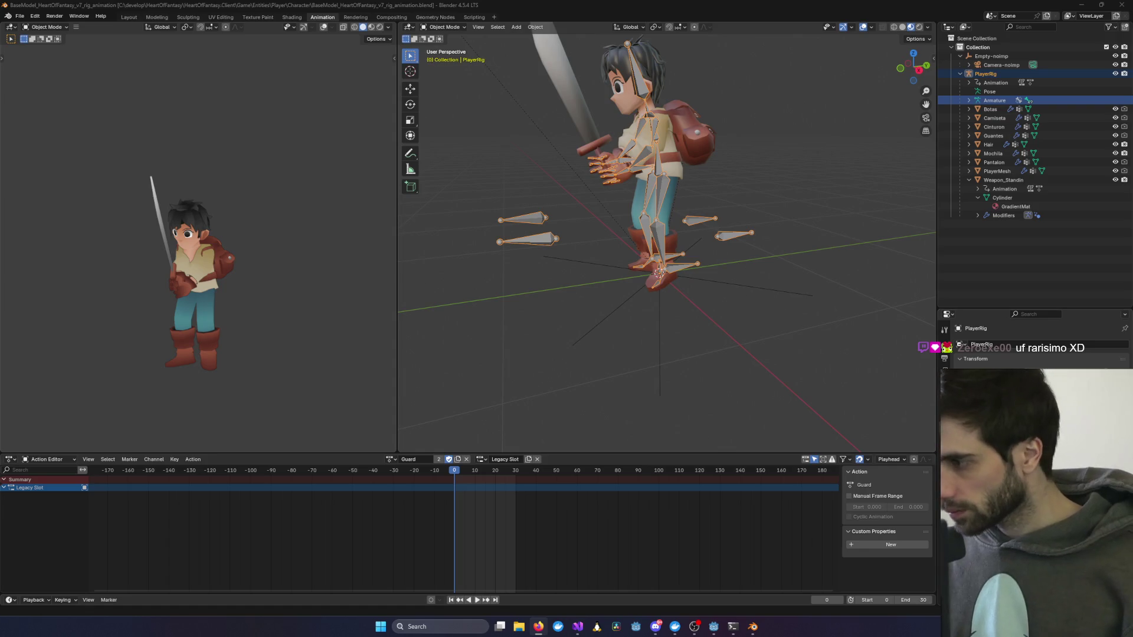
Step: Rerun the glTF 2.0 export and snip its Python error report with Win+Shift+S
left_click(20, 16)
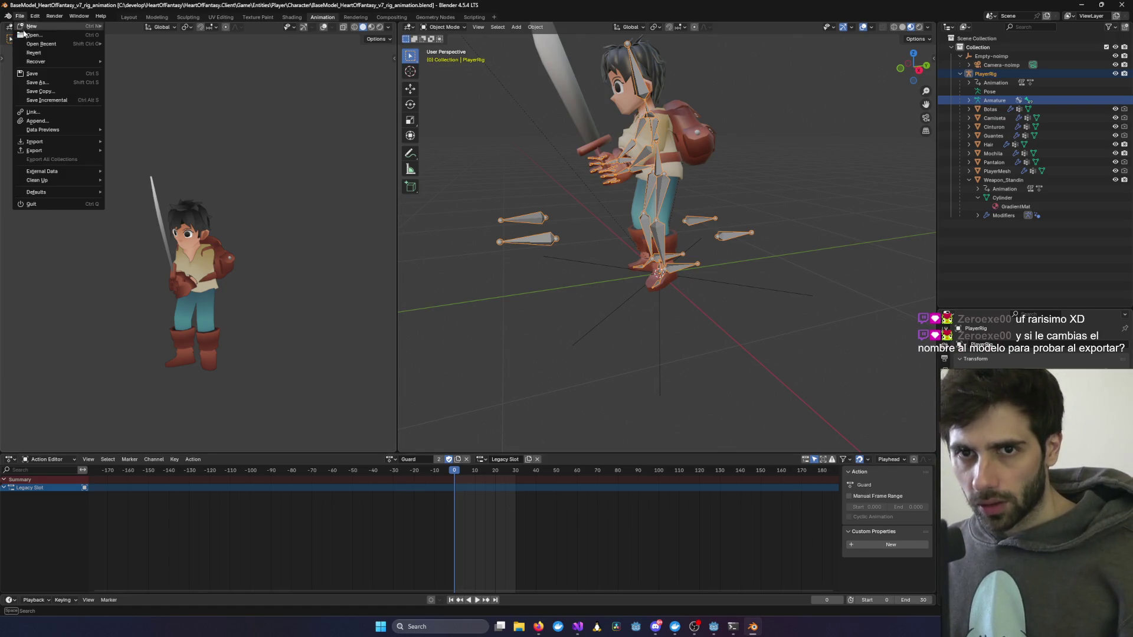
mouse_move(62, 150)
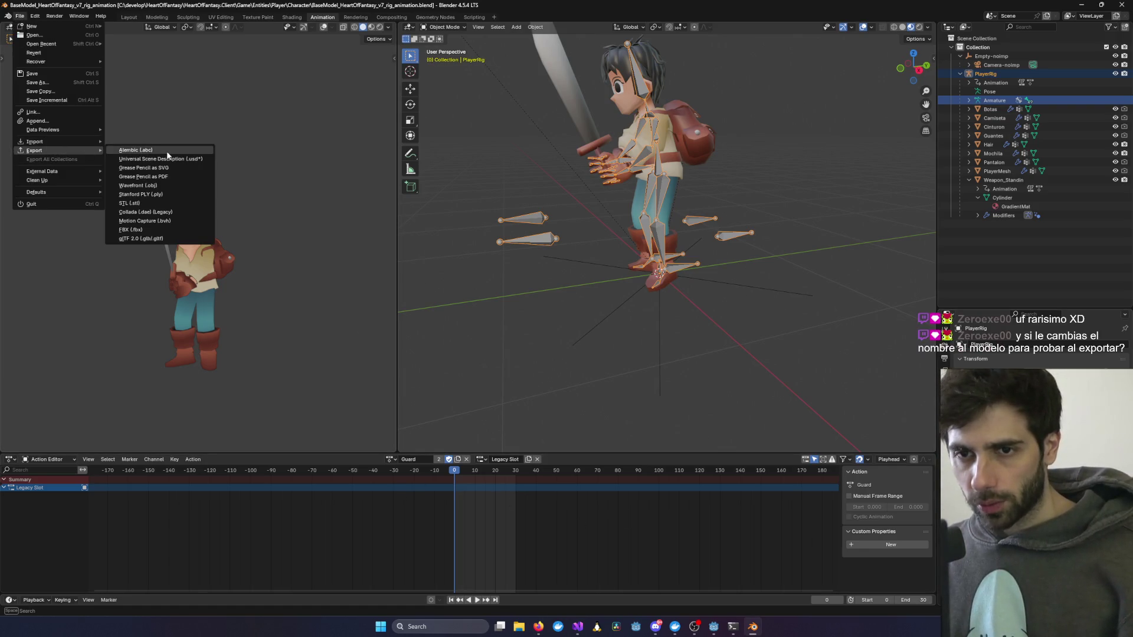
left_click(167, 238)
left_click(681, 443)
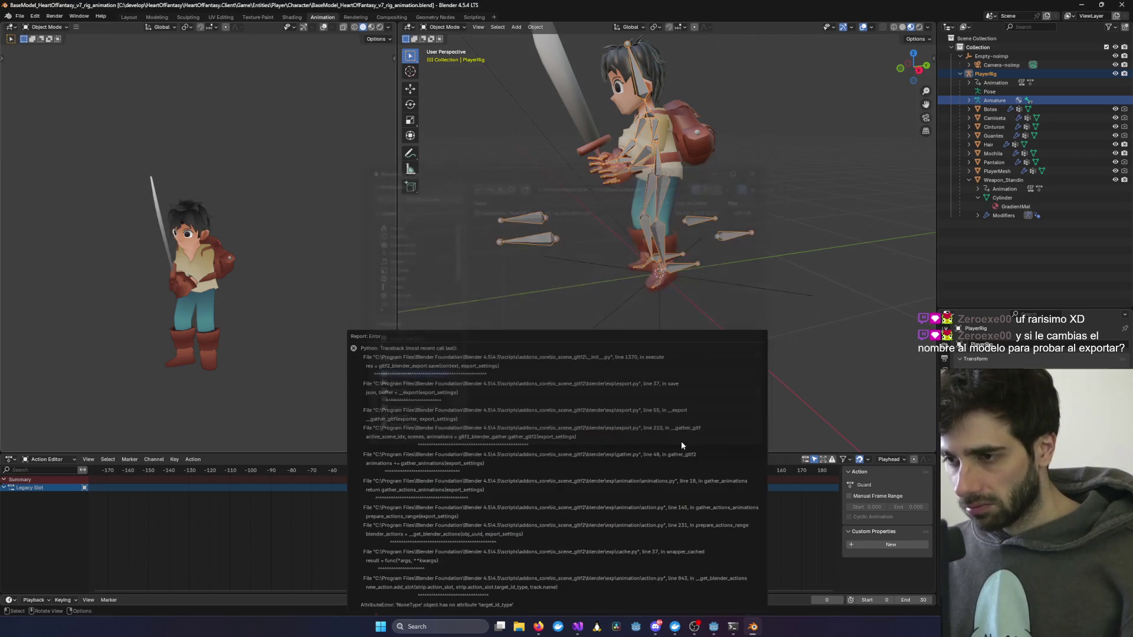
key("super+shift+s")
mouse_move(348, 328)
left_mouse_down()
mouse_move(714, 557)
mouse_move(762, 610)
left_mouse_up()
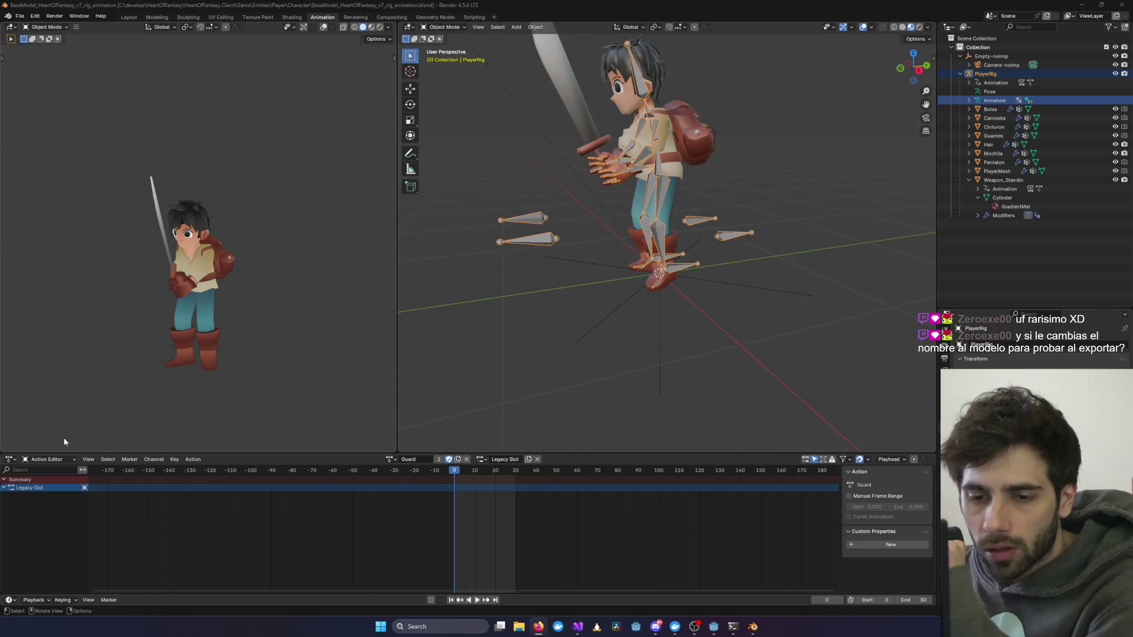
left_click(48, 460)
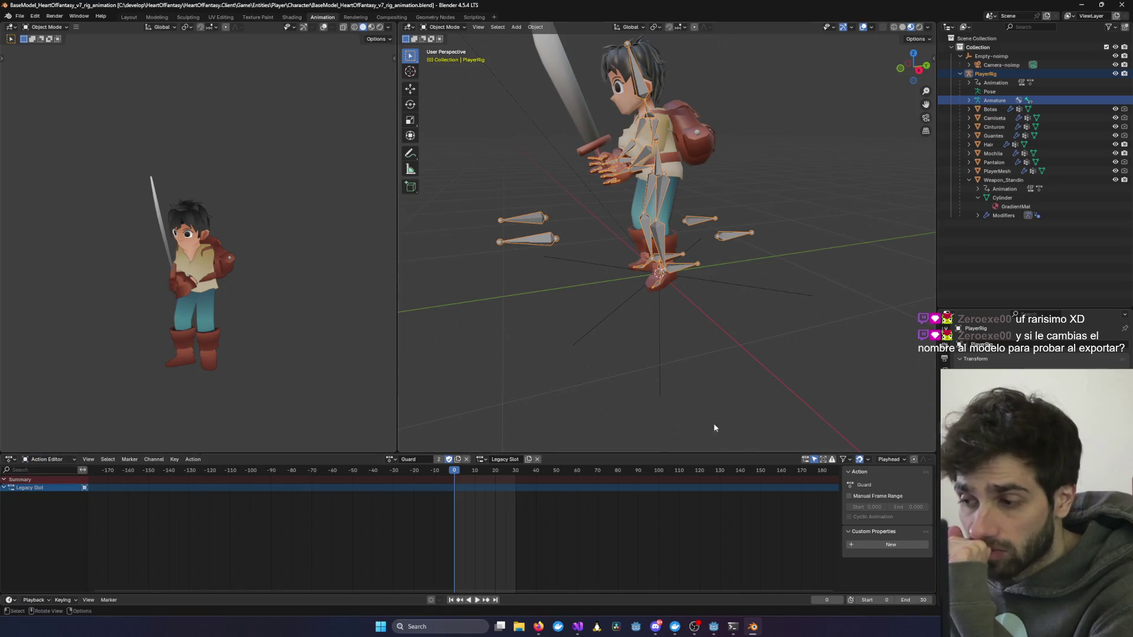
left_click(538, 627)
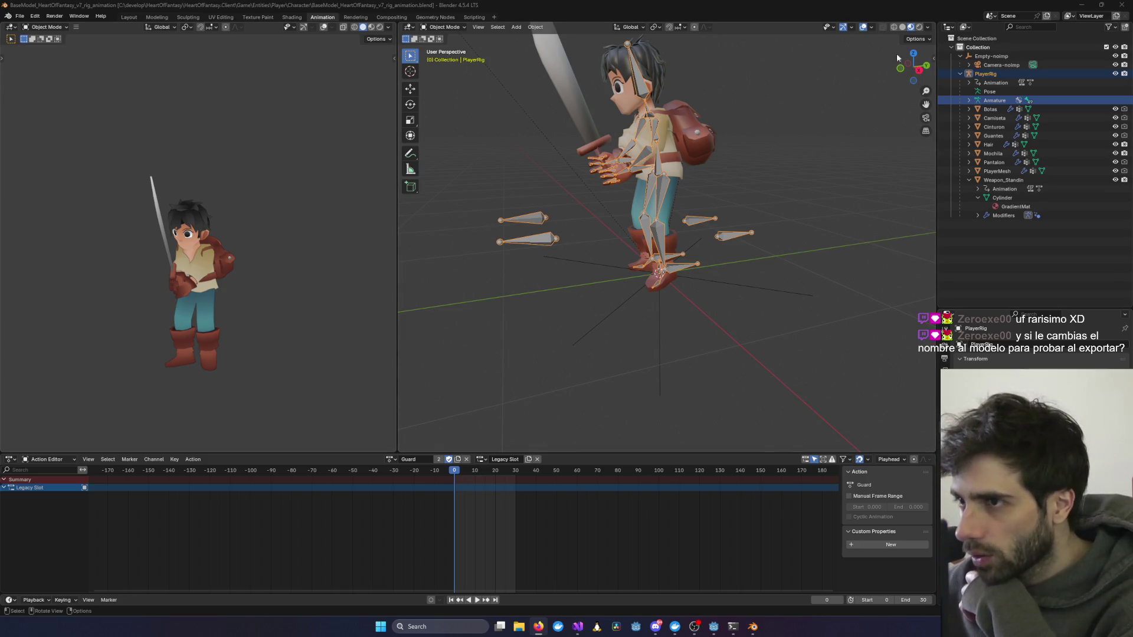
left_click(19, 16)
left_click(19, 16)
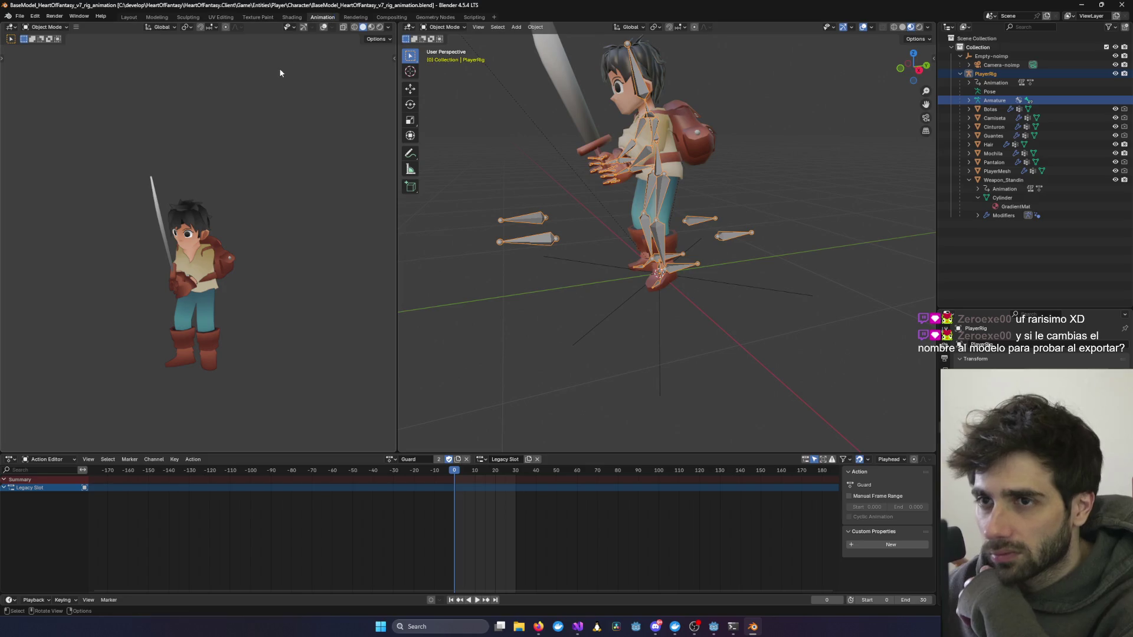
Step: Change the left area's editor type to Nonlinear Animation, showing PlayerRig and Weapon_Standin tracks
left_click(171, 26)
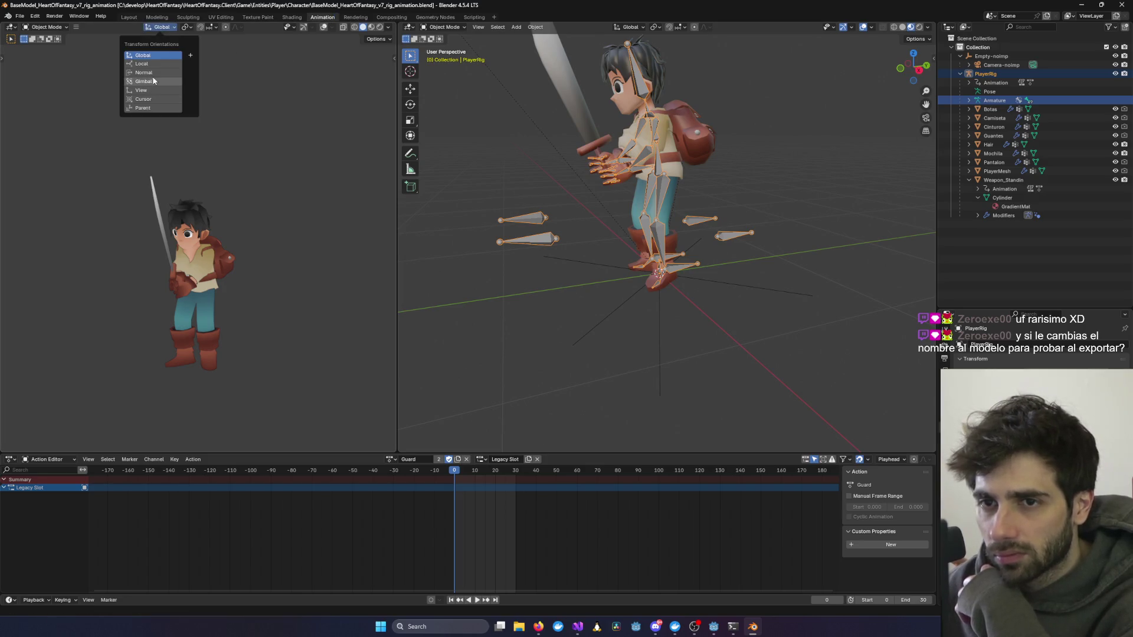
left_click(64, 27)
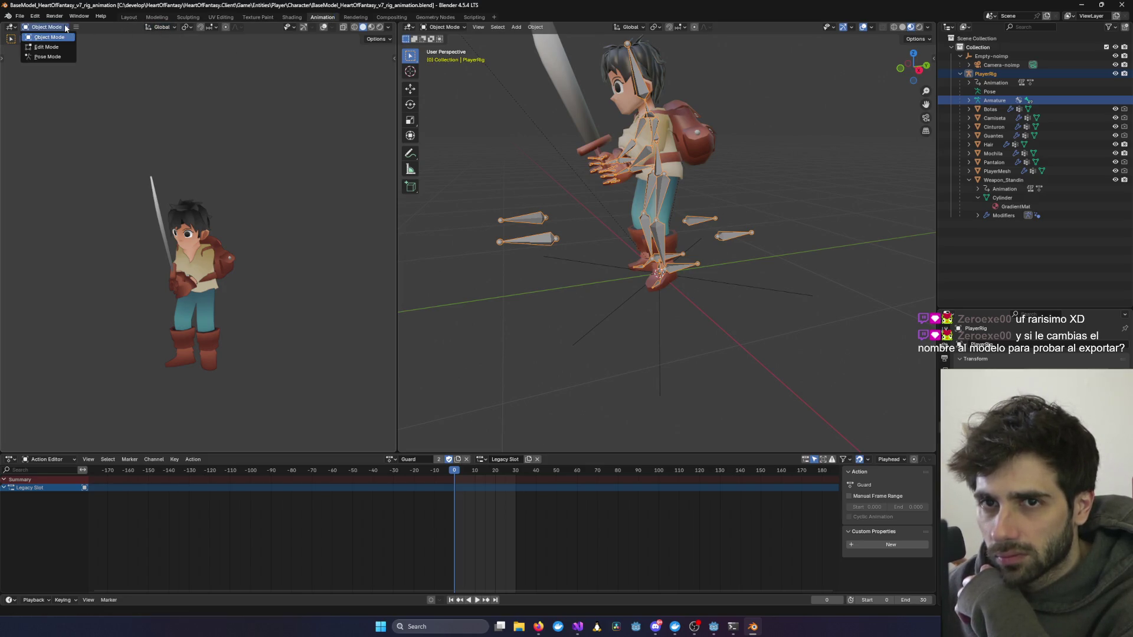
left_click(10, 27)
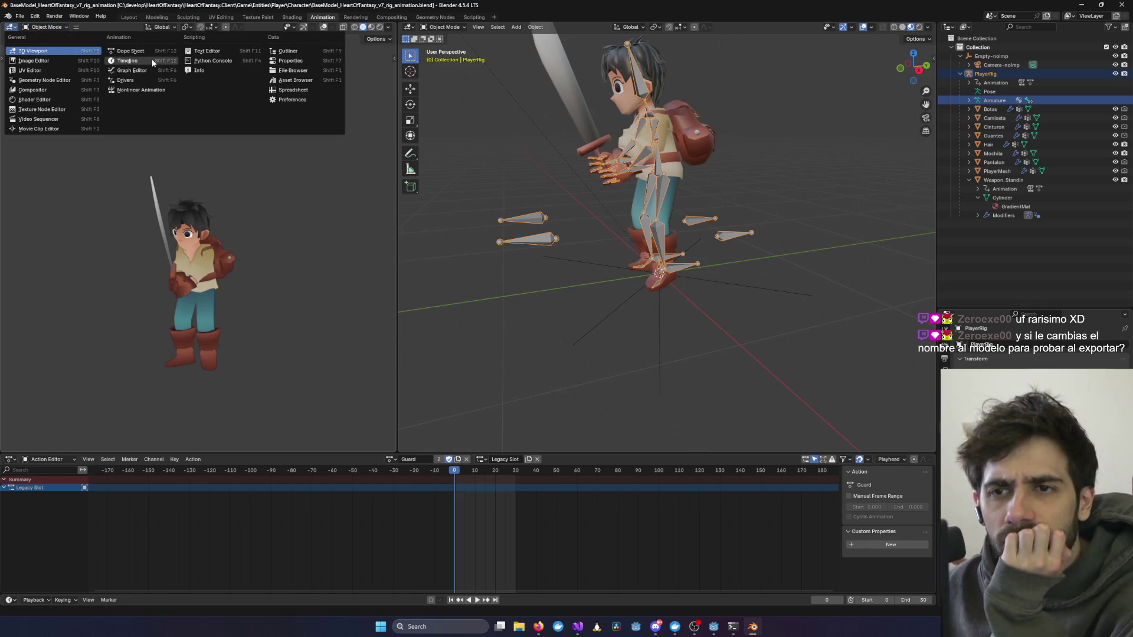
left_click(145, 92)
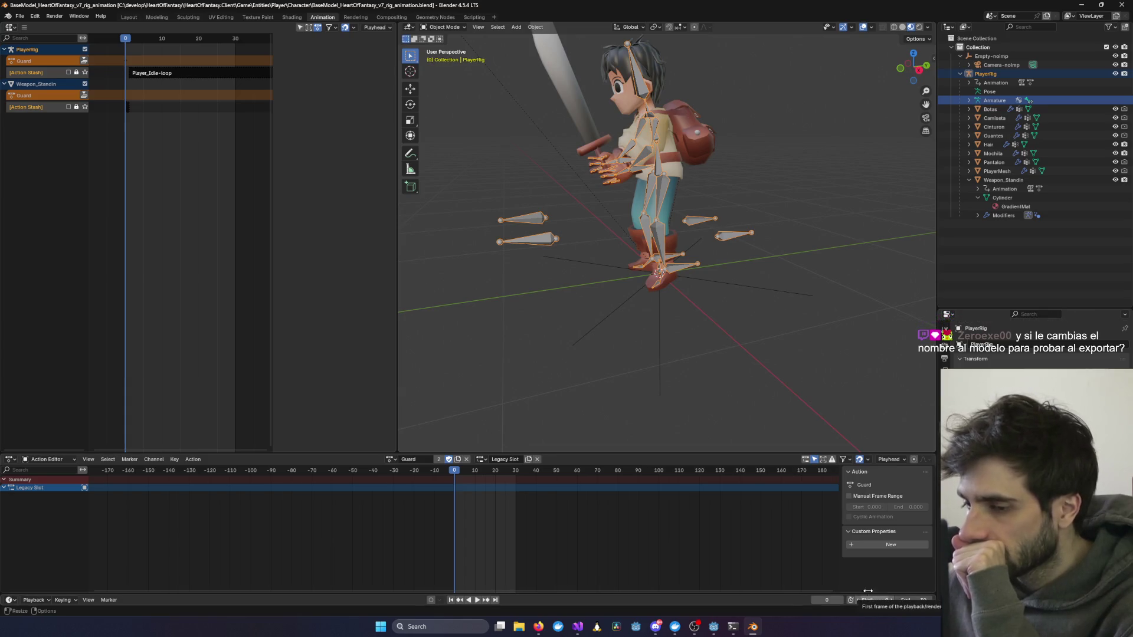
Step: Confirm the action slot name and check the list of action slots
left_click(500, 459)
key("Return")
left_click(485, 459)
left_click(486, 459)
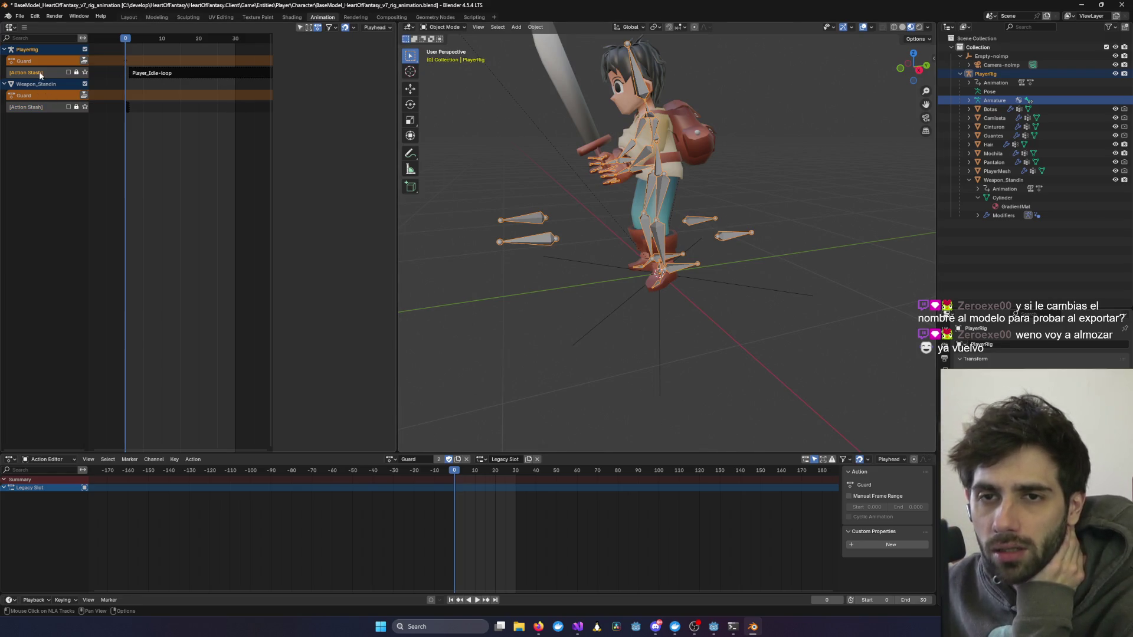
Step: Select Weapon_Standin's Action Stash track and its small Chop strip near frame 0
left_click(32, 97)
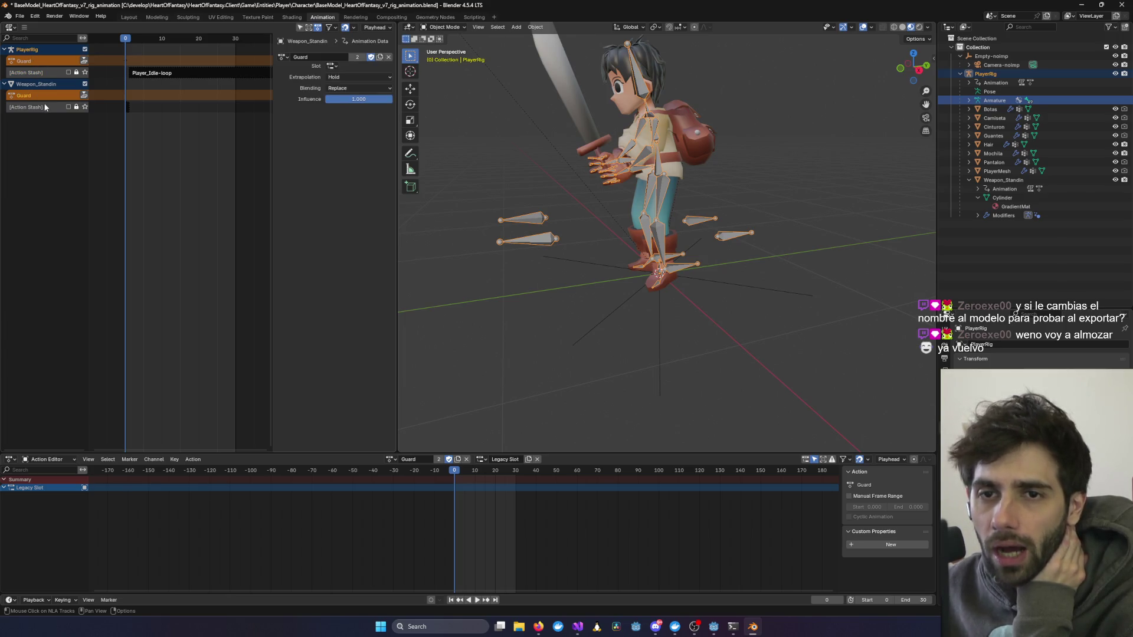
right_click(52, 98)
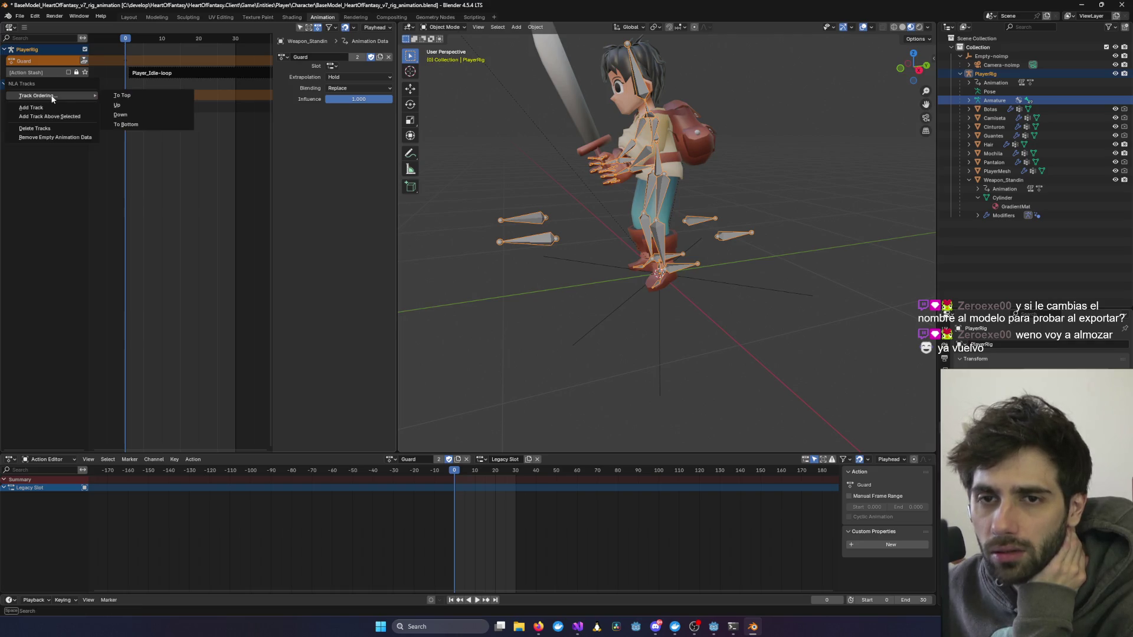
left_click(42, 129)
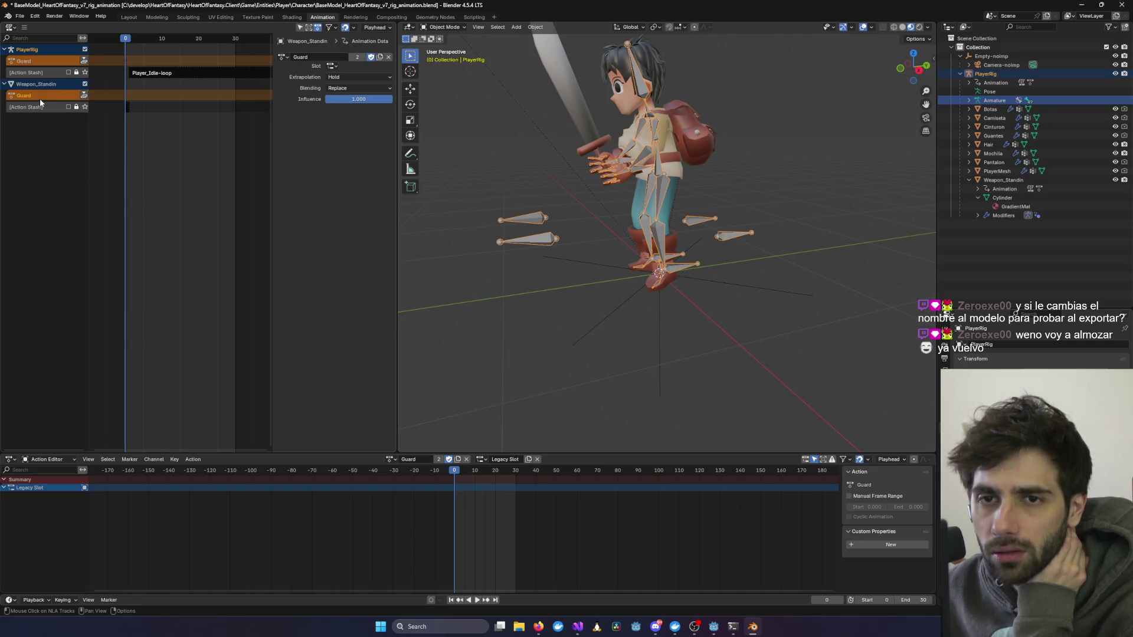
left_click(37, 109)
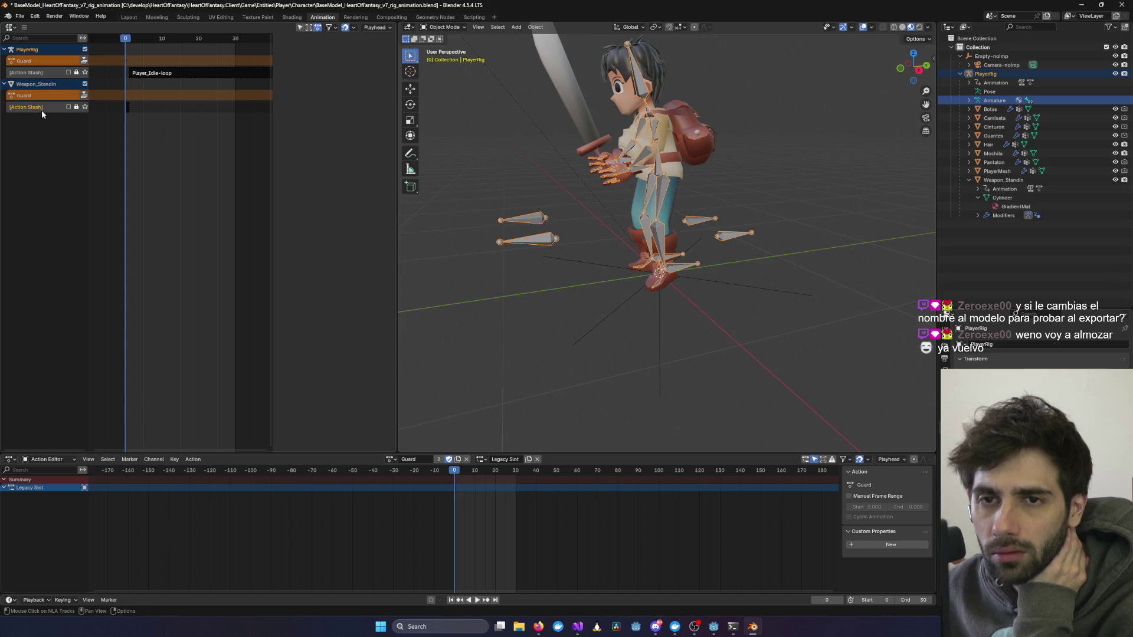
left_click(128, 107)
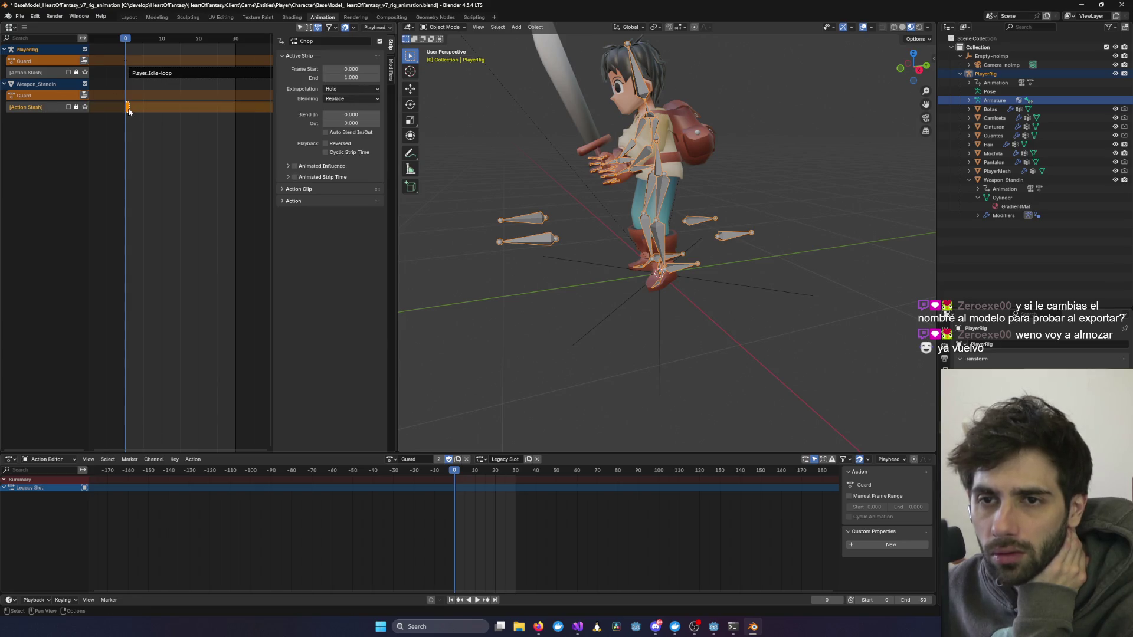
right_click(127, 112)
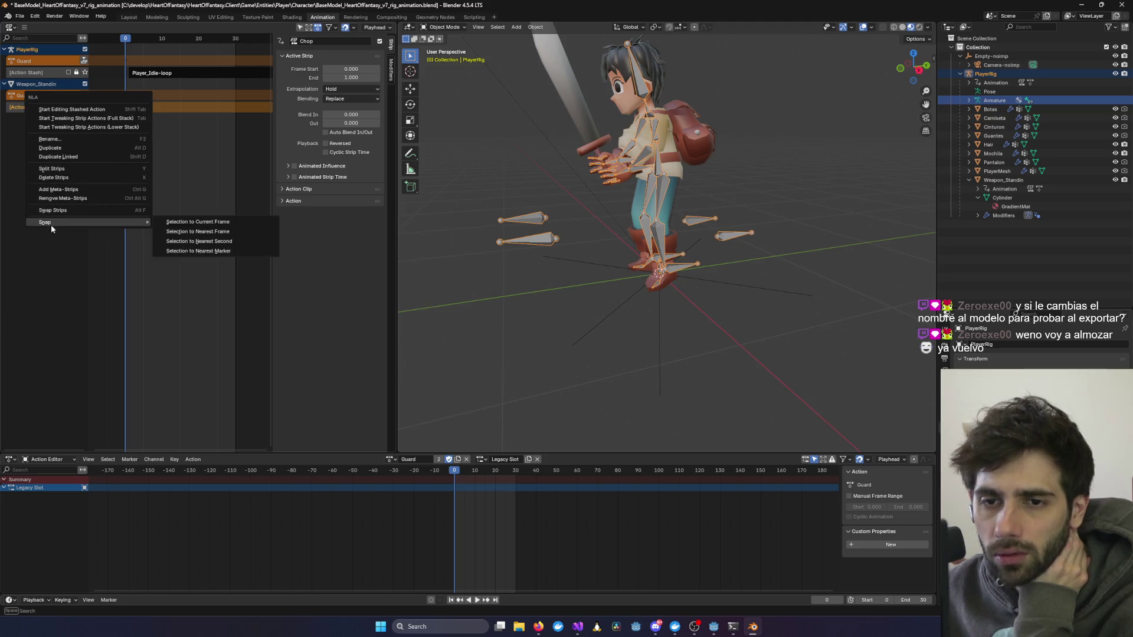
key("Escape")
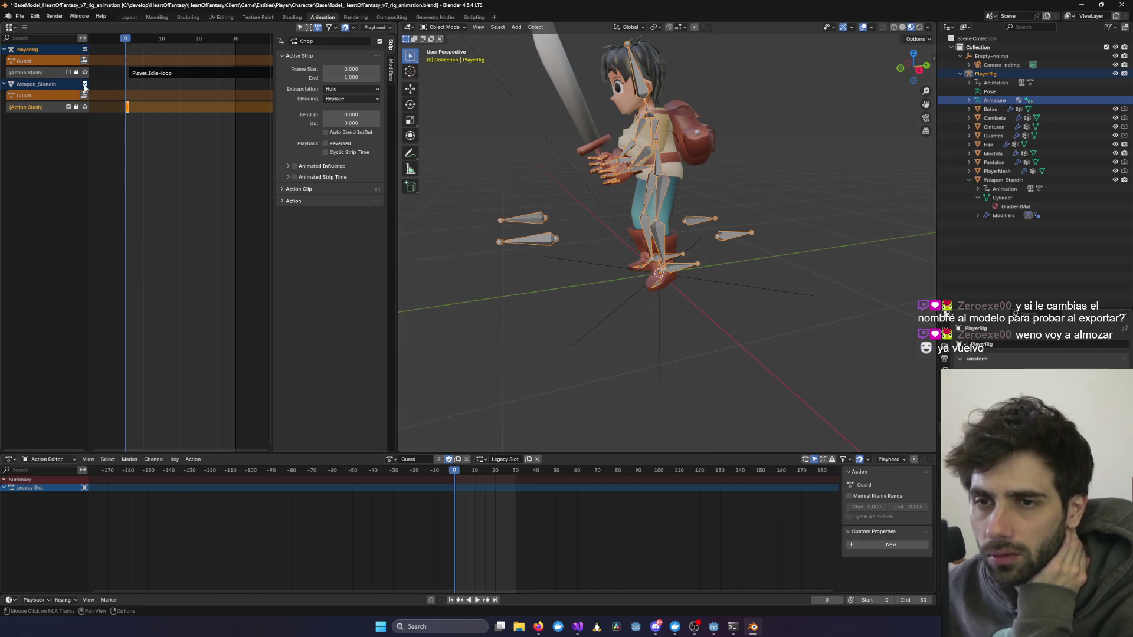
left_click(68, 107)
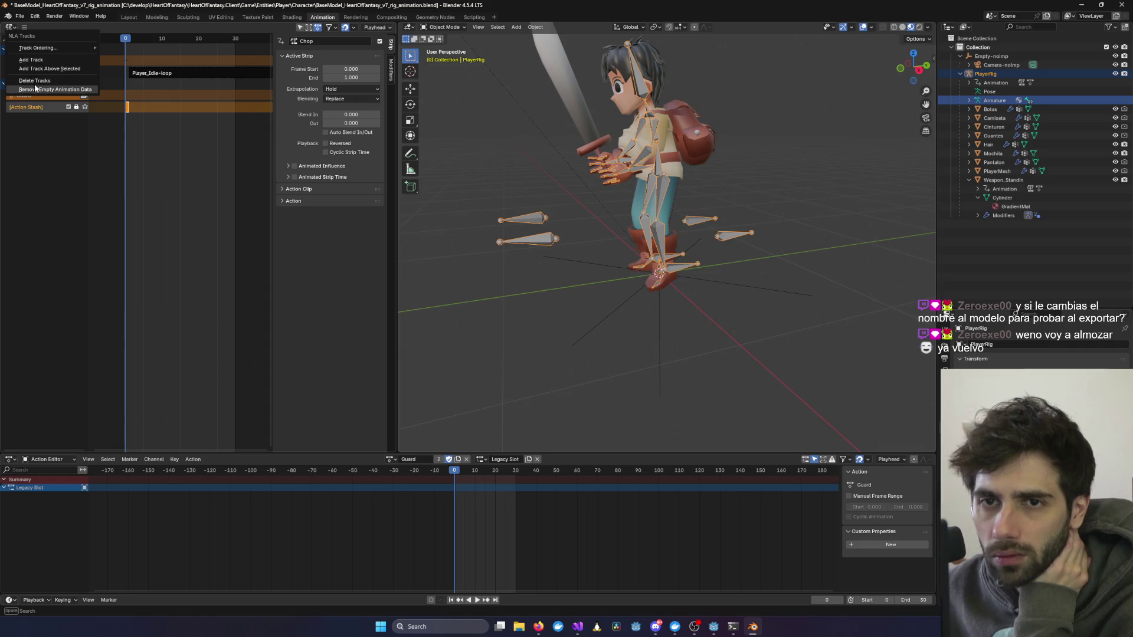
Step: Delete Weapon_Standin's Action Stash track, leaving only its Guard track
key("x")
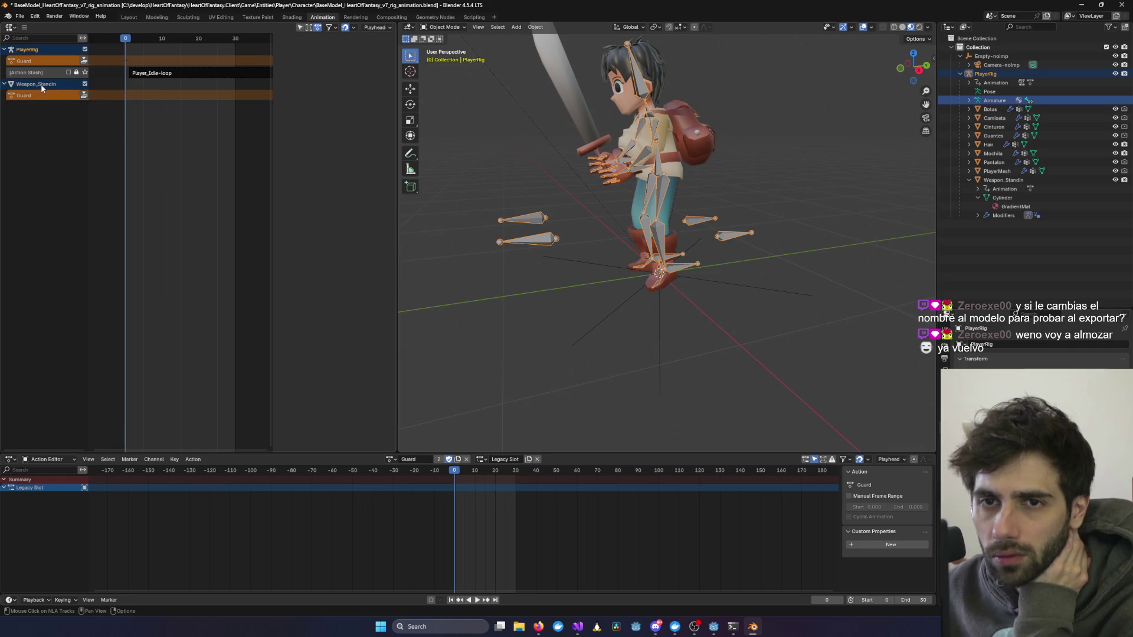
right_click(40, 83)
left_click(48, 86)
scroll(177, 189, "right", 3)
scroll(157, 199, "left", 2)
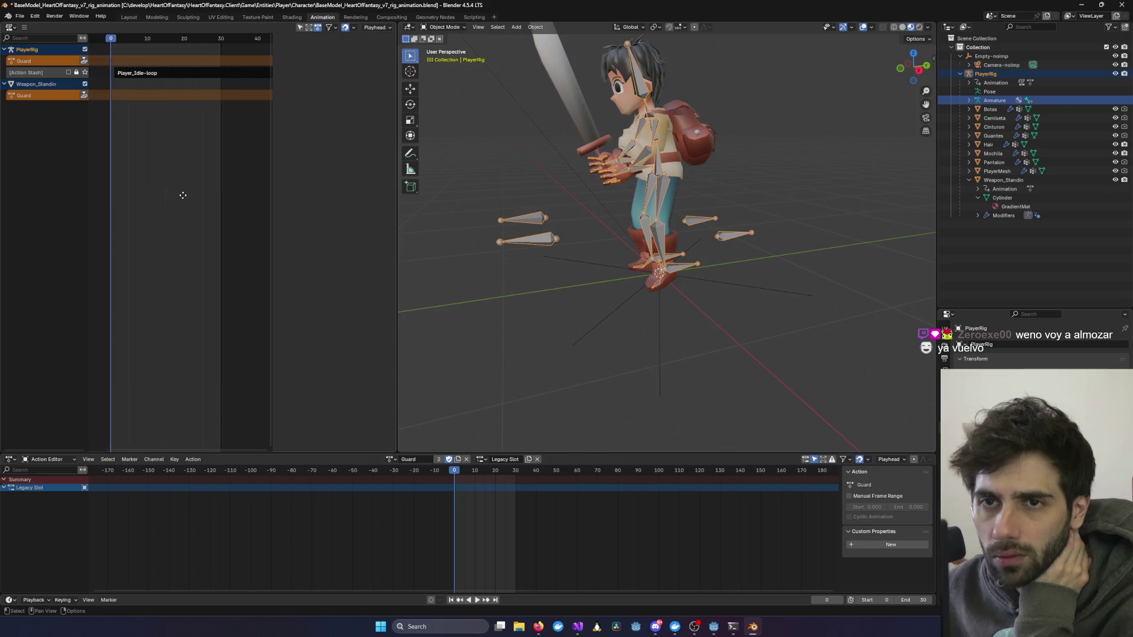
scroll(661, 236, "down", 4)
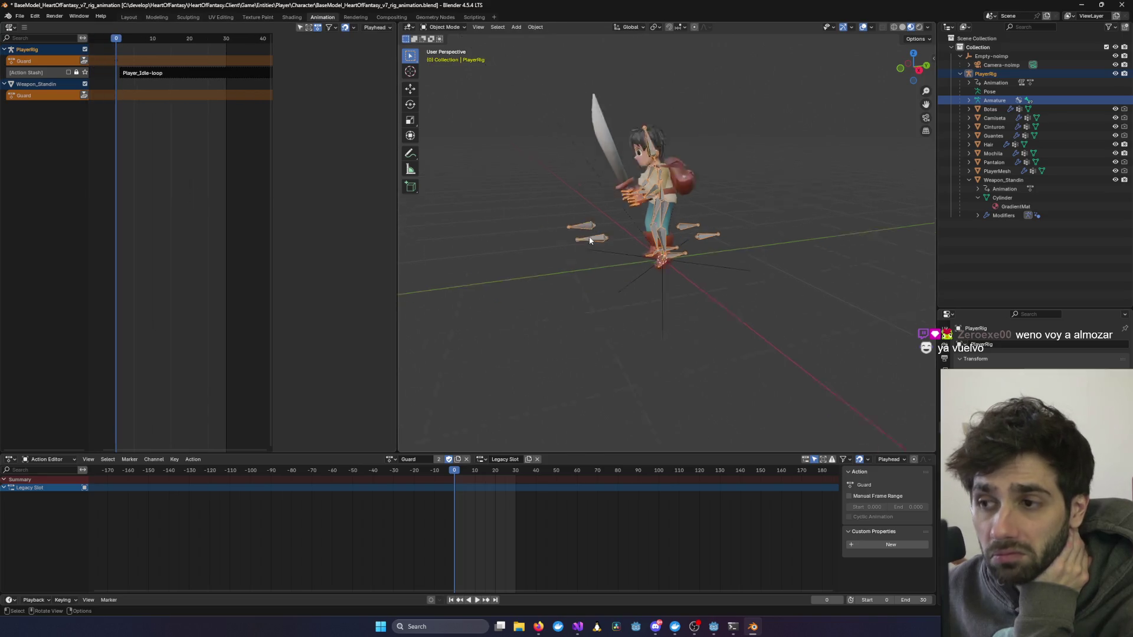
Step: Export glTF 2.0 to BaseModel_HeartOfFantasy_v7_rig_animation.glb
left_click(20, 16)
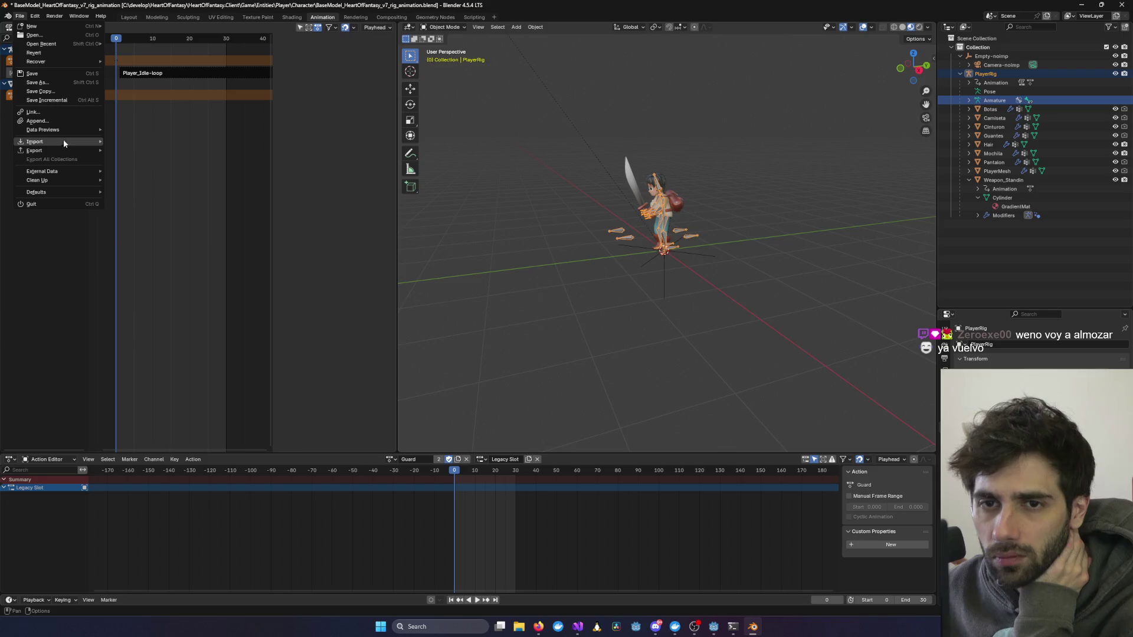
mouse_move(61, 149)
left_click(150, 242)
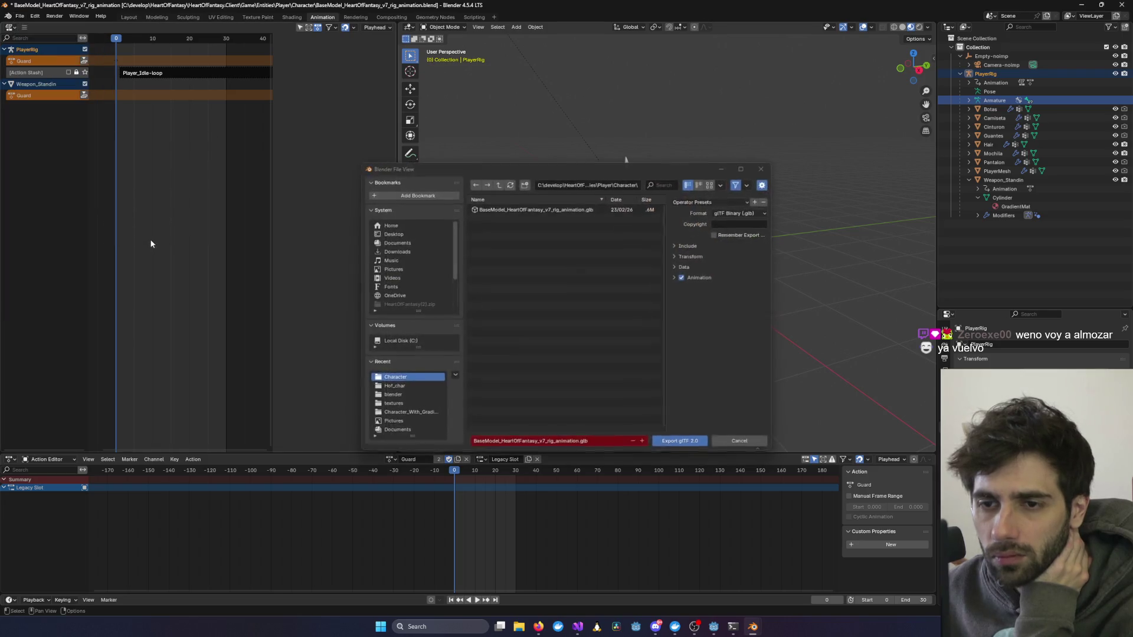
left_click(676, 441)
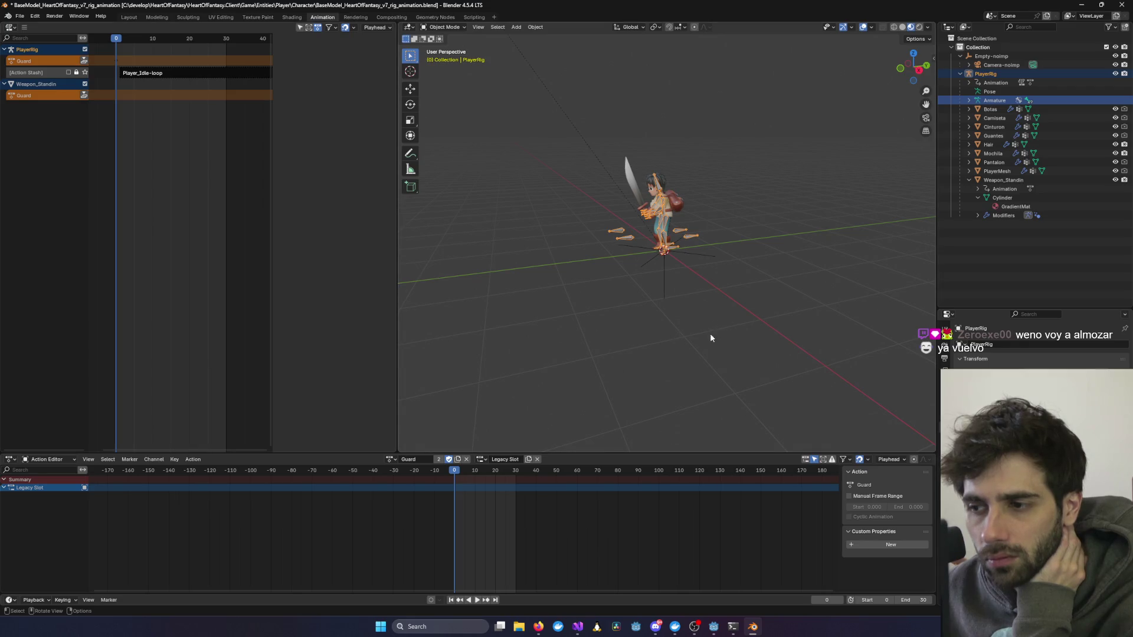
Step: In Godot, open the Player3D scene and select its AnimationPlayer node
left_click(714, 627)
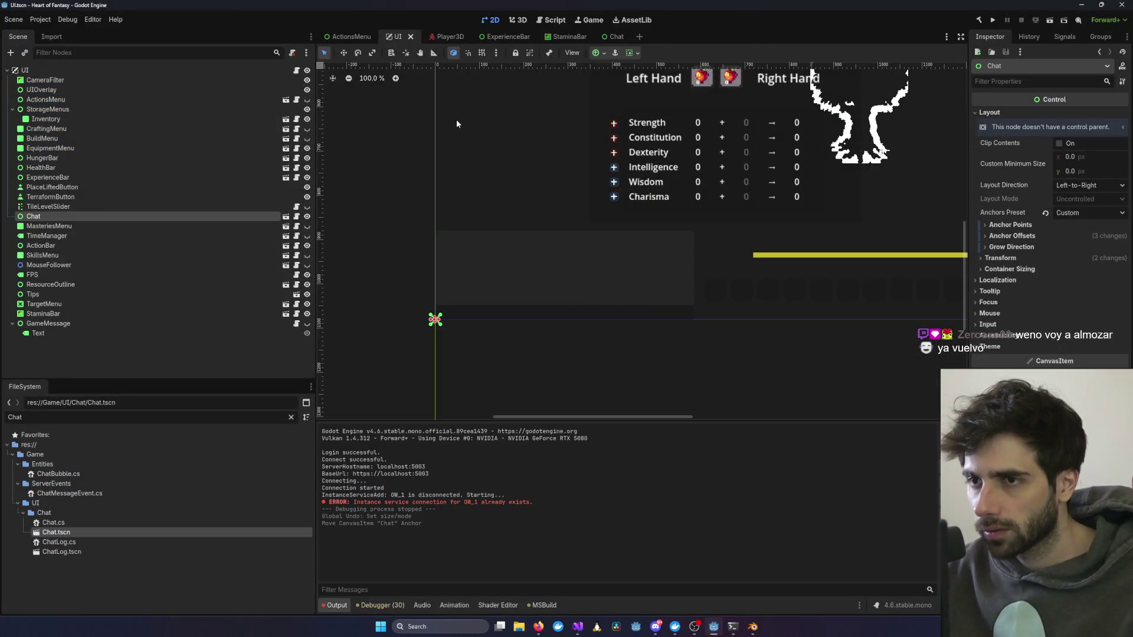
left_click(451, 38)
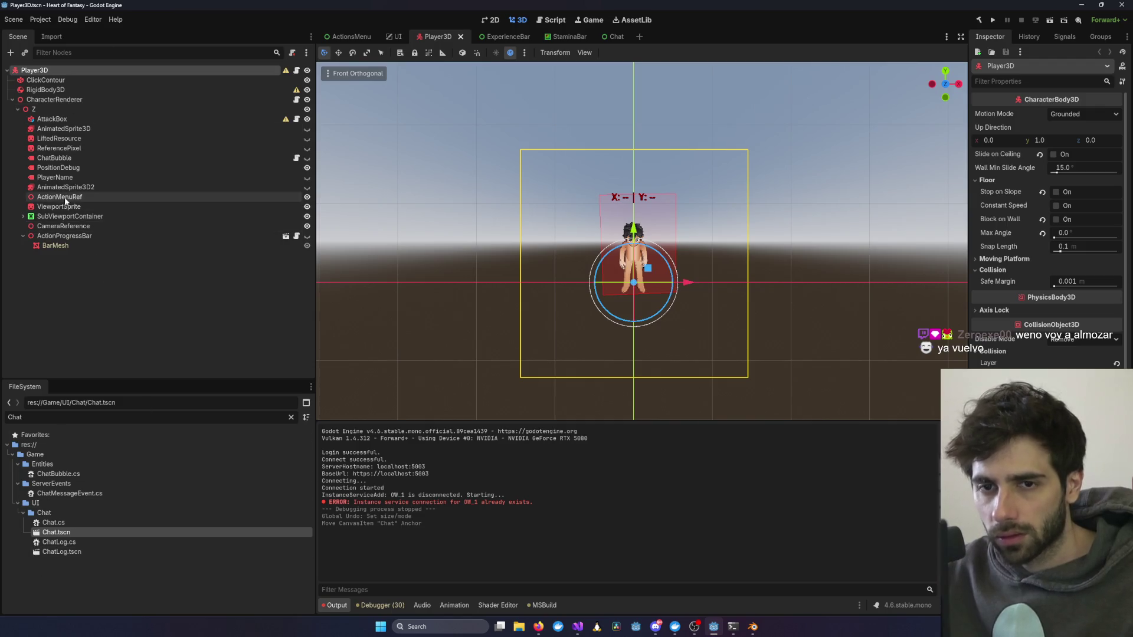
left_click(23, 216)
scroll(47, 245, "down", 3)
left_click(83, 330)
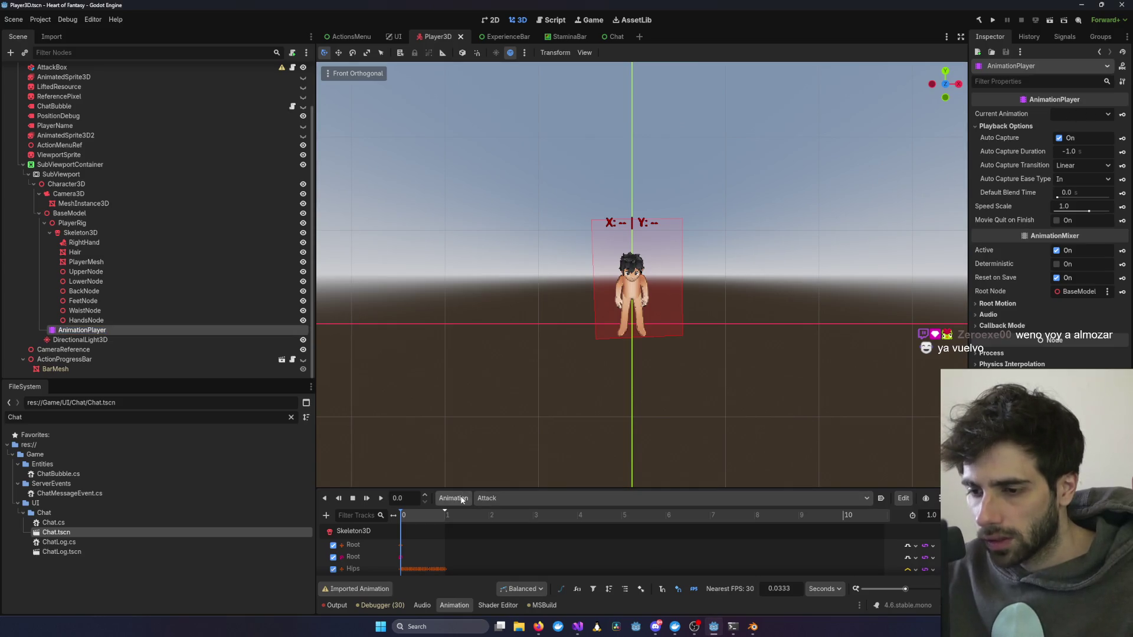
Step: Review the AnimationPlayer's animation libraries, leaving the node name unchanged
left_click(460, 498)
left_click(467, 530)
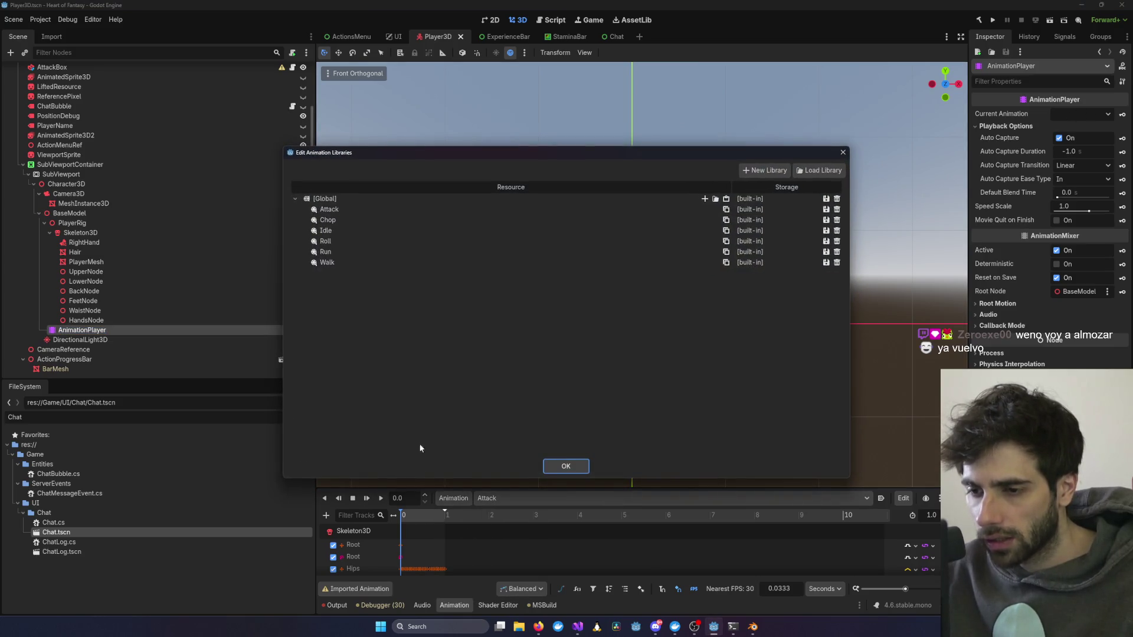
left_click(566, 467)
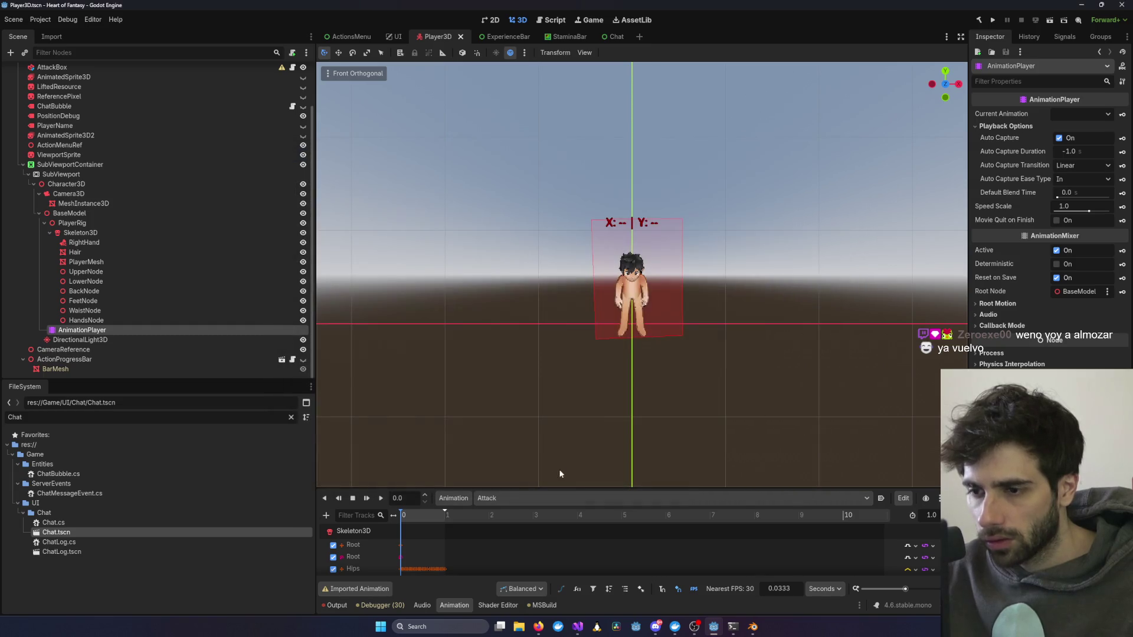
double_click(83, 331)
left_click(82, 321)
double_click(65, 329)
key("Escape")
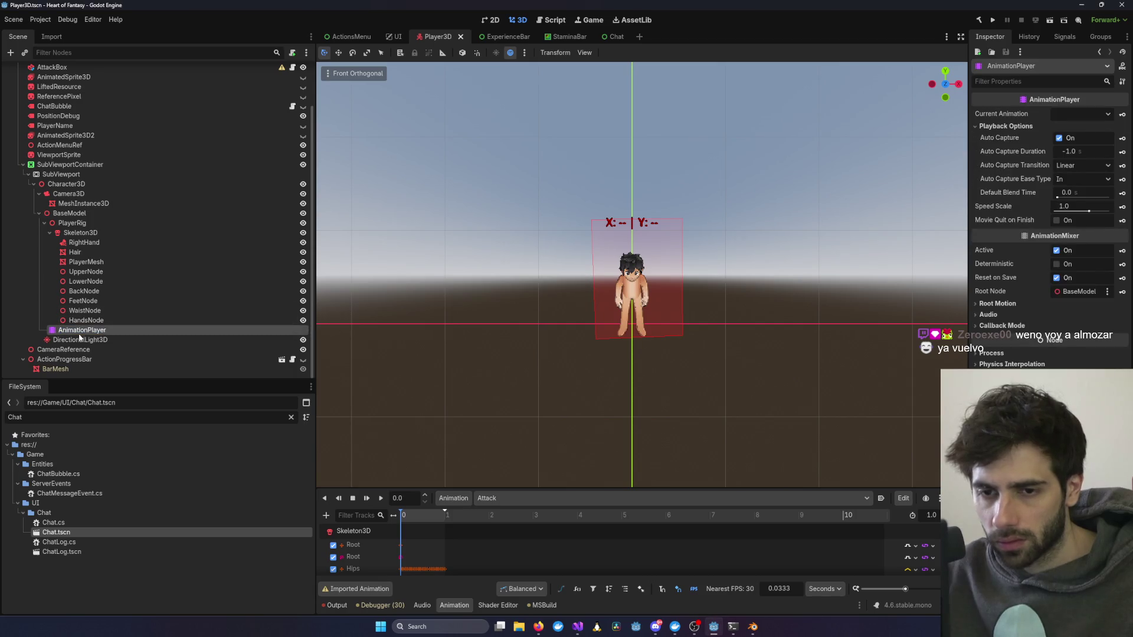
Step: Browse the available animations and dismiss the imported-animation editing warning
left_click(1092, 127)
left_click(1092, 116)
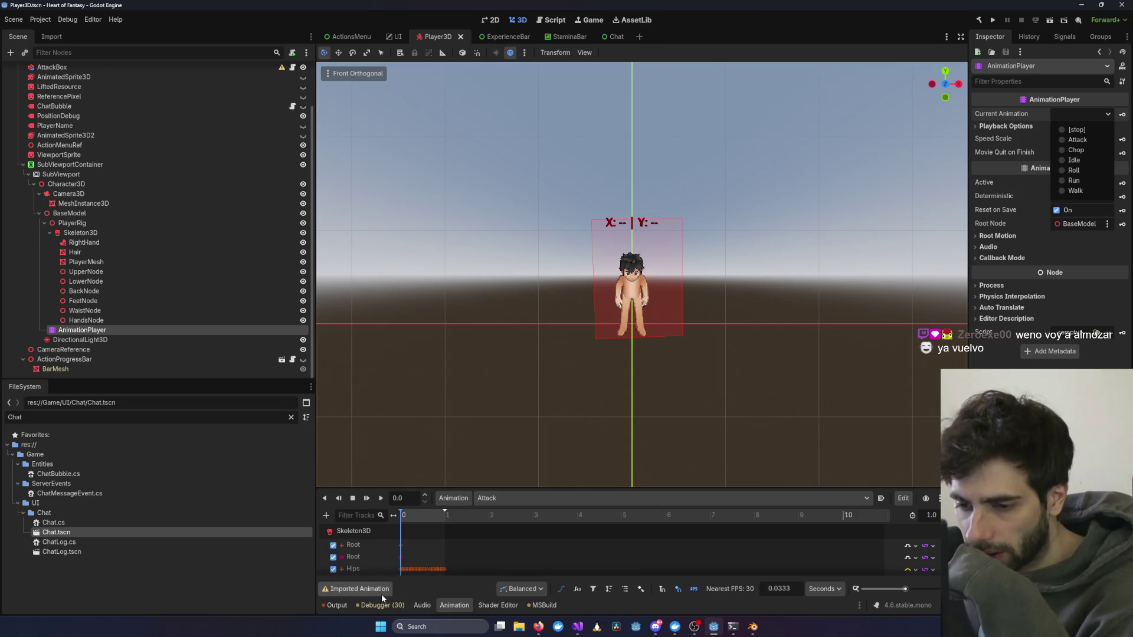
left_click(355, 589)
left_click(356, 589)
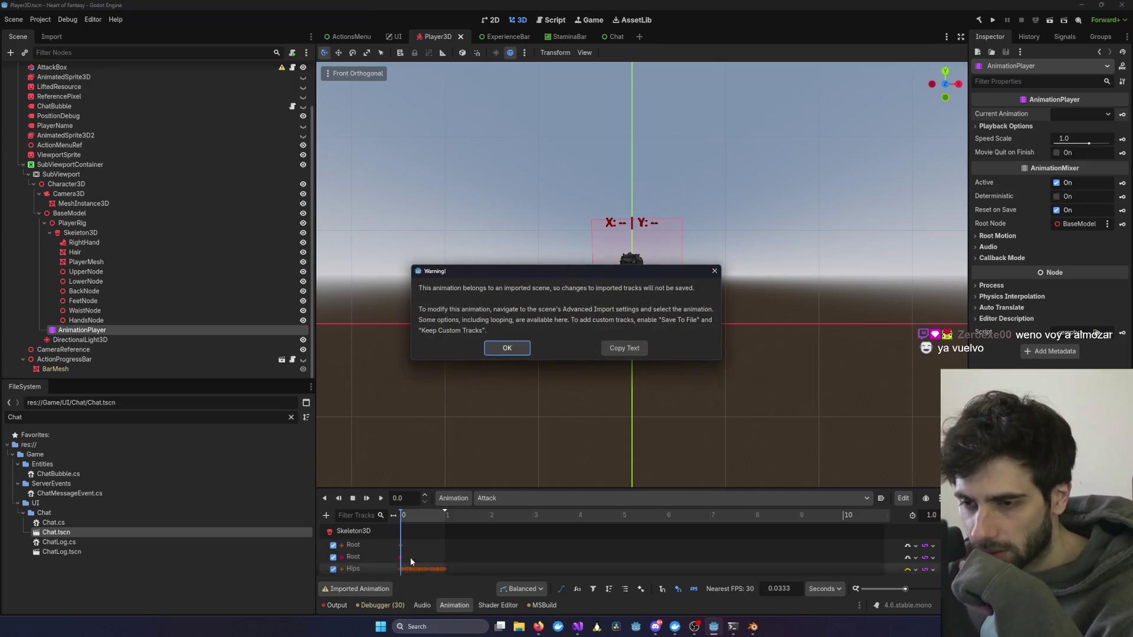
left_click(517, 349)
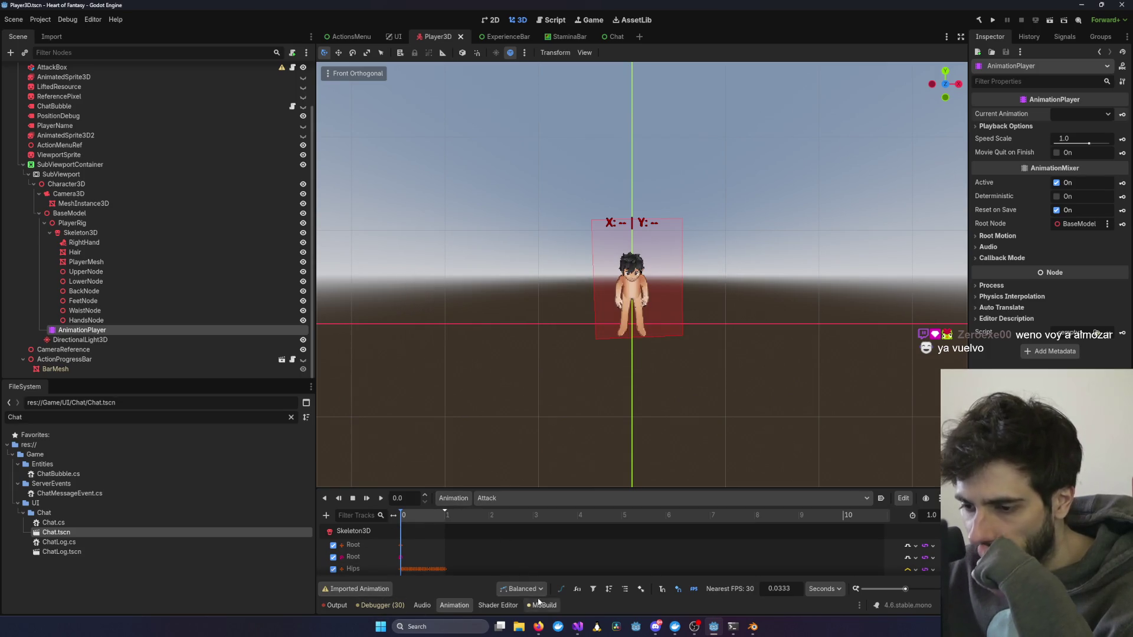
left_click(903, 499)
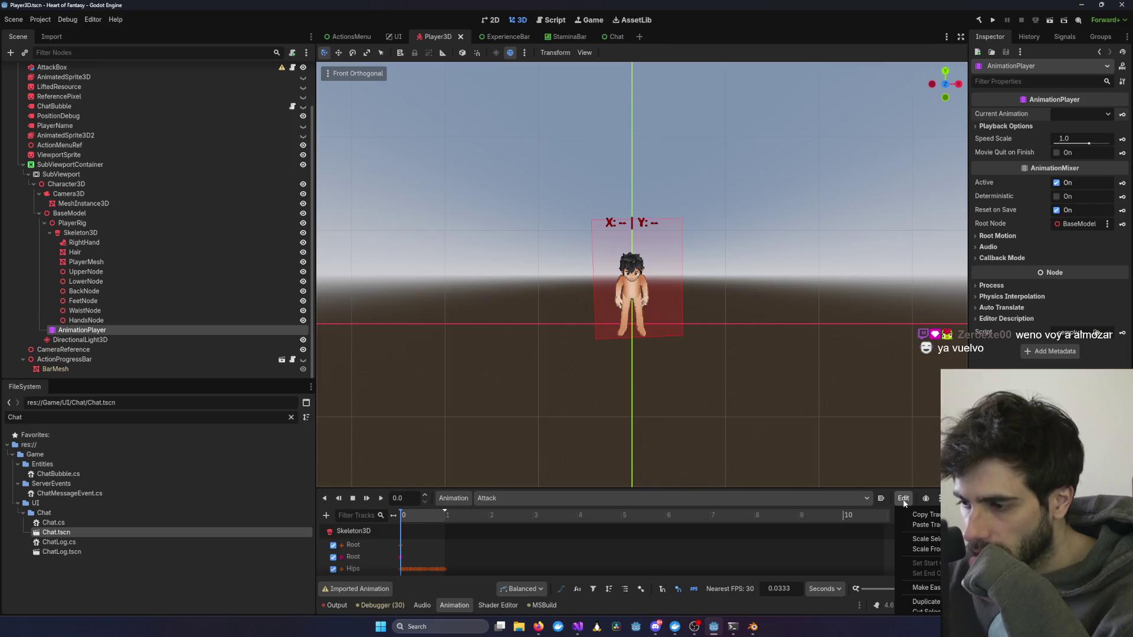
left_click(904, 499)
Step: Inspect the blend times in Edit Transitions, then widen the Inspector panel
left_click(453, 498)
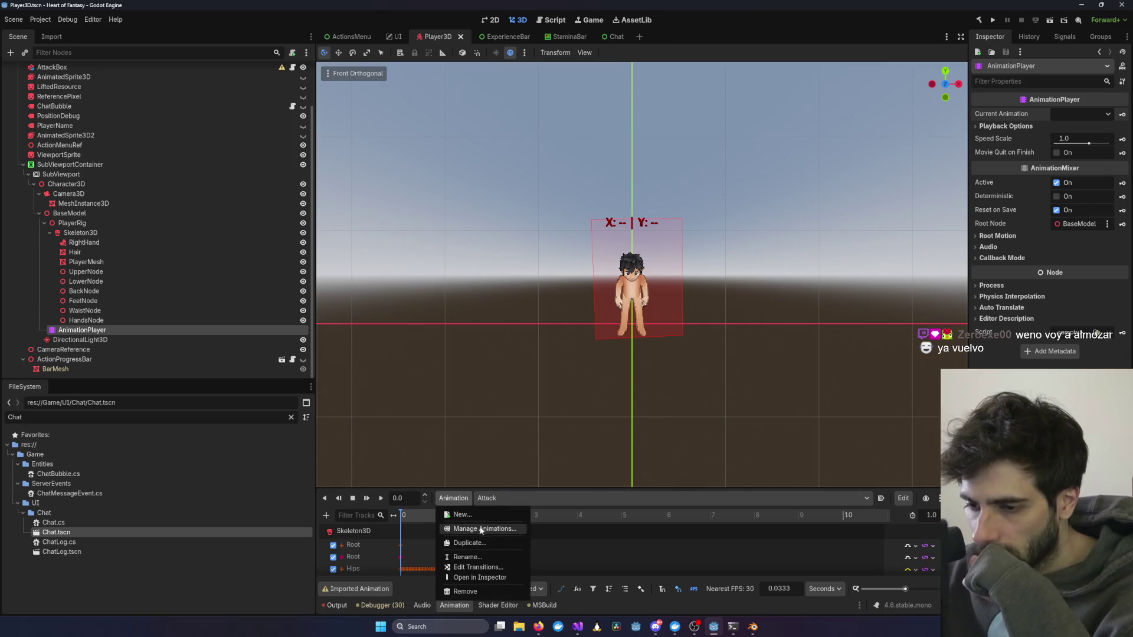
left_click(479, 568)
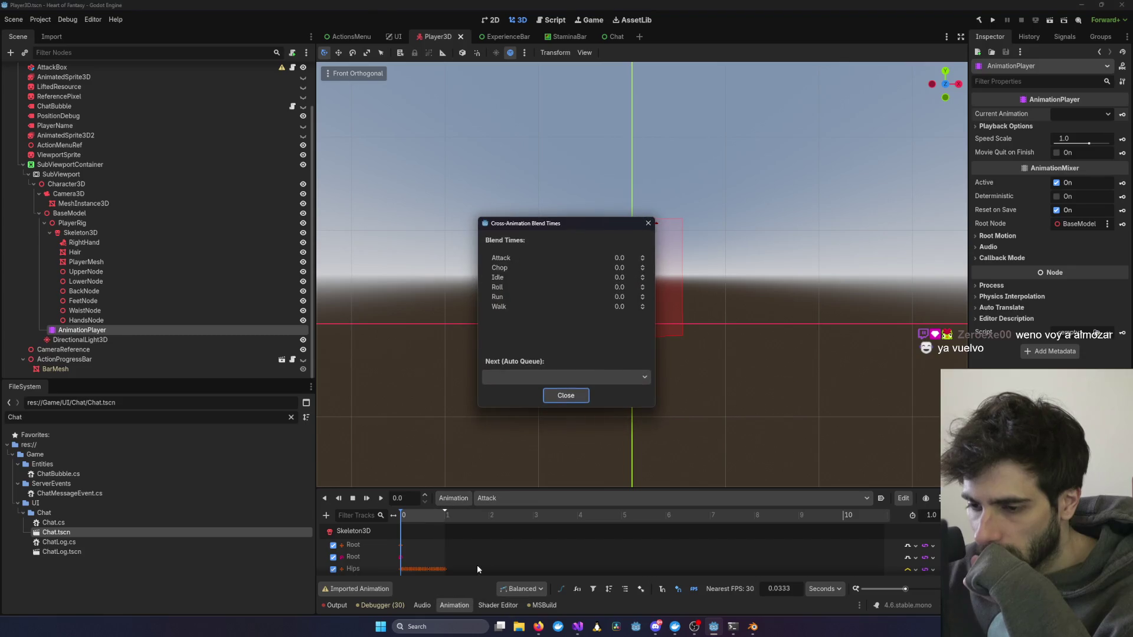
left_click(567, 376)
left_click(568, 377)
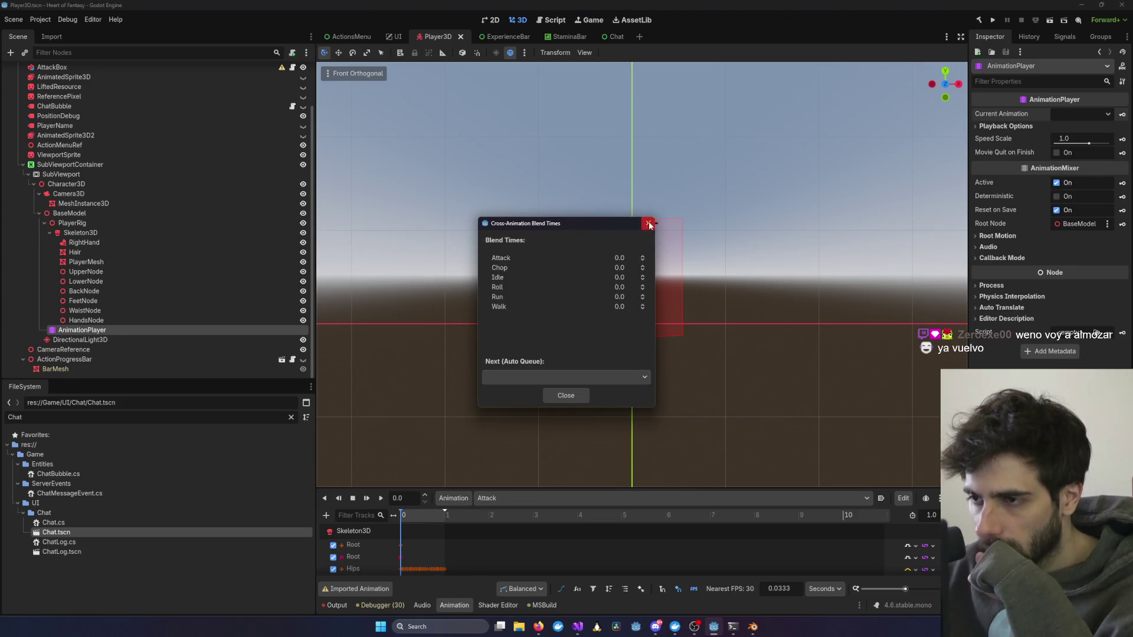
left_click(565, 396)
left_click(105, 319)
left_click(96, 331)
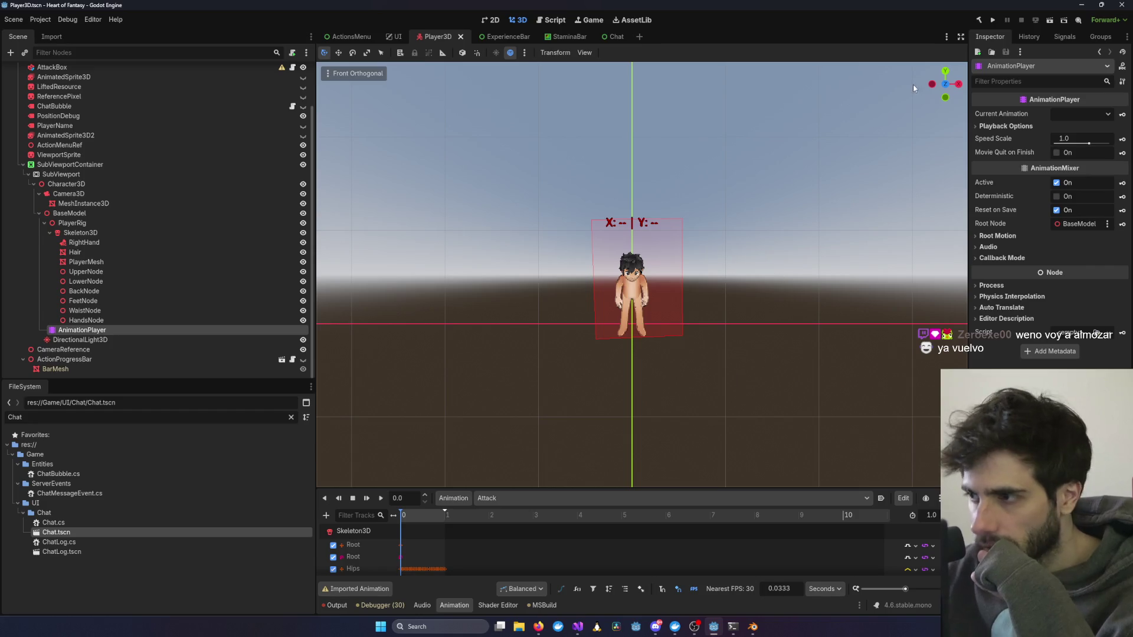
left_click_drag(971, 106, 836, 107)
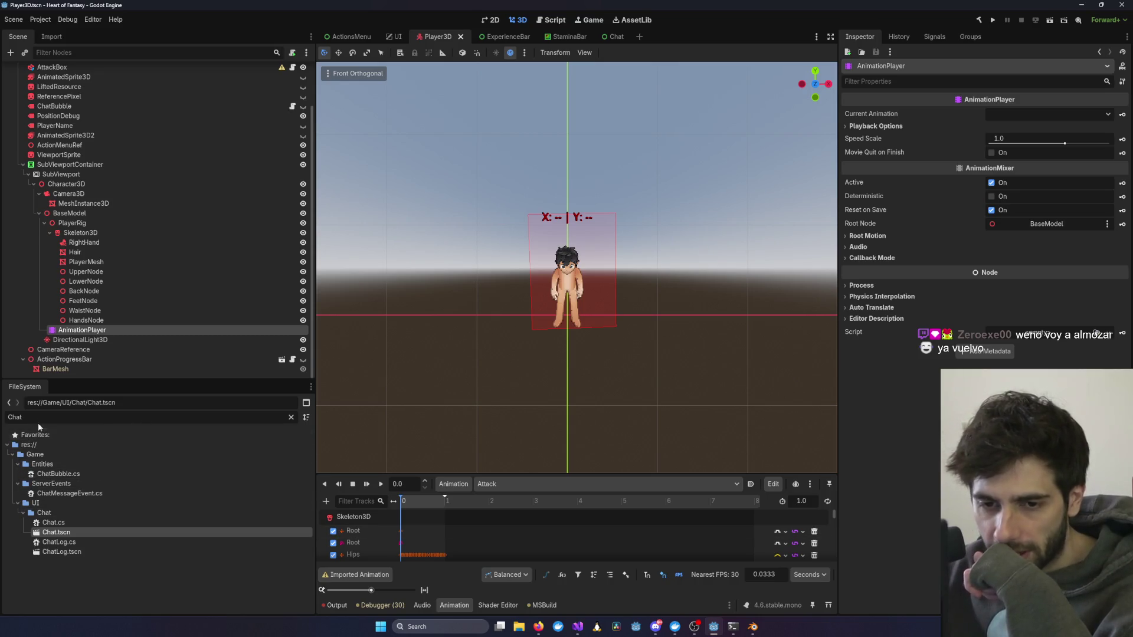
Step: Filter the FileSystem by '.gl' and reimport BaseModel_HeartOfFantasy_v7_rig_animation.glb
key("BackSpace")
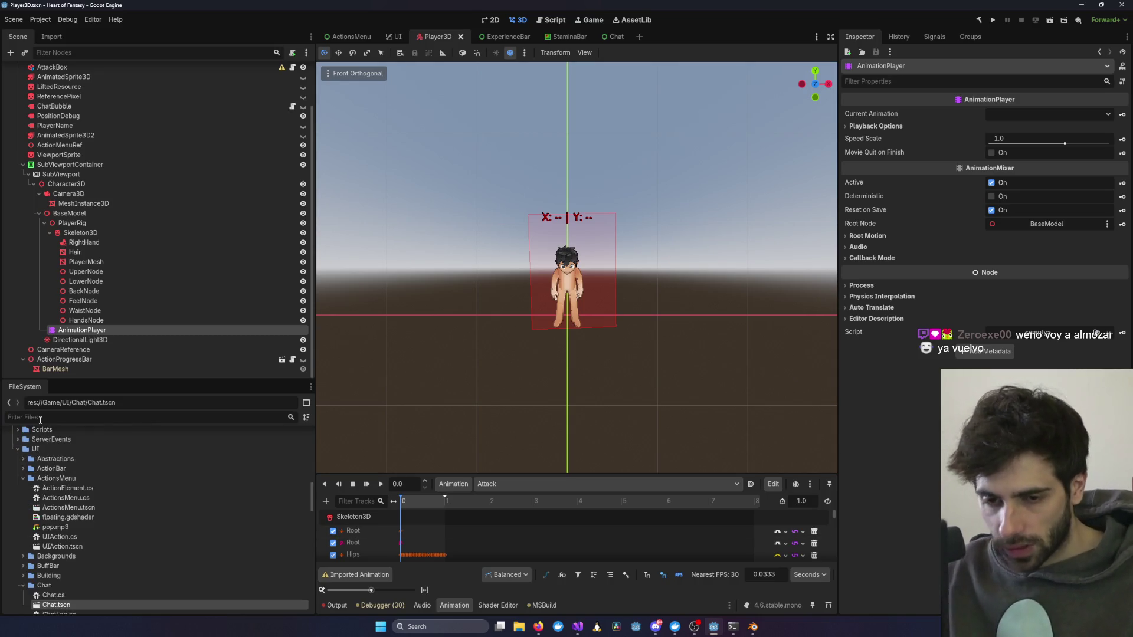
type(".gl")
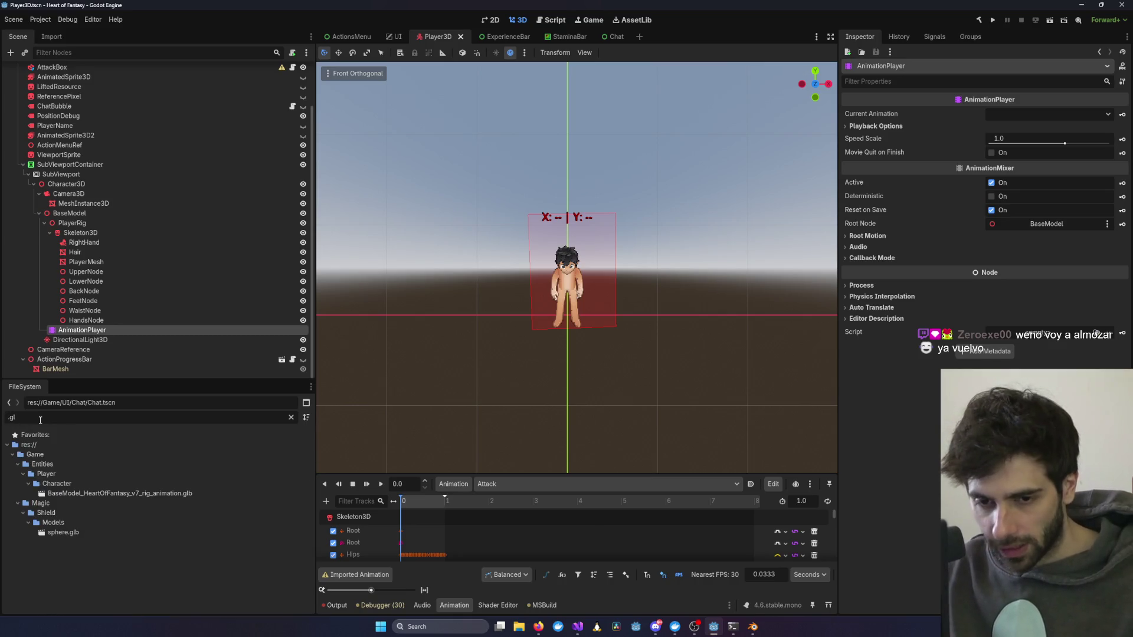
double_click(163, 493)
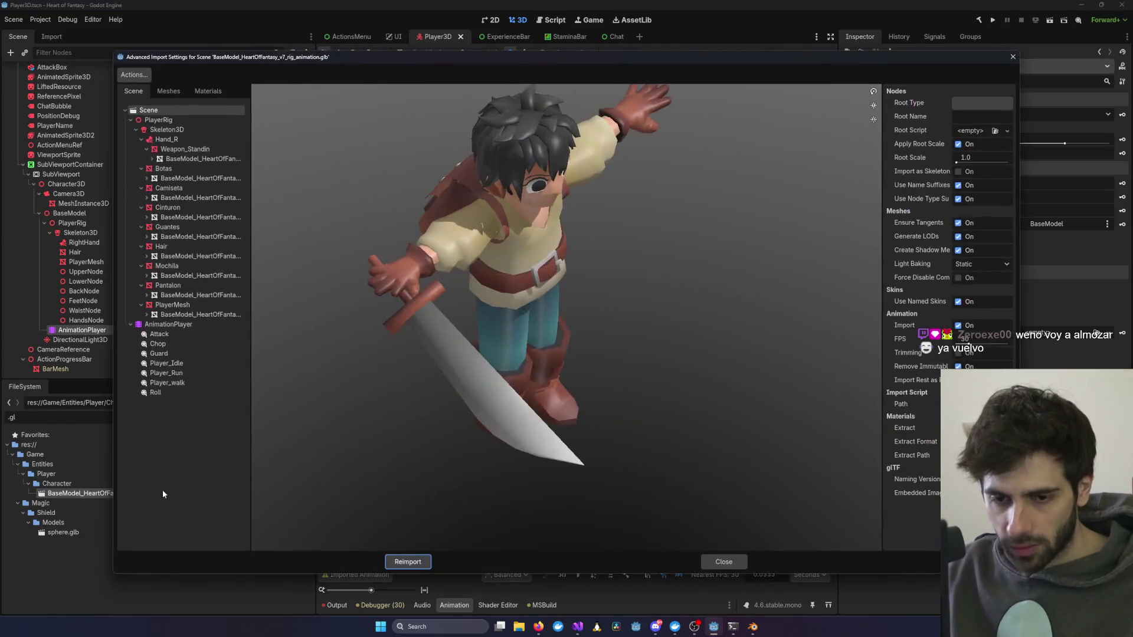
left_click(409, 561)
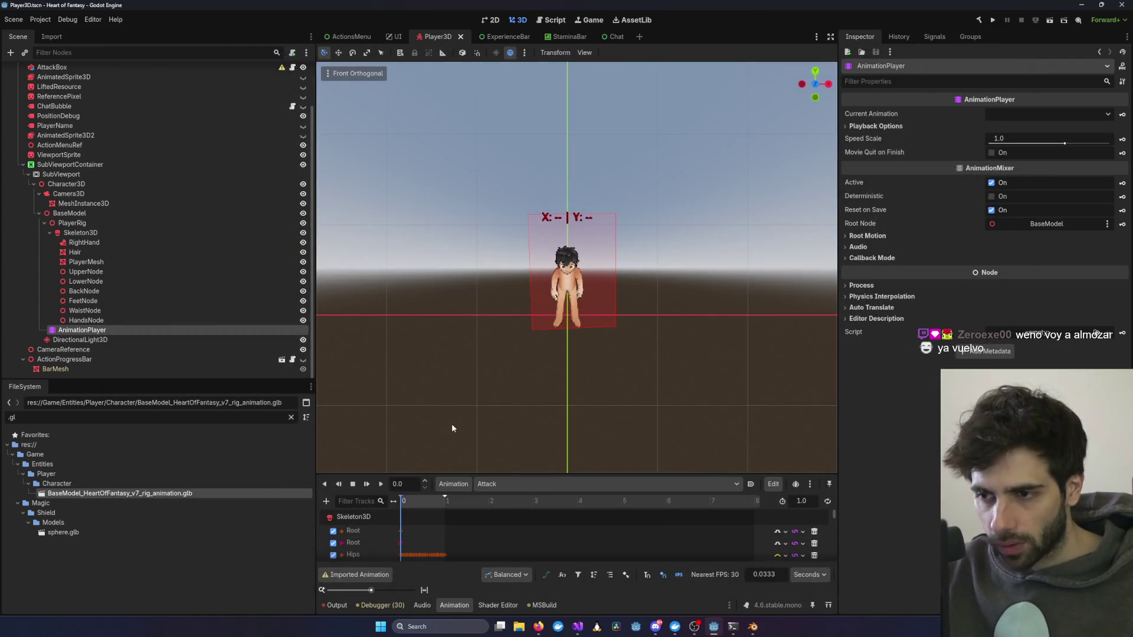
Step: Check the AnimationPlayer's animation list and animation libraries after the reimport
left_click(1065, 113)
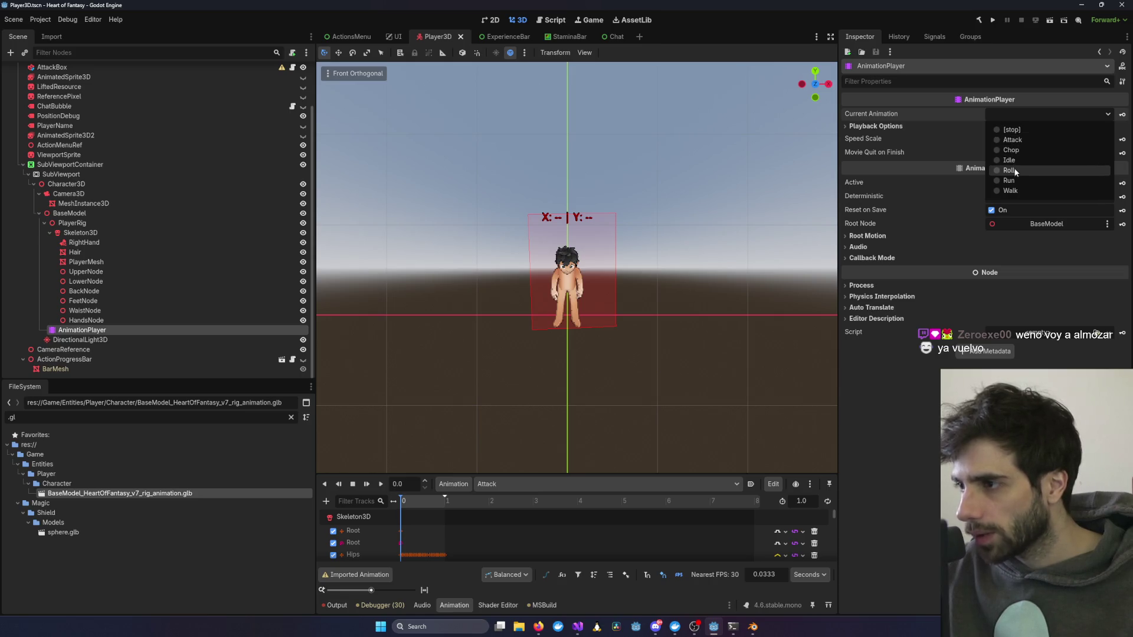
left_click(437, 489)
left_click(440, 485)
left_click(461, 517)
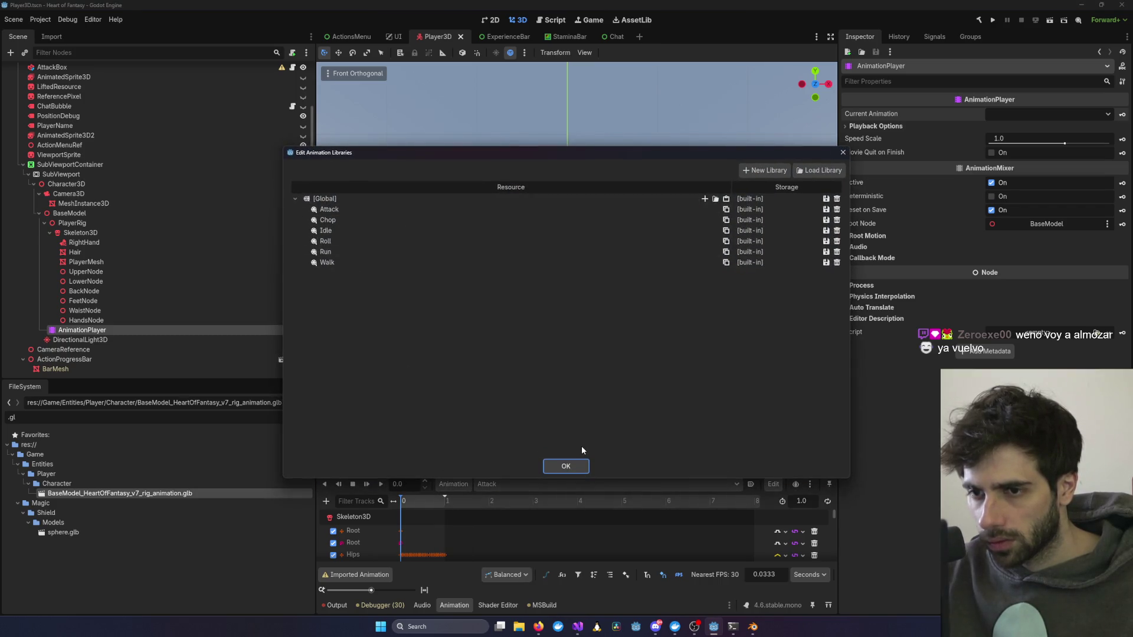
left_click(573, 467)
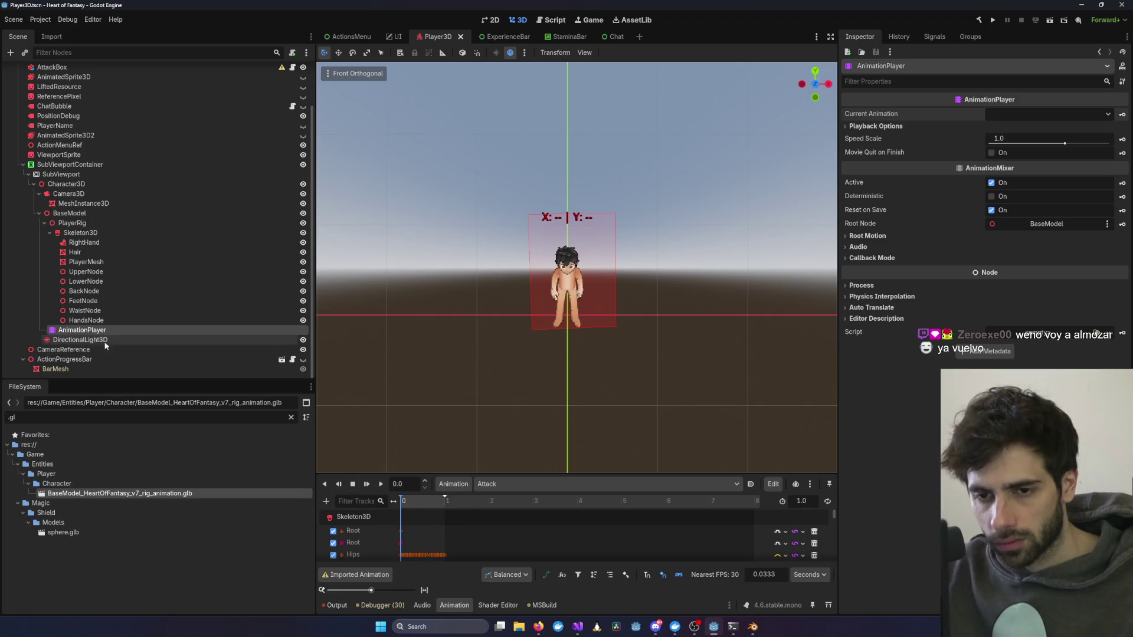
Step: Reimport the model once more and clear the filter to show the full project tree
double_click(139, 495)
left_click(408, 562)
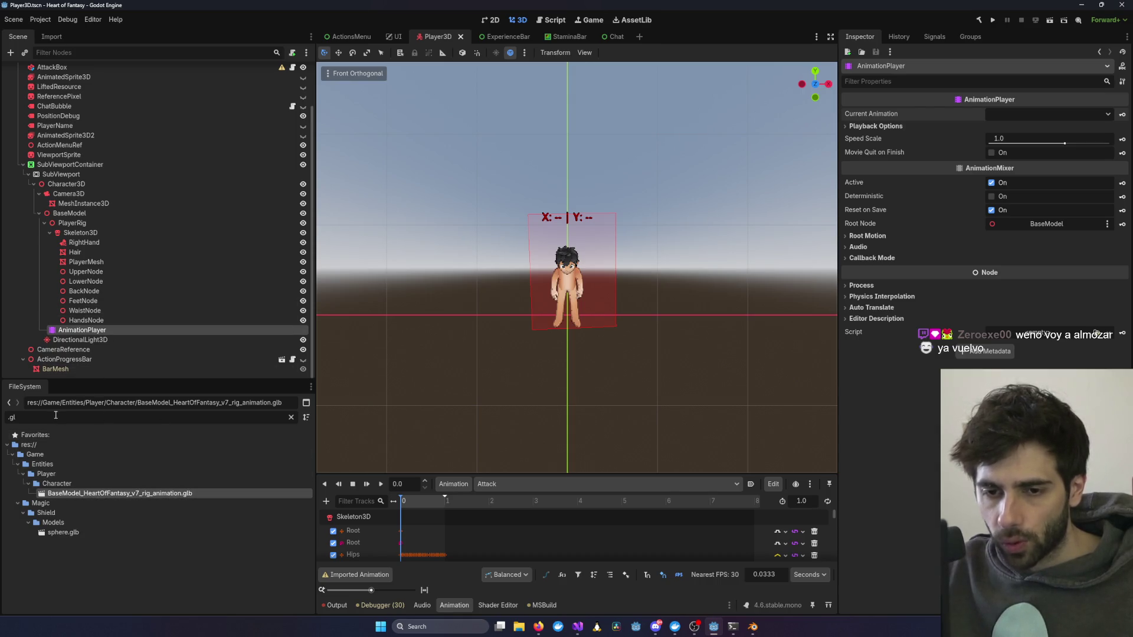
key("BackSpace")
scroll(140, 521, "down", 3)
scroll(111, 488, "down", 10)
scroll(112, 489, "up", 5)
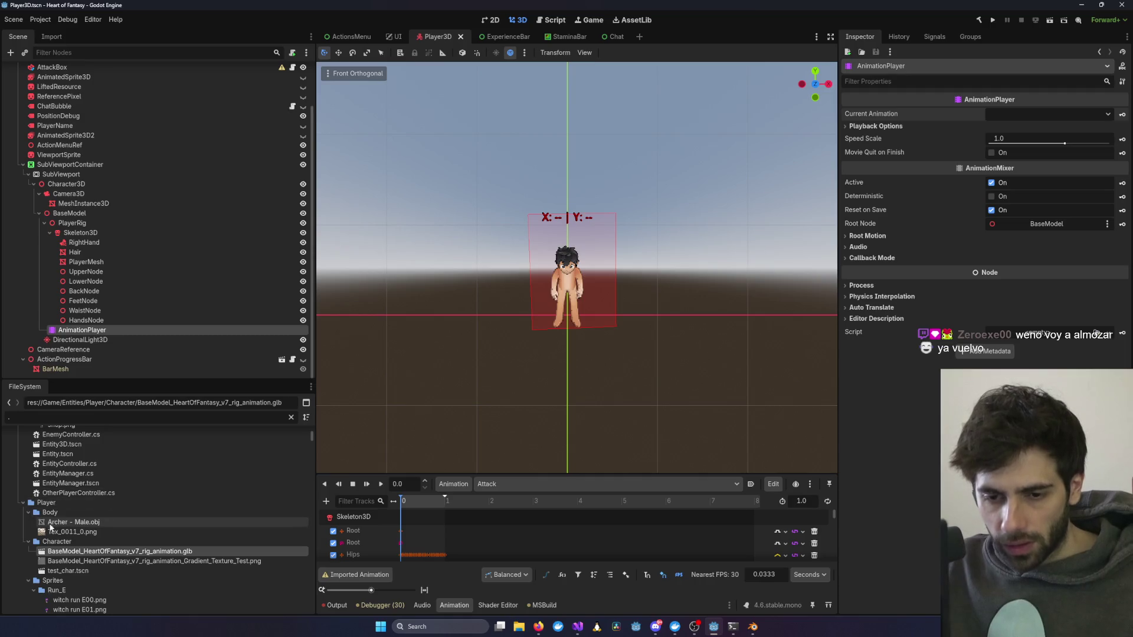
Step: Open the test_char scene, play Guard on its AnimationPlayer, and save the scene
double_click(79, 571)
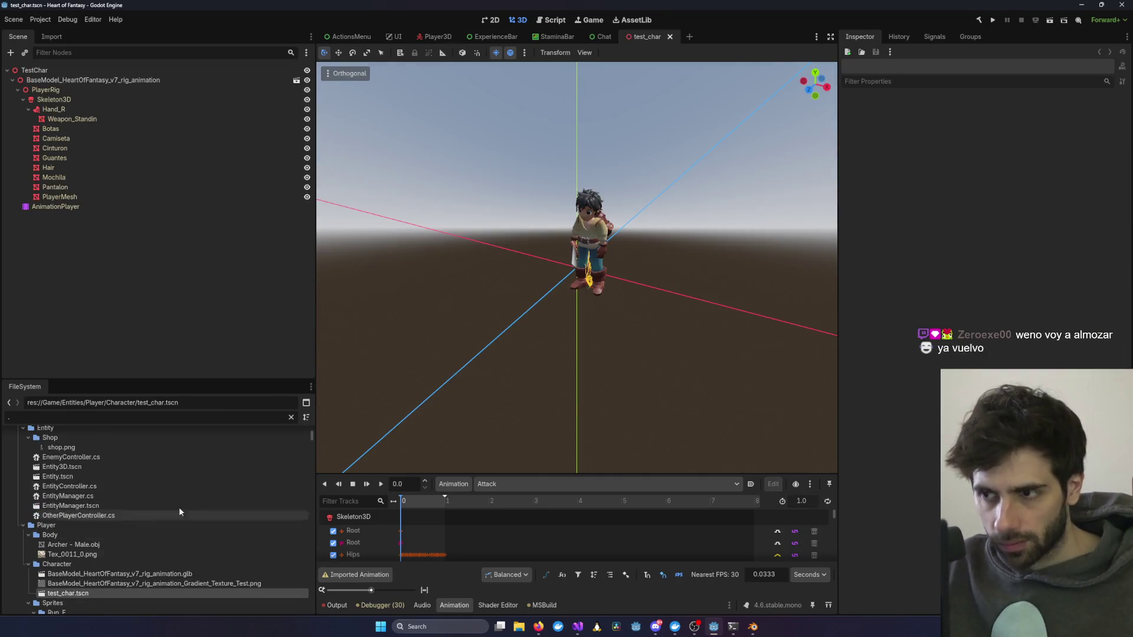
left_click(41, 208)
left_click(1048, 112)
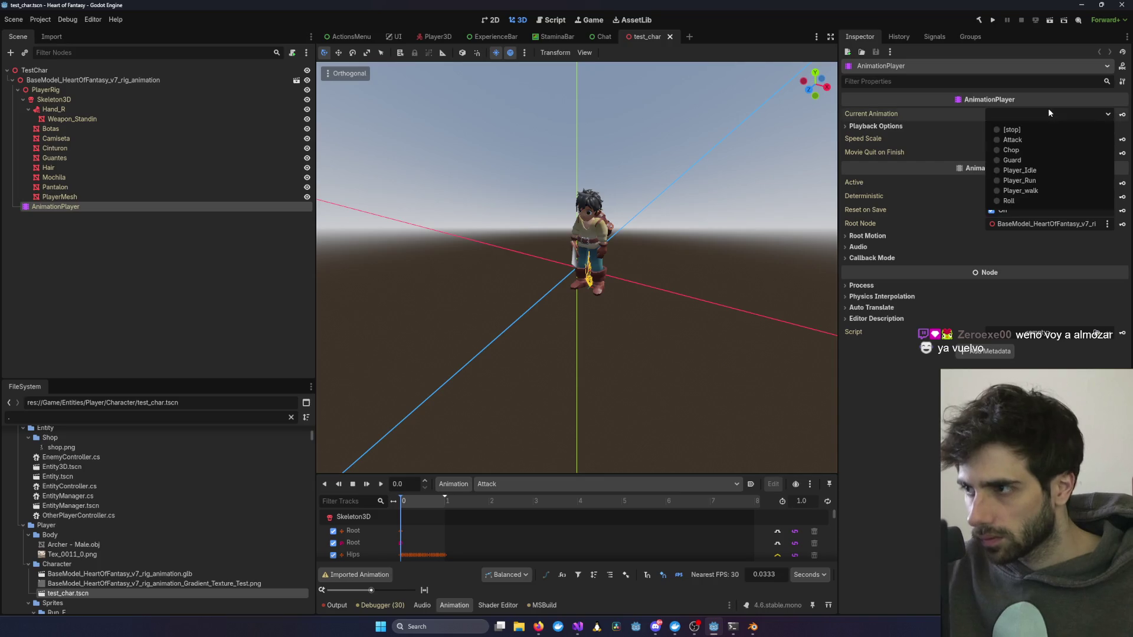
left_click(1029, 159)
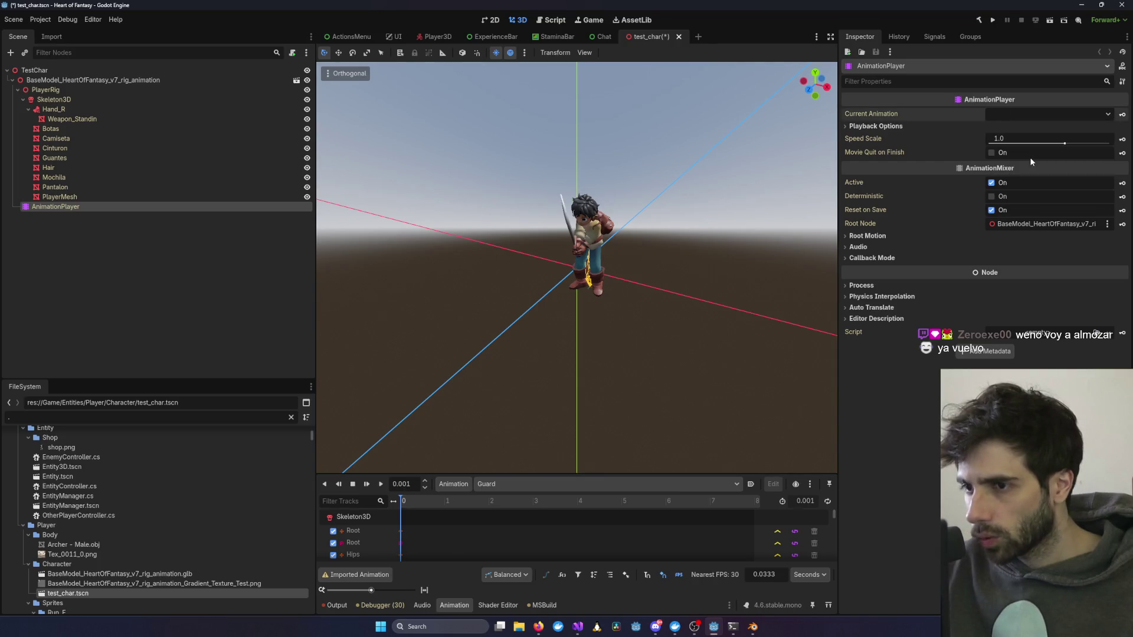
scroll(714, 225, "up", 5)
mouse_move(715, 229)
left_mouse_down()
mouse_move(604, 229)
mouse_move(663, 217)
mouse_move(580, 229)
mouse_move(536, 257)
mouse_move(706, 210)
mouse_move(759, 209)
left_mouse_up()
key("ctrl+s")
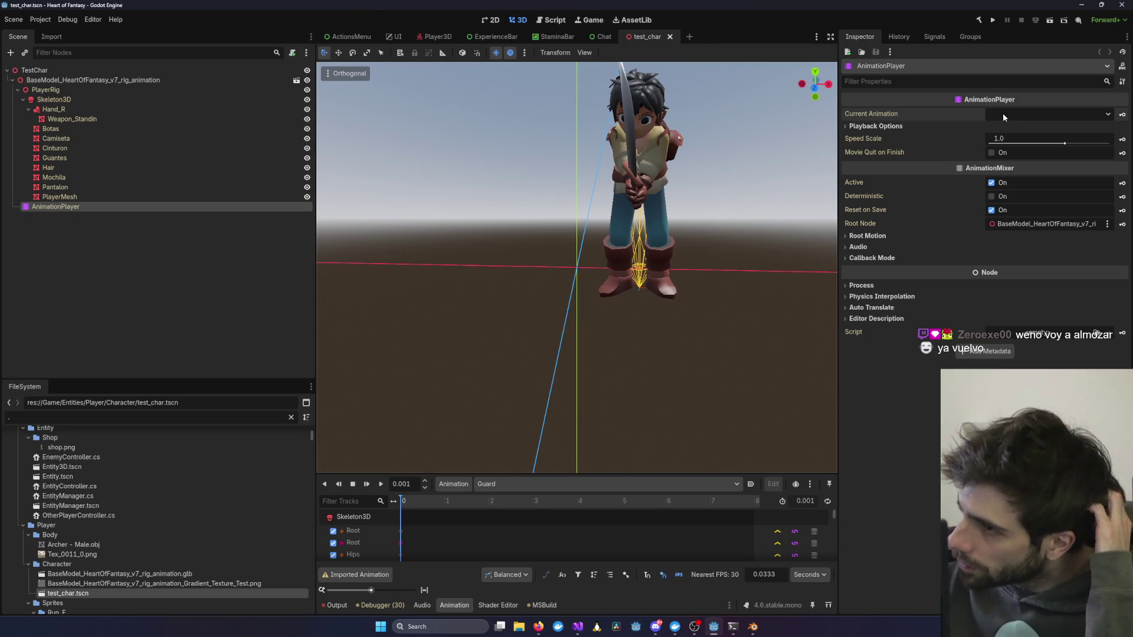
Step: Set Guard as the current animation, recheck the animation list, and switch to Blender
left_click(1006, 115)
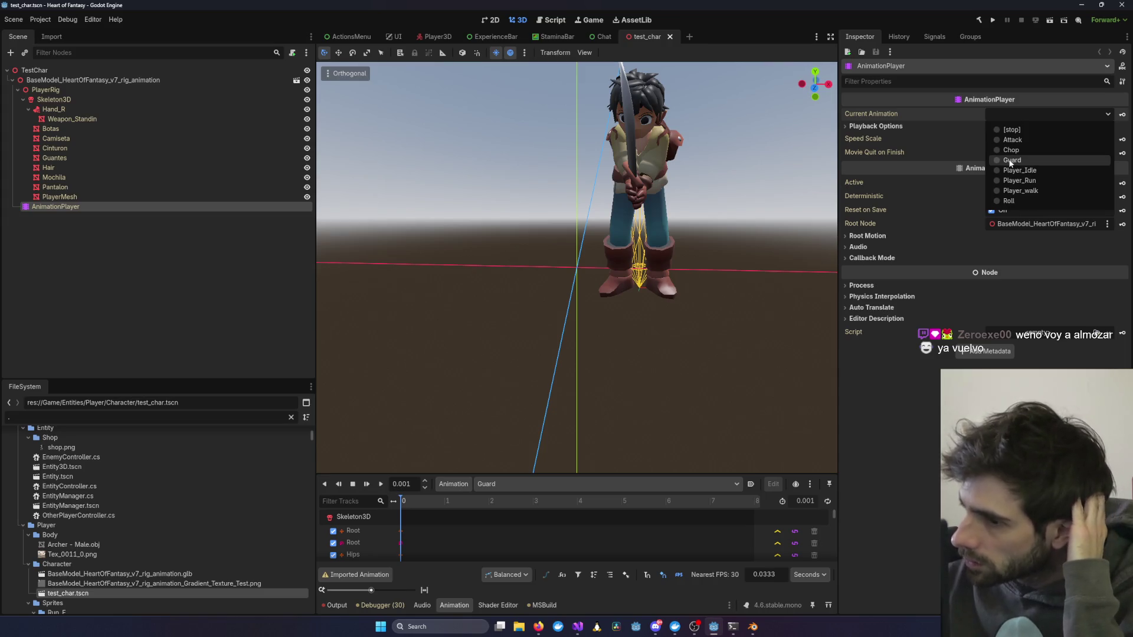
left_click(1010, 160)
left_click(1017, 115)
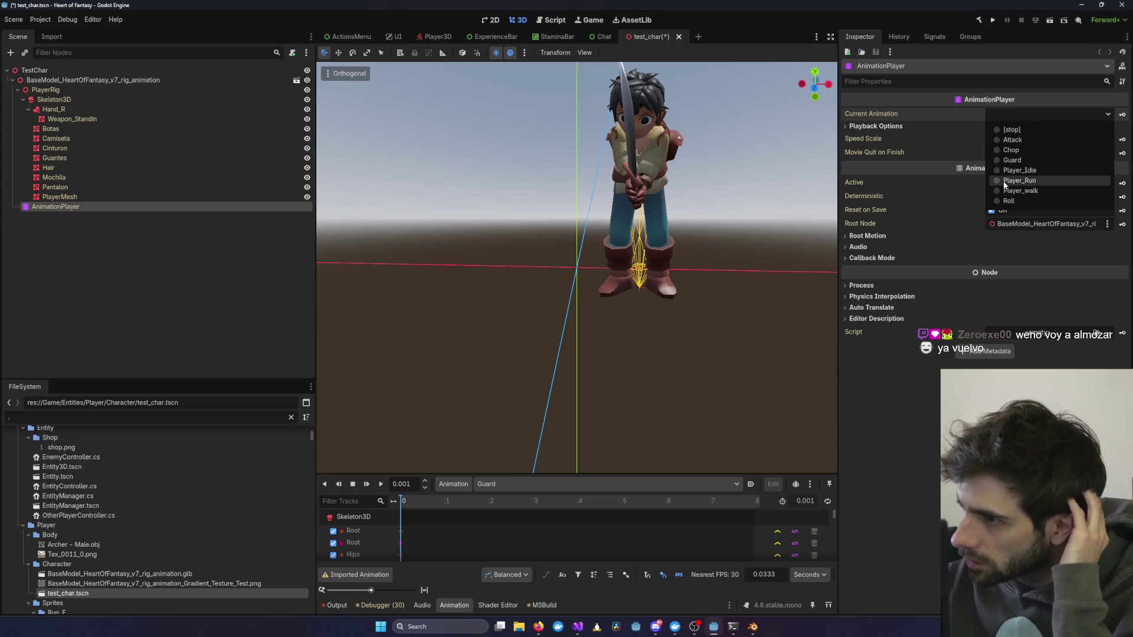
left_click(645, 597)
mouse_move(577, 627)
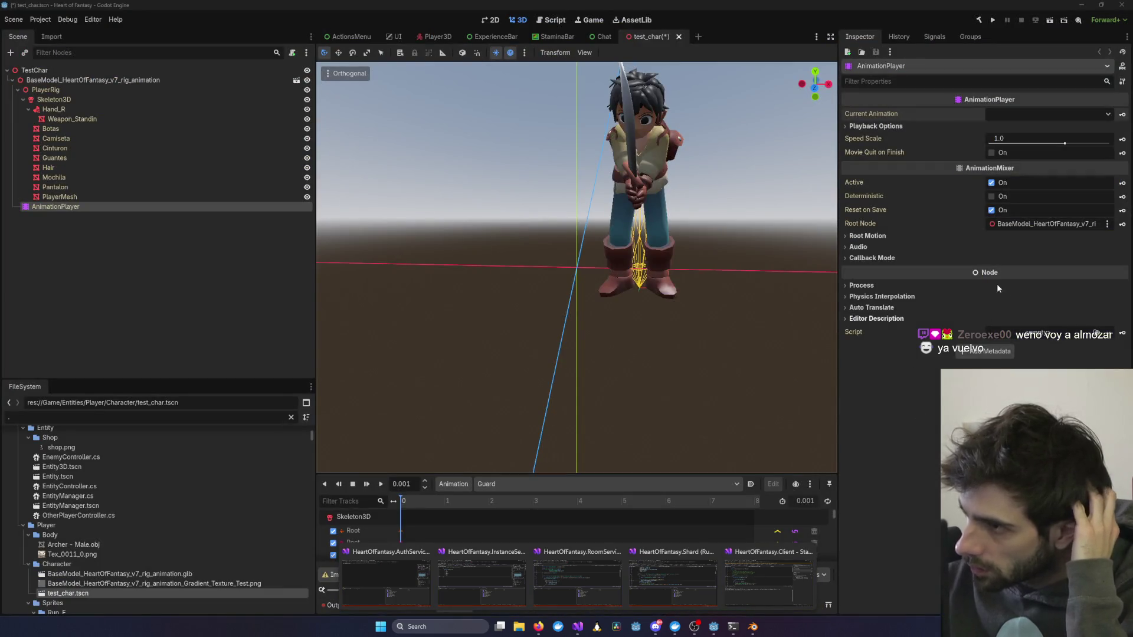
right_click(67, 209)
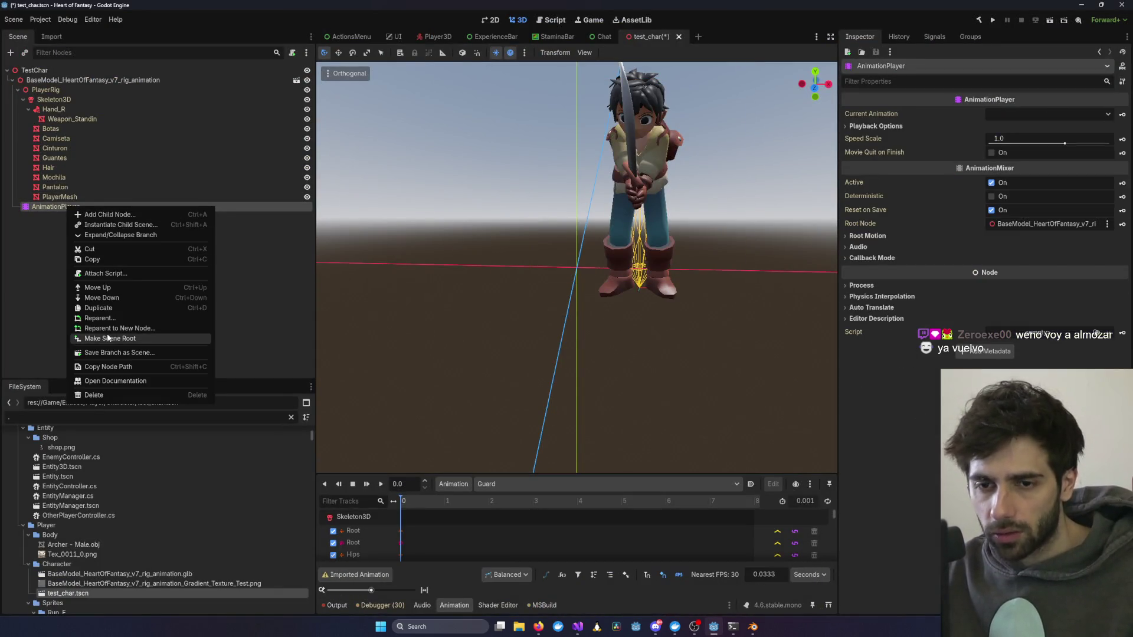
left_click(66, 200)
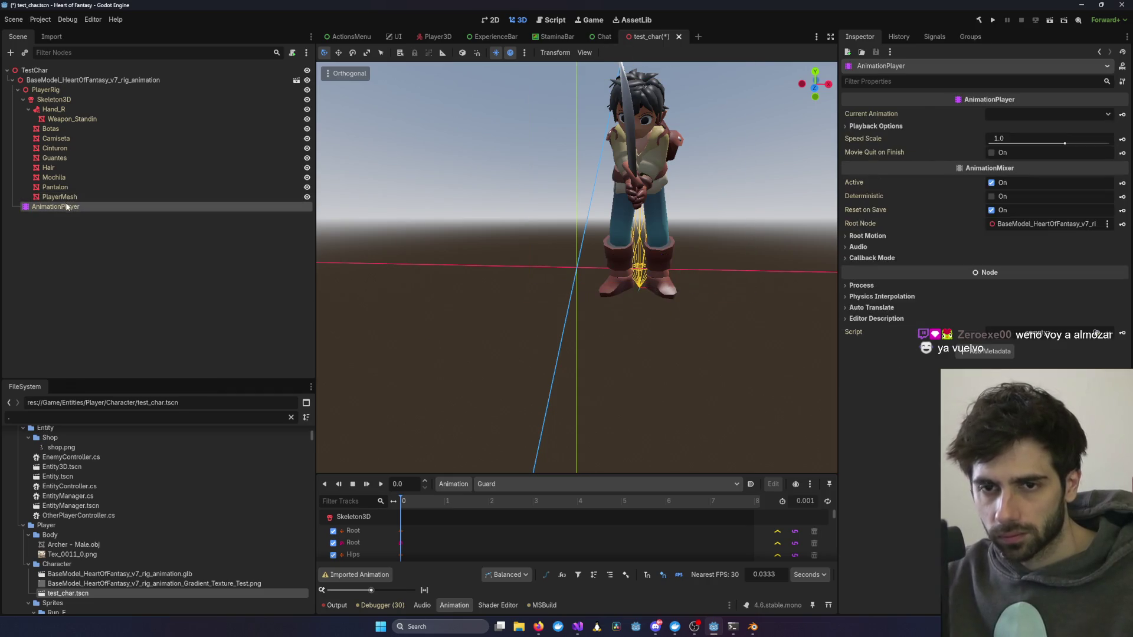
left_click(1044, 112)
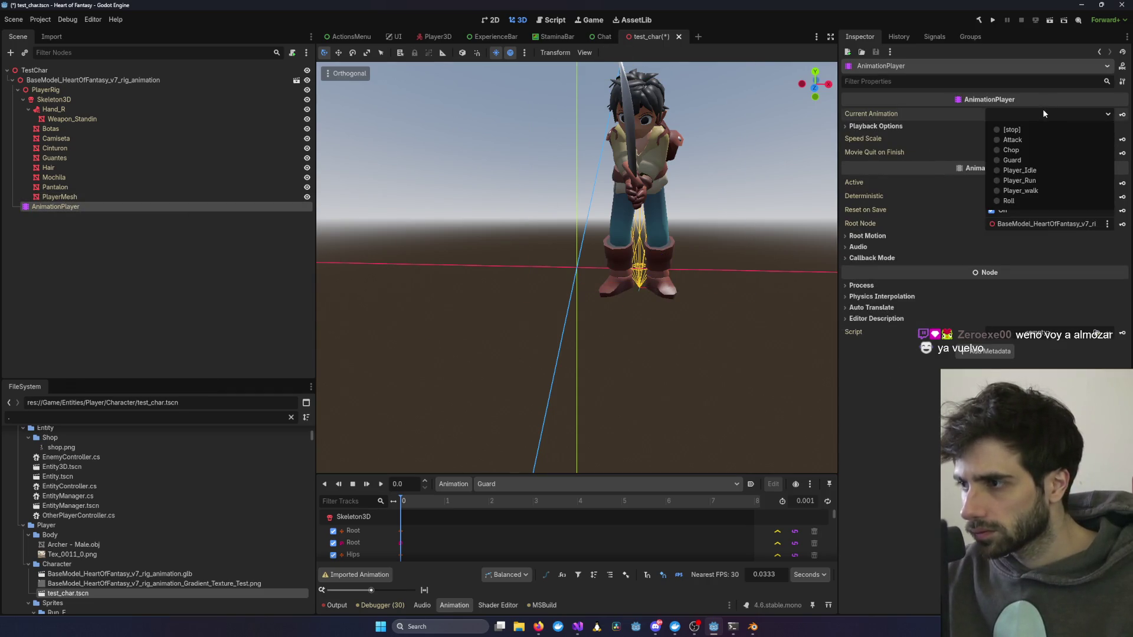
left_click(752, 626)
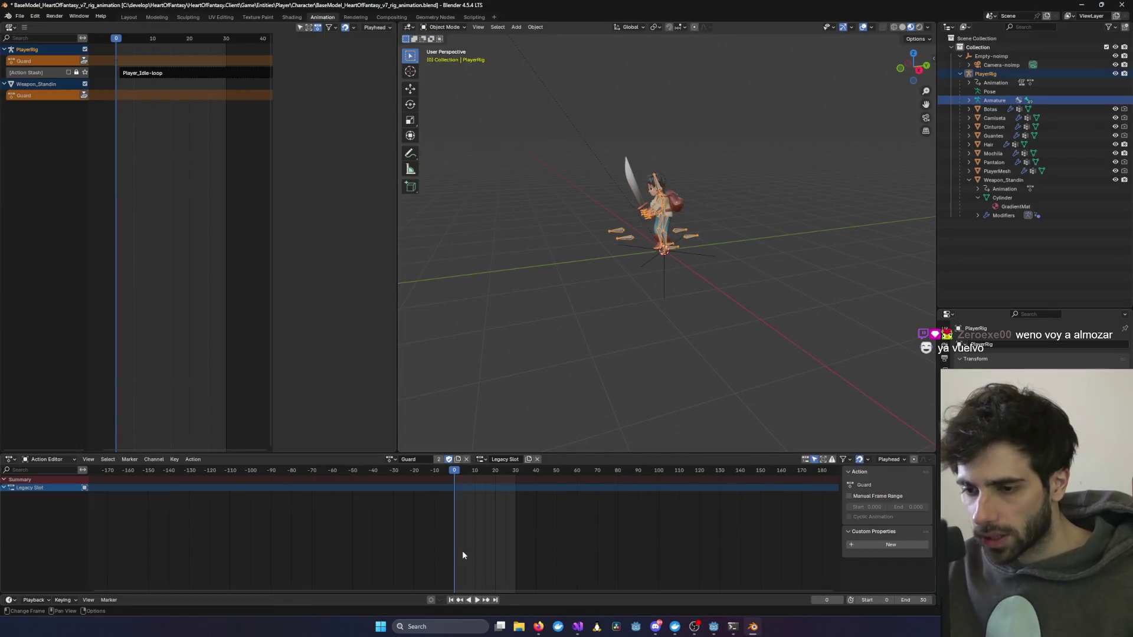
Step: Rename the Player_Idle-loop and Player_Run-loop actions to Idle and Run
left_click(425, 459)
left_click(392, 459)
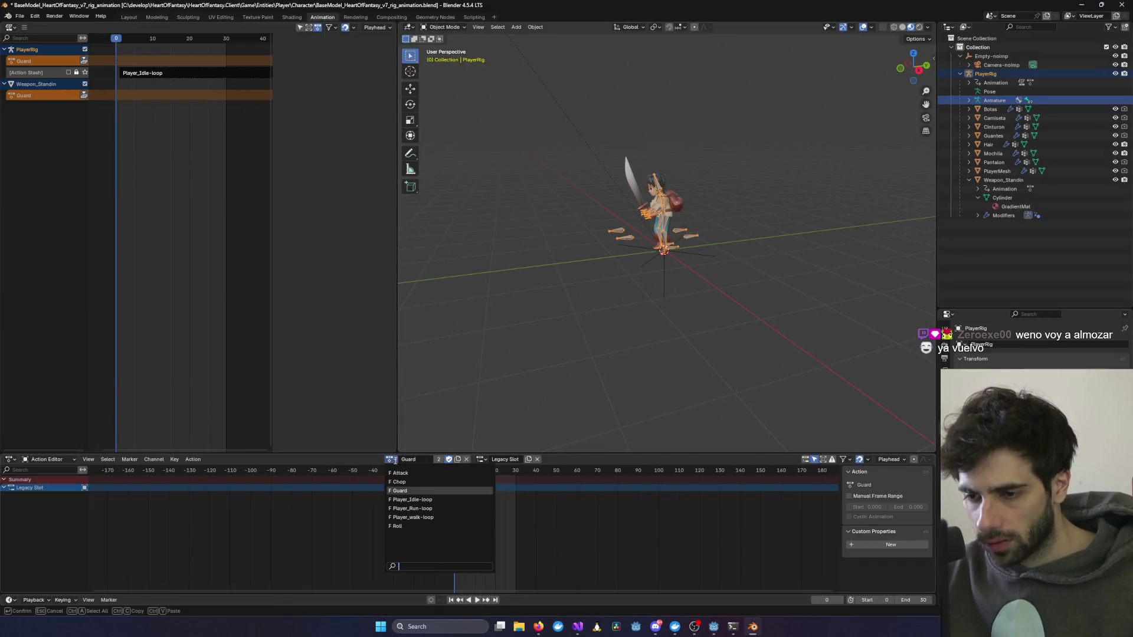
left_click(420, 500)
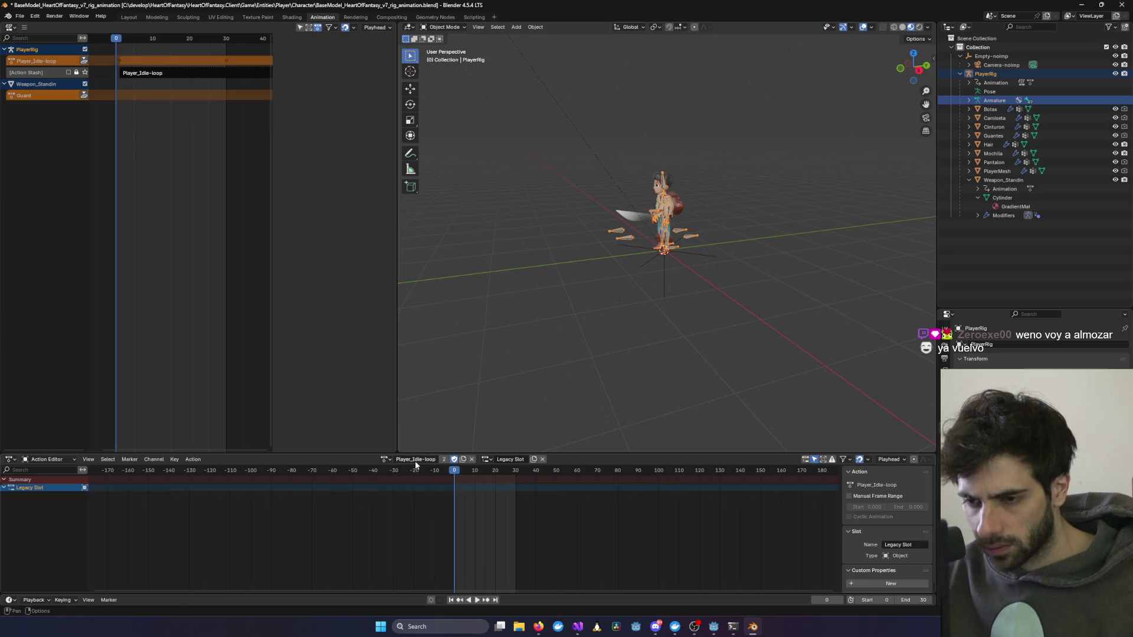
left_click(416, 459)
type("Idle")
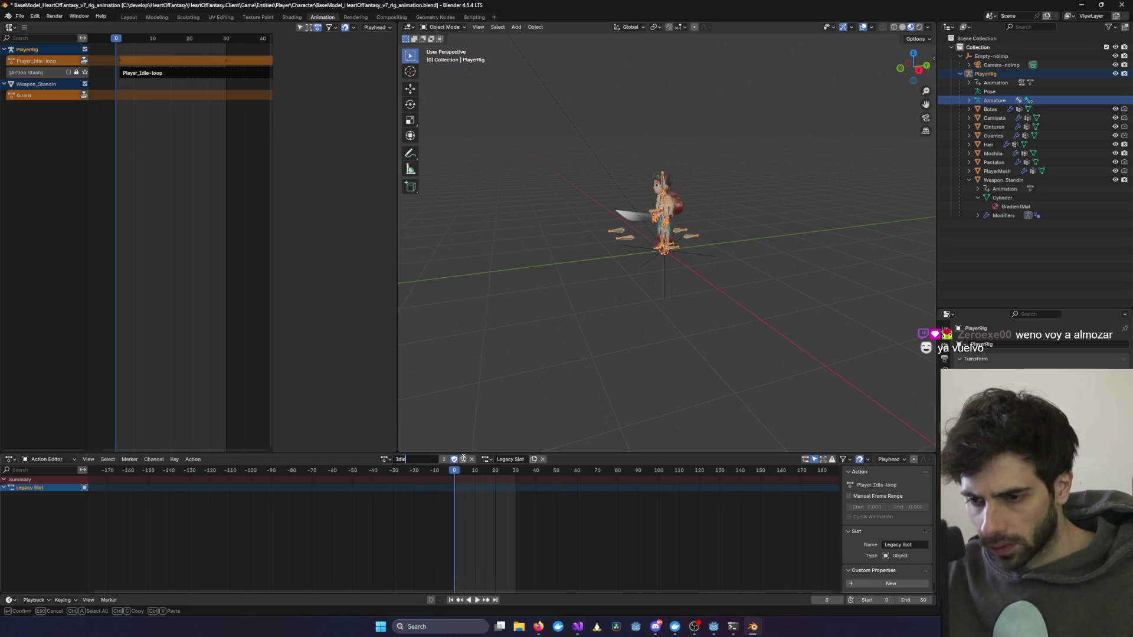
key("Return")
left_click(390, 459)
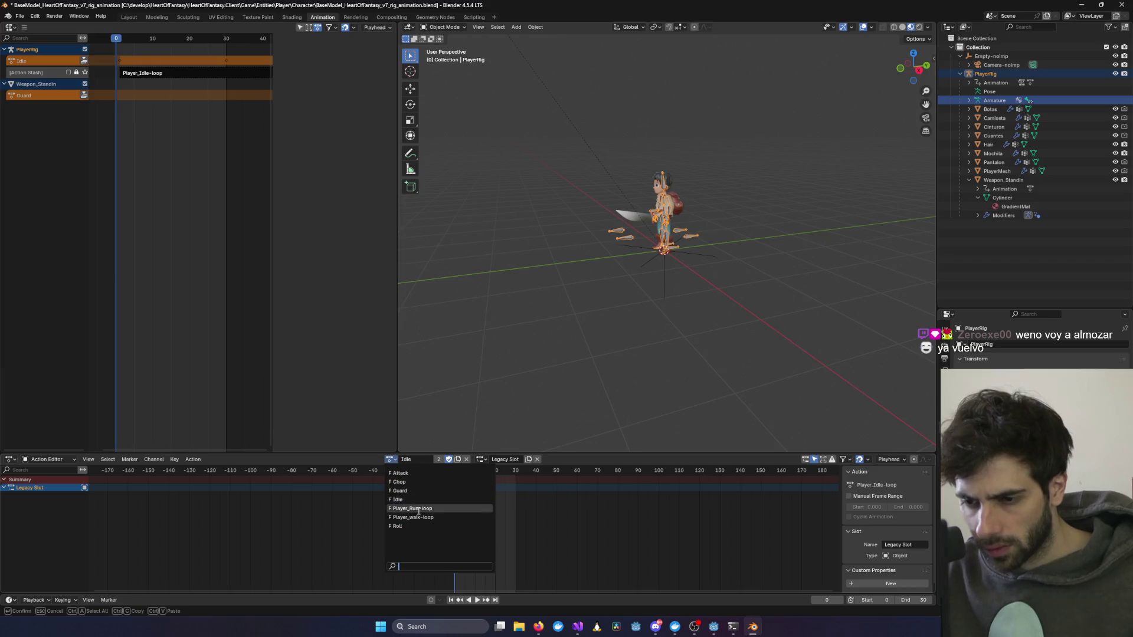
left_click(421, 509)
left_click(413, 460)
type("Run")
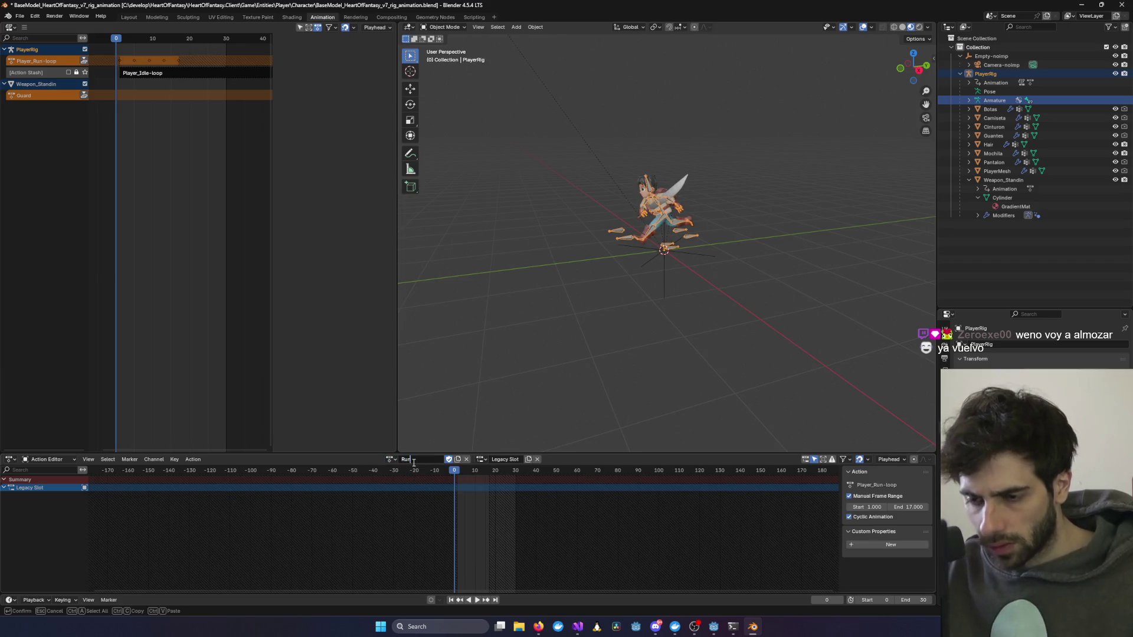
key("Return")
Step: Rename Player_walk-loop to Walk and save the Blender file
left_click(392, 459)
left_click(427, 507)
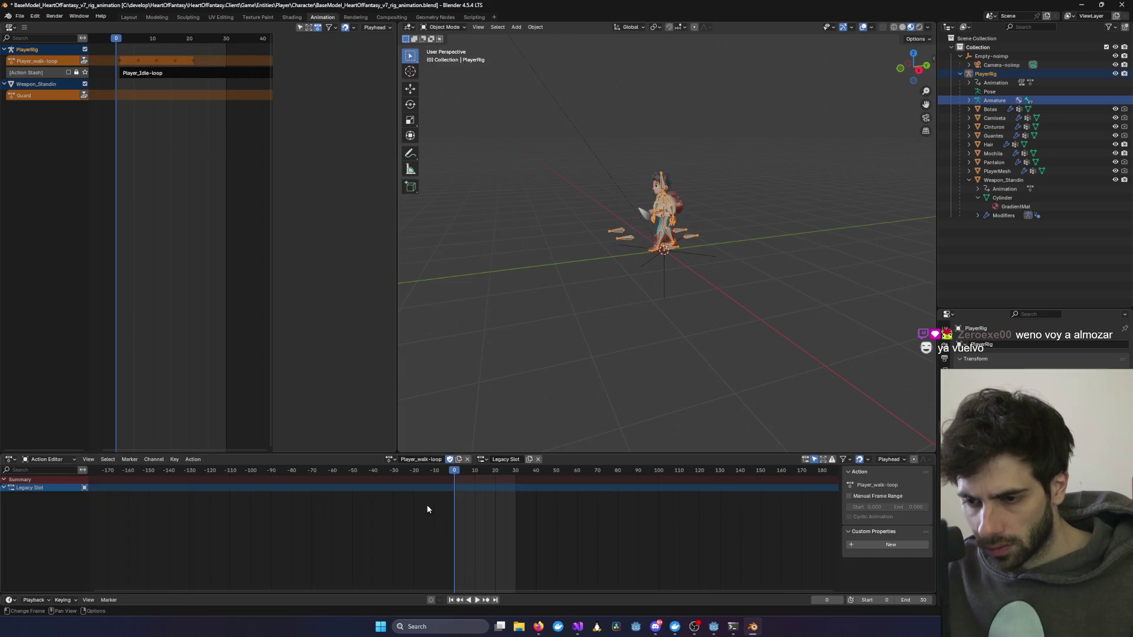
left_click(414, 459)
type("W")
key("Return")
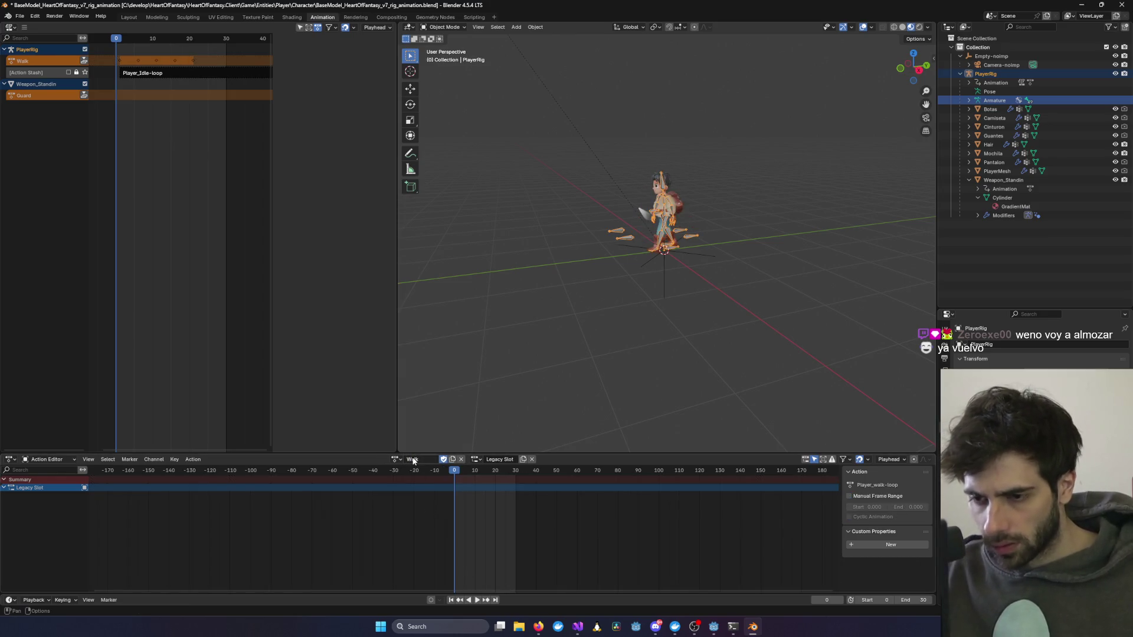
key("ctrl+s")
left_click(401, 459)
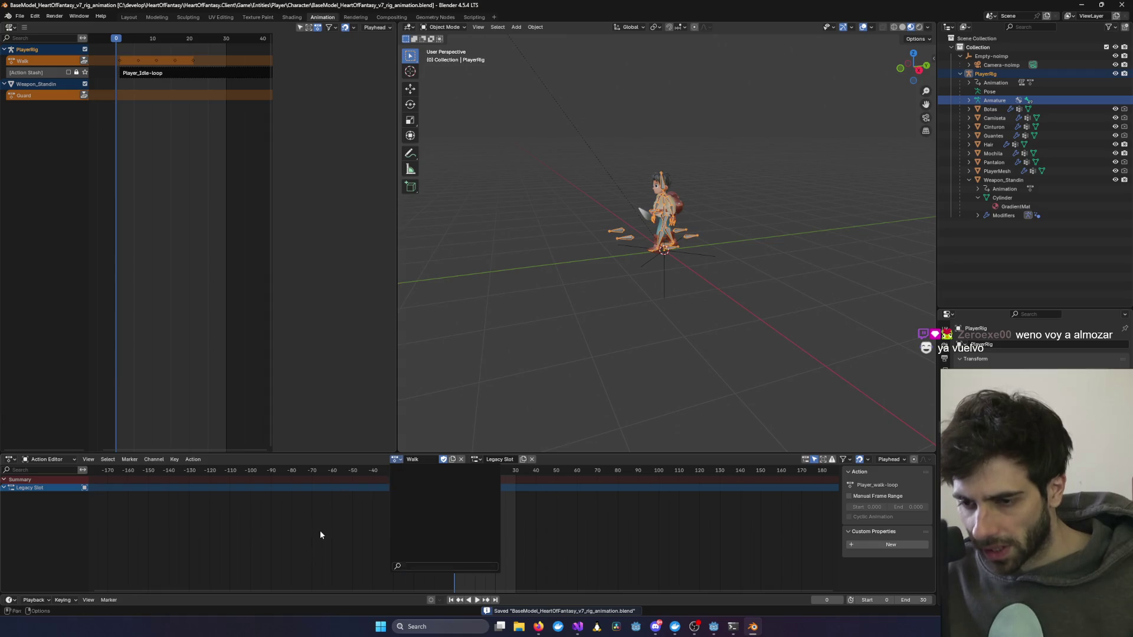
Step: Re-export the character as glTF 2.0, then minimize Blender to return to Godot
left_click(21, 16)
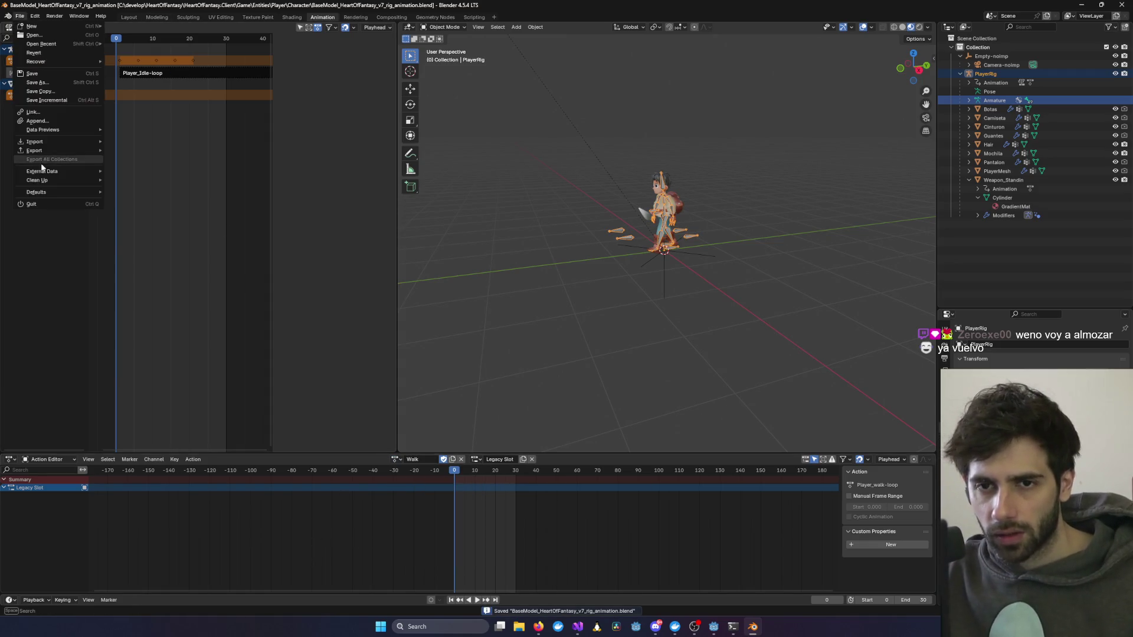
mouse_move(80, 153)
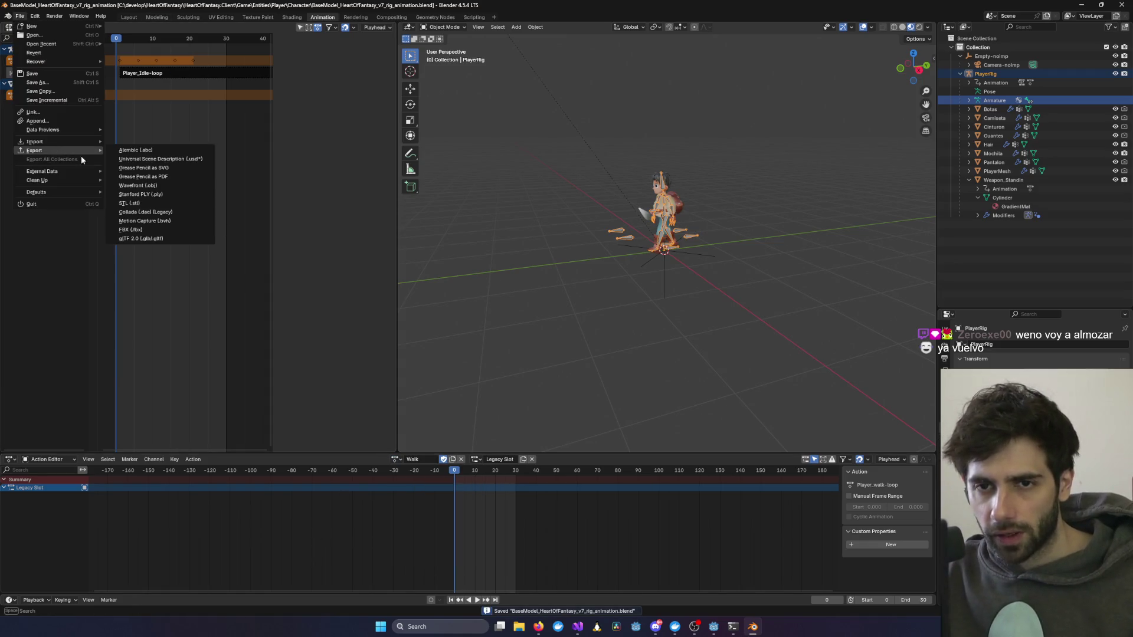
left_click(156, 239)
left_click(695, 443)
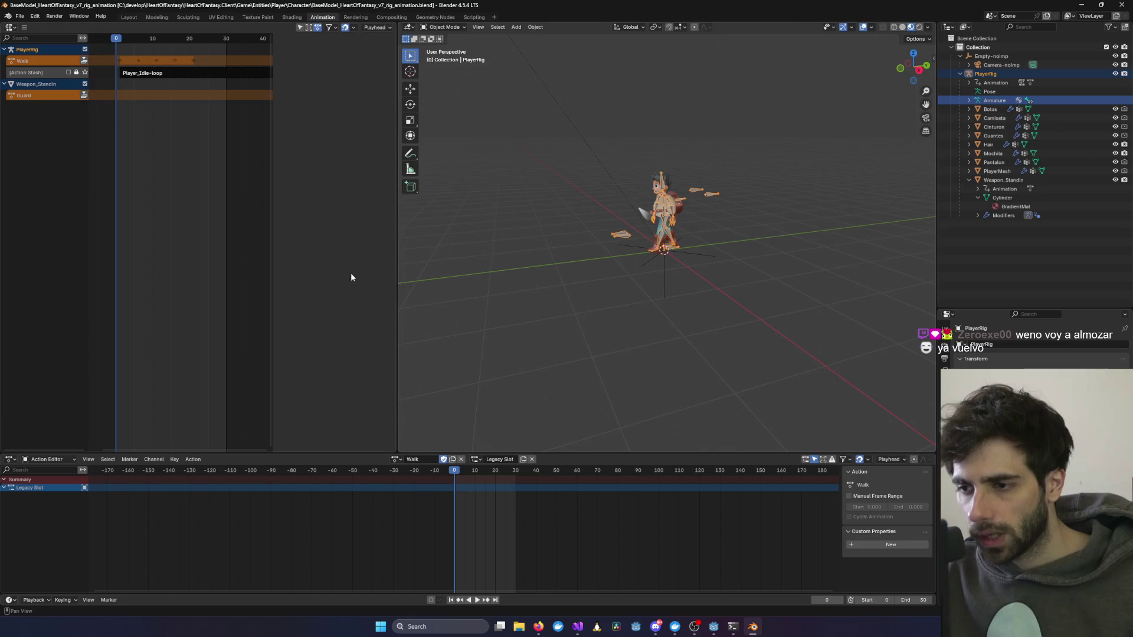
left_click(19, 15)
mouse_move(57, 172)
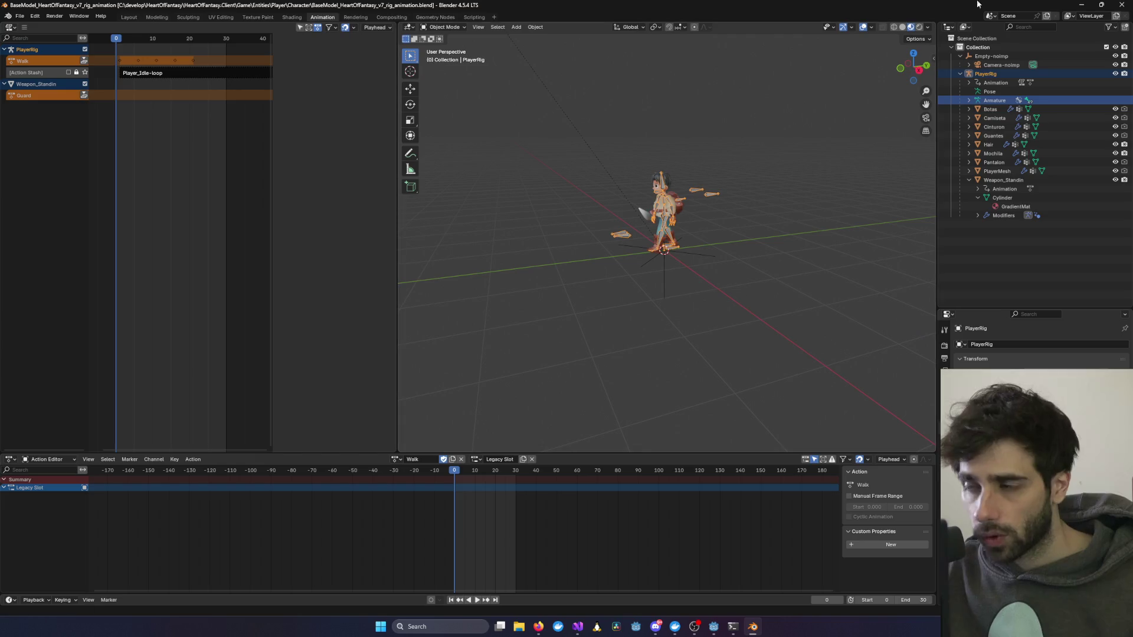
left_click(1083, 4)
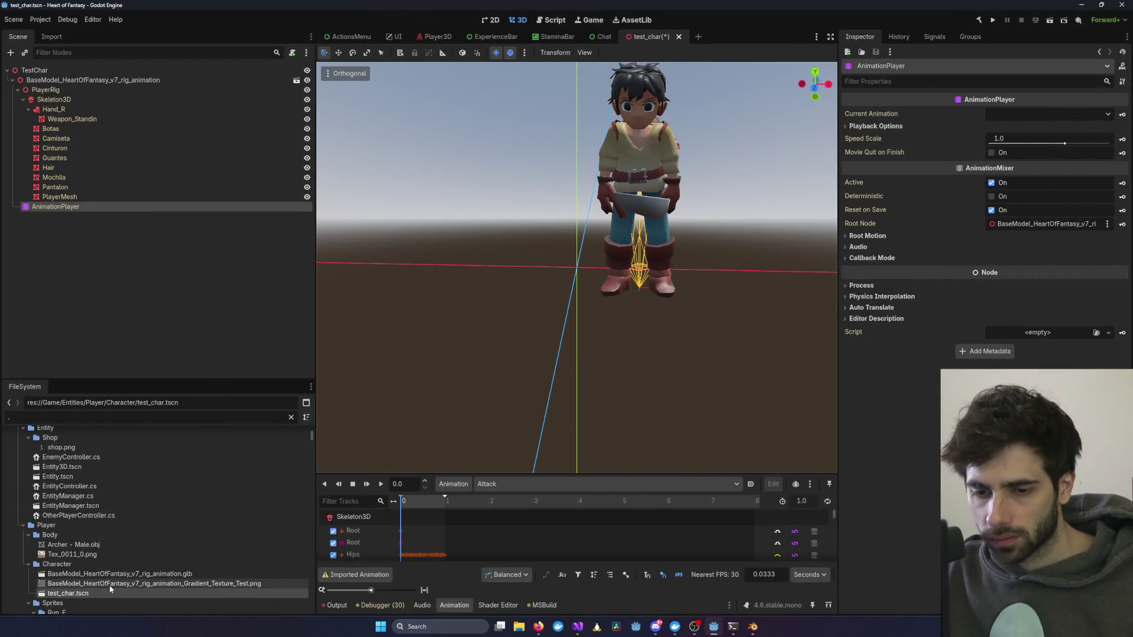
Step: Reimport the updated character .glb and play its Attack animation on the AnimationPlayer
double_click(183, 574)
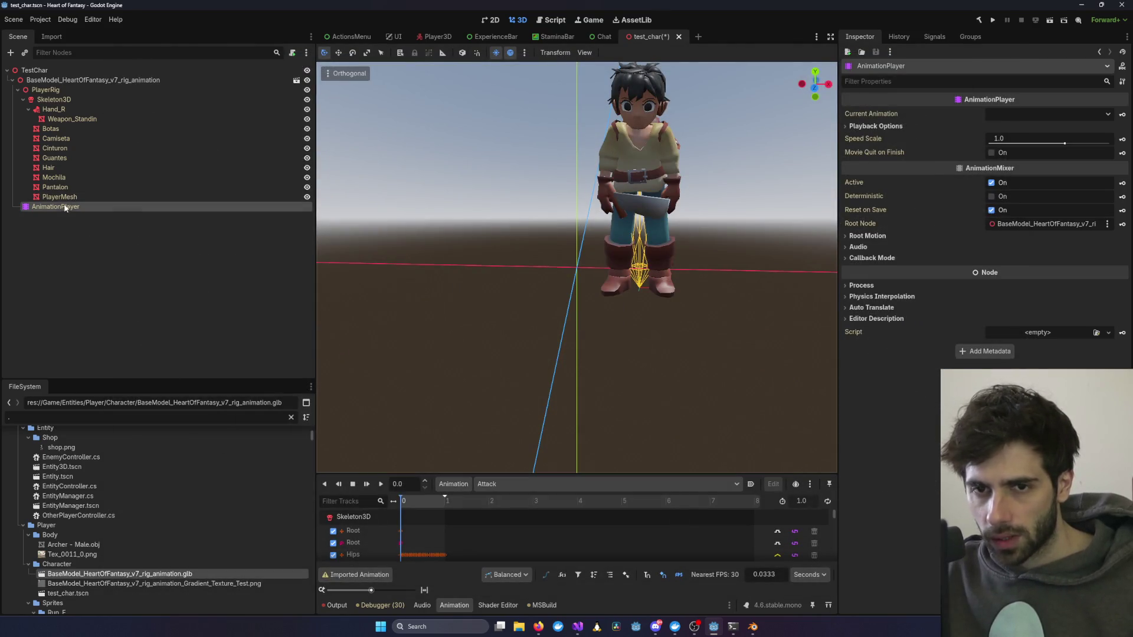
left_click(69, 189)
left_click(68, 207)
left_click(1025, 112)
left_click(1022, 137)
Step: Preview the Guard, Run and Walk animations on the test character
left_click(1025, 113)
left_click(1021, 160)
left_click(1020, 119)
left_click(1018, 192)
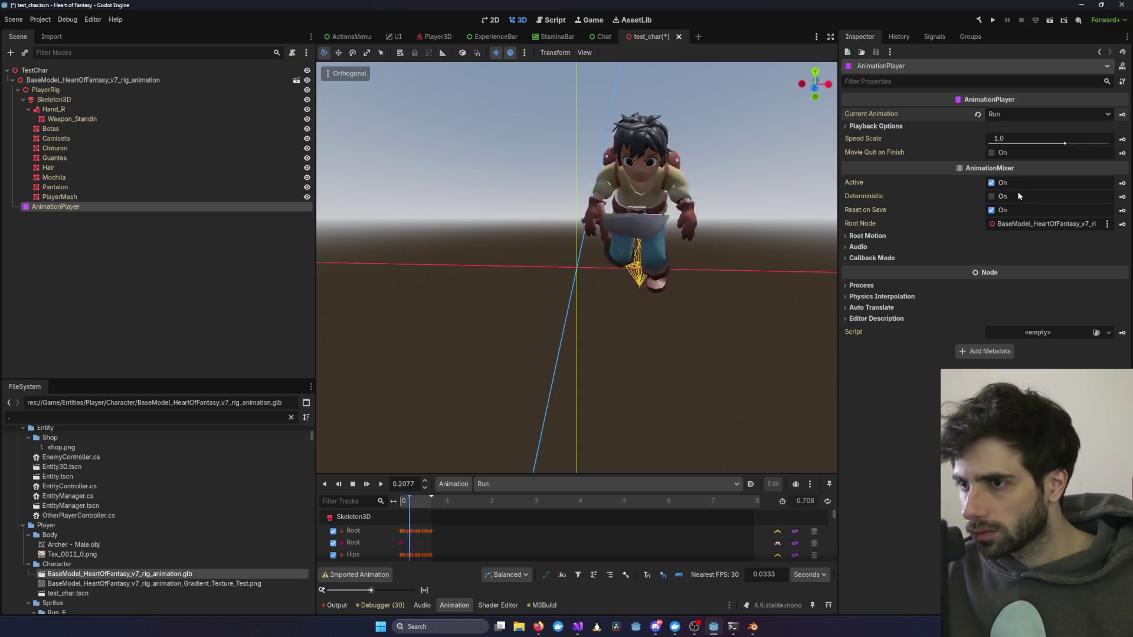
left_click(1011, 114)
left_click(1012, 201)
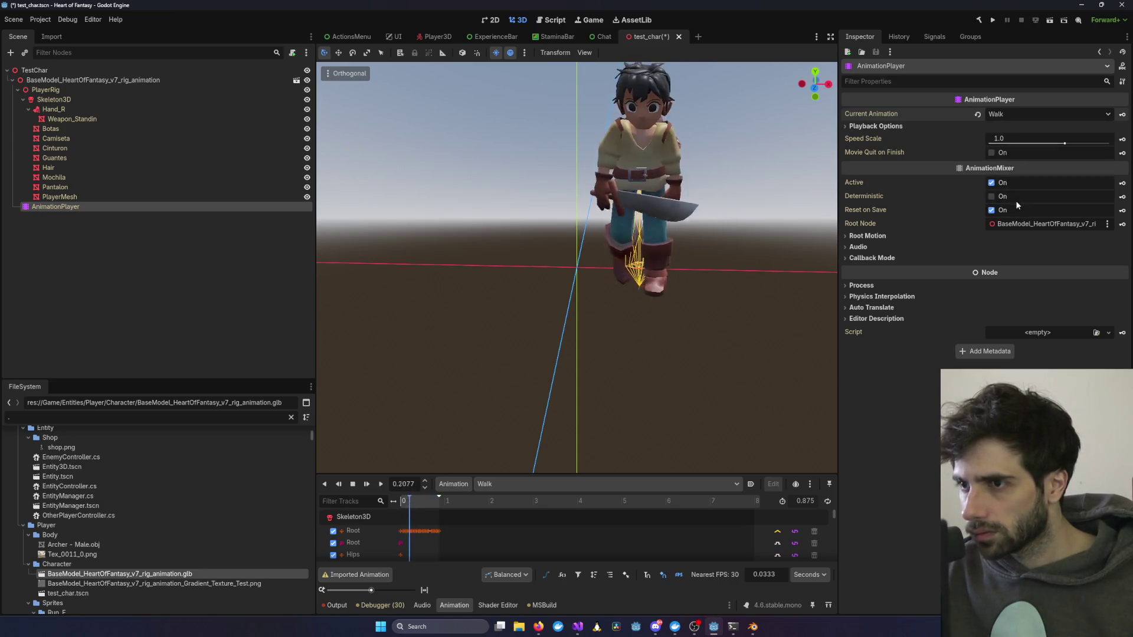
Step: Preview Idle, then show Guard again and orbit to inspect the guard pose
left_click(1015, 115)
left_click(1018, 174)
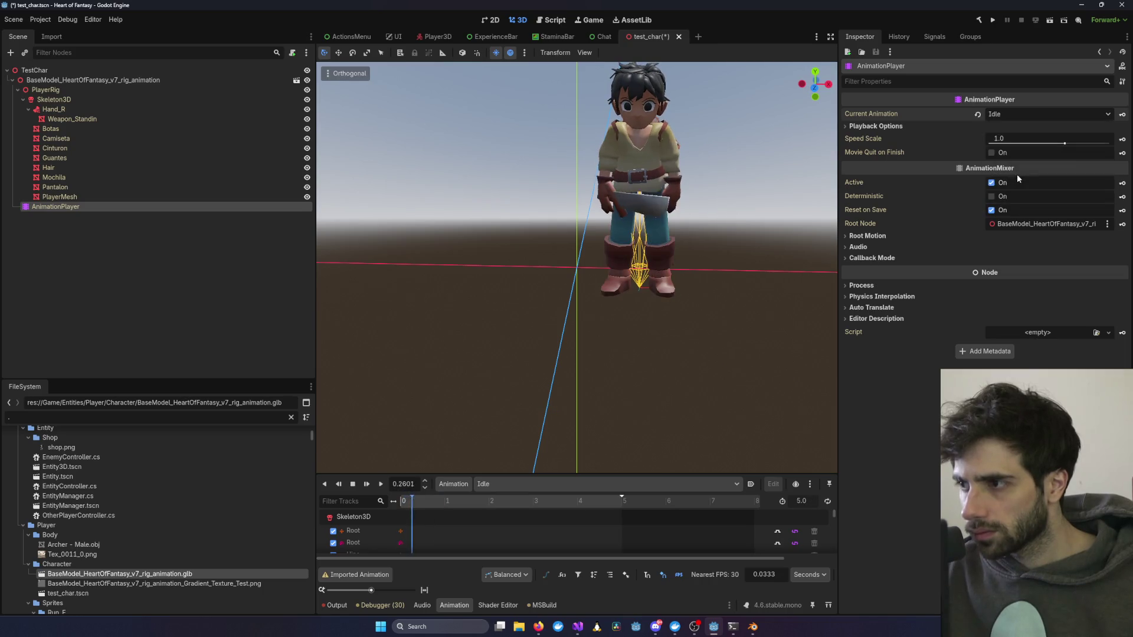
left_click(1010, 118)
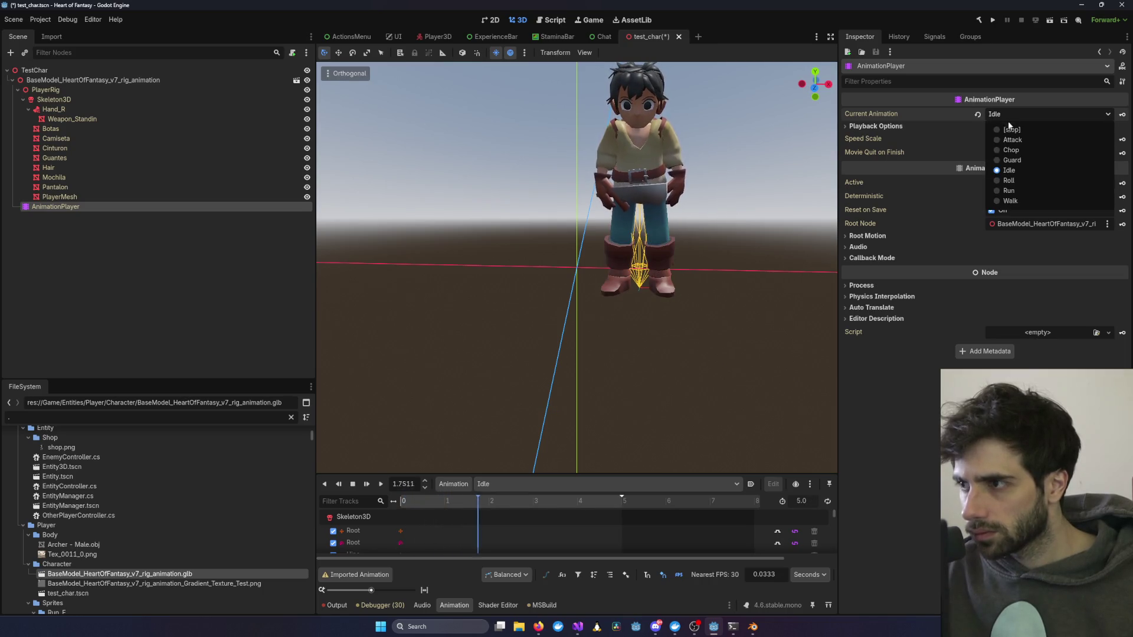
left_click(1012, 160)
mouse_move(590, 177)
left_mouse_down()
mouse_move(791, 157)
mouse_move(546, 148)
mouse_move(684, 158)
left_mouse_up()
left_click(436, 36)
Step: Select the updated AnimationPlayer in the test character scene to carry it over
scroll(652, 285, "up", 2)
scroll(655, 282, "down", 2)
left_click_drag(655, 282, 628, 281)
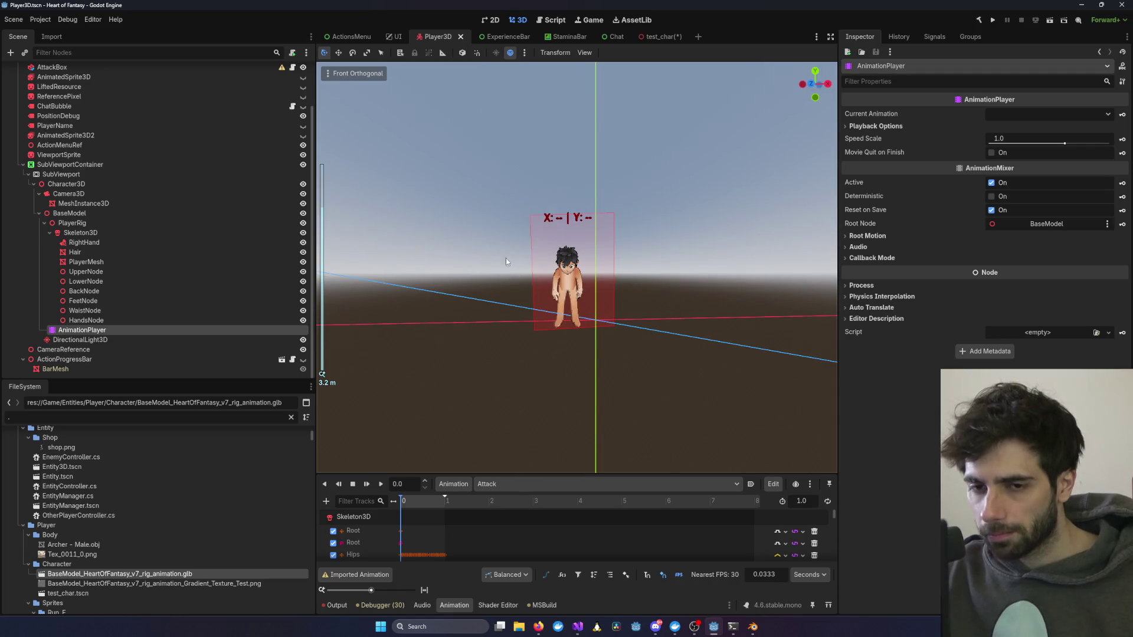
left_click(659, 36)
left_click(59, 187)
left_click(56, 207)
left_click(436, 36)
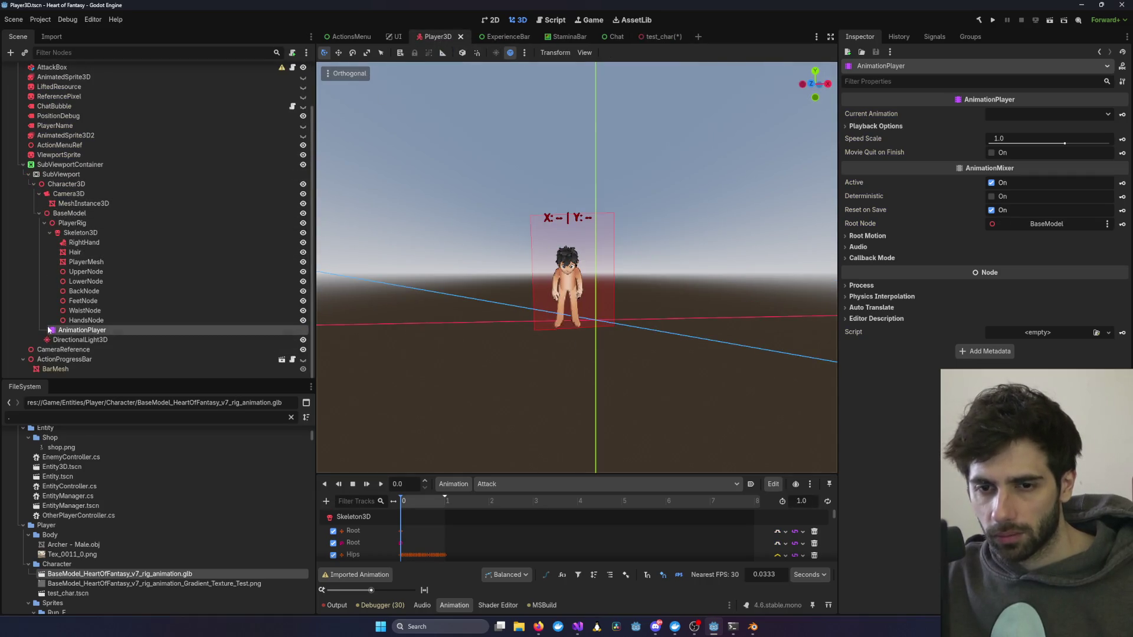
Step: Add the updated AnimationPlayer under BaseModel in Player3D and delete the old one
left_click(76, 215)
left_click(107, 331)
key("ctrl+d")
left_click(107, 331)
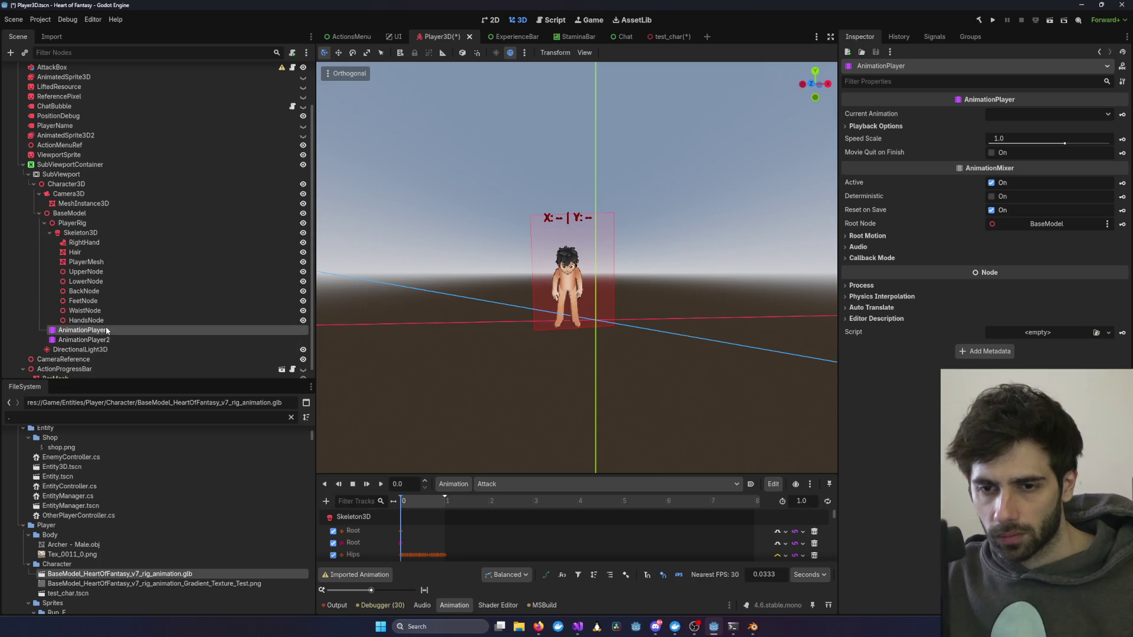
key("Delete")
key("Return")
Step: Rename AnimationPlayer2 to AnimationPlayer and save Player3D.tscn
left_click(108, 331)
left_click(114, 330)
key("BackSpace")
key("Return")
key("ctrl+s")
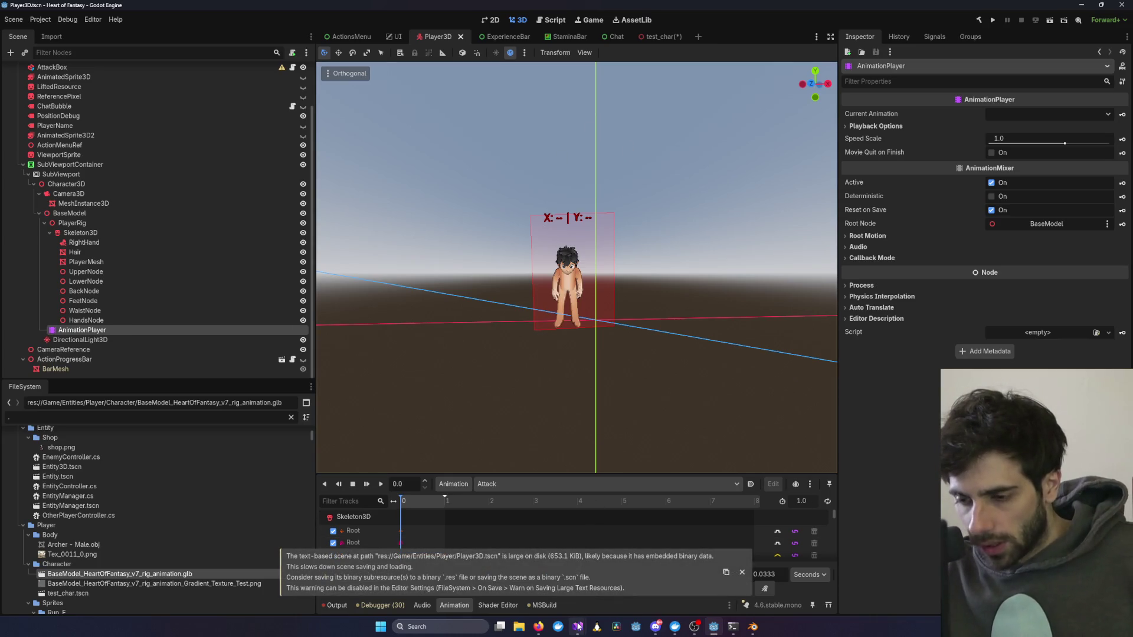
mouse_move(577, 627)
left_click(774, 592)
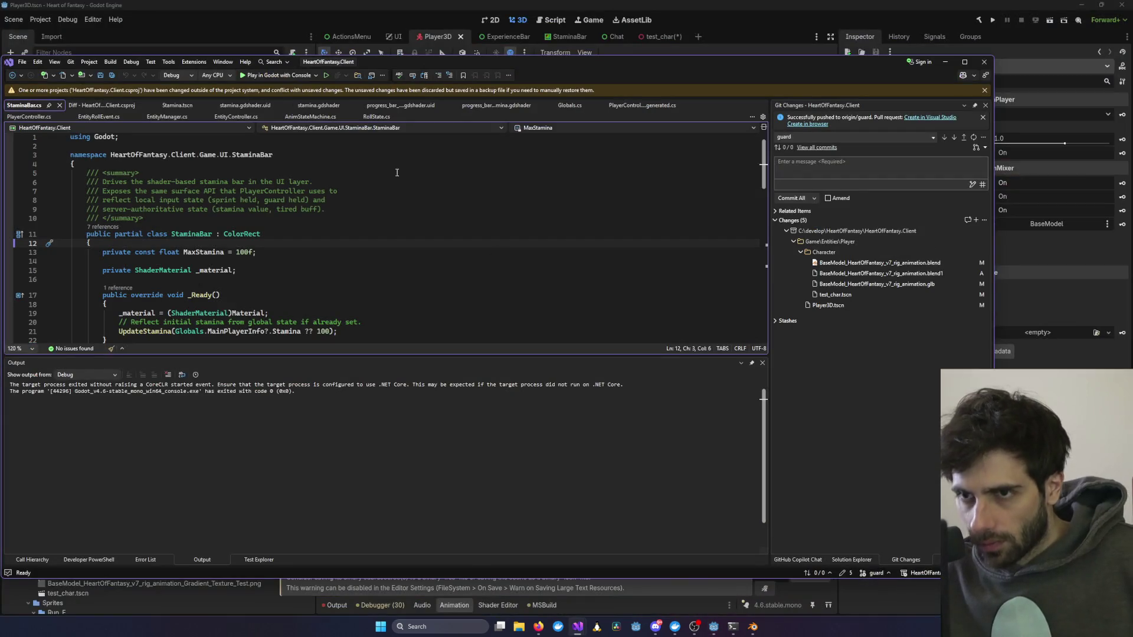
Step: Launch the debug build, log in with the test account and enter the world
left_click(273, 76)
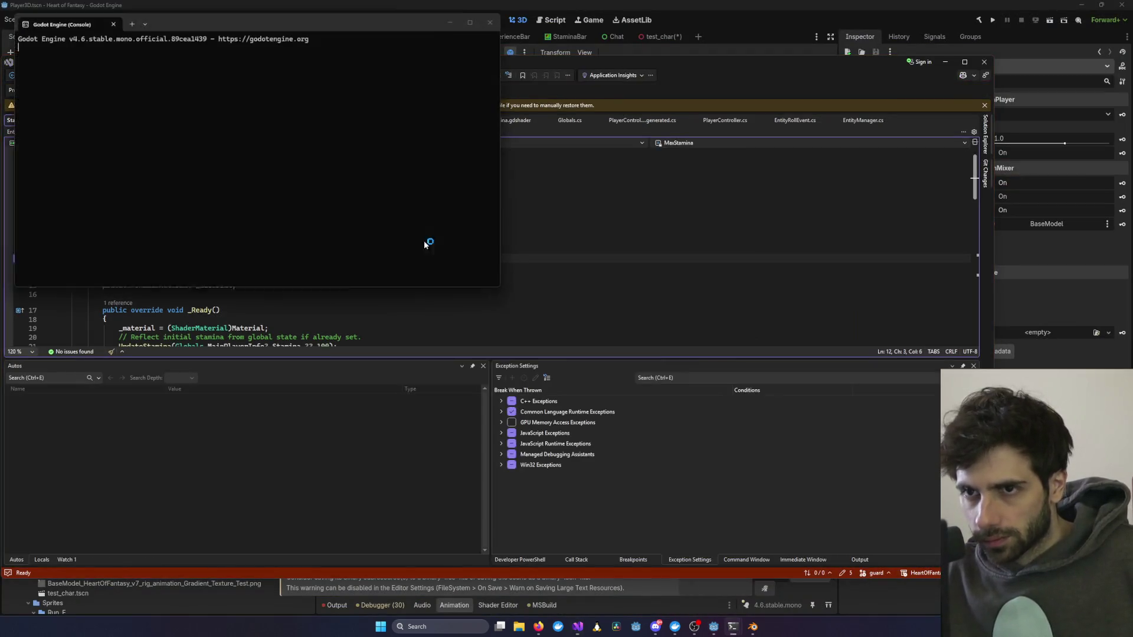
left_click(153, 254)
left_click(413, 236)
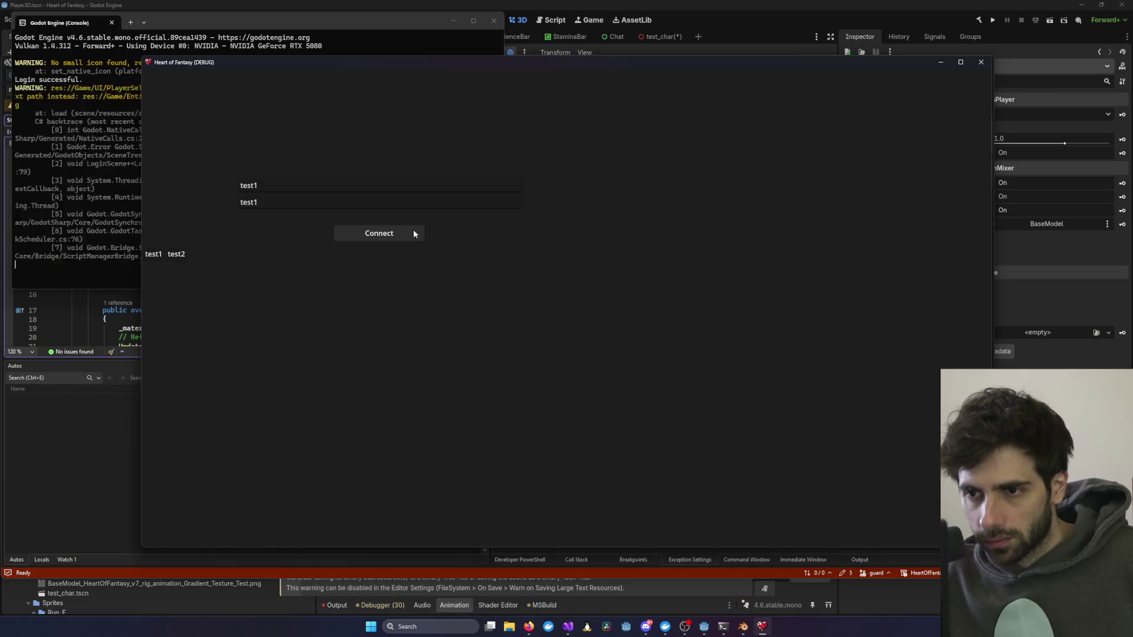
left_click(577, 486)
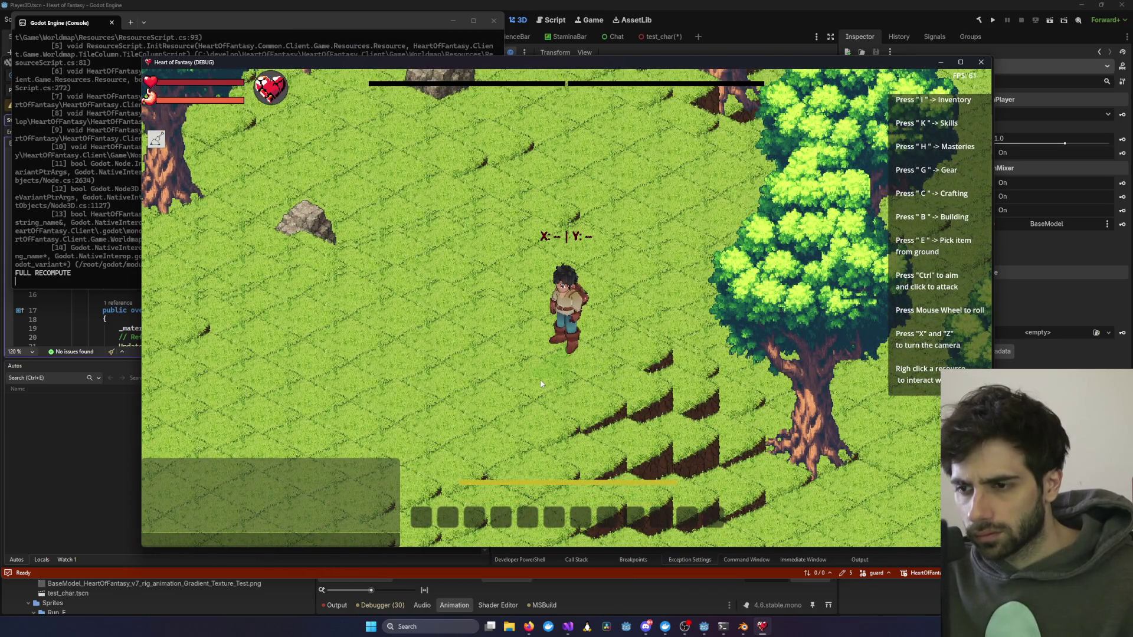
Step: Walk the character through the forest twice, then close the game
left_click(540, 383)
left_click(491, 368)
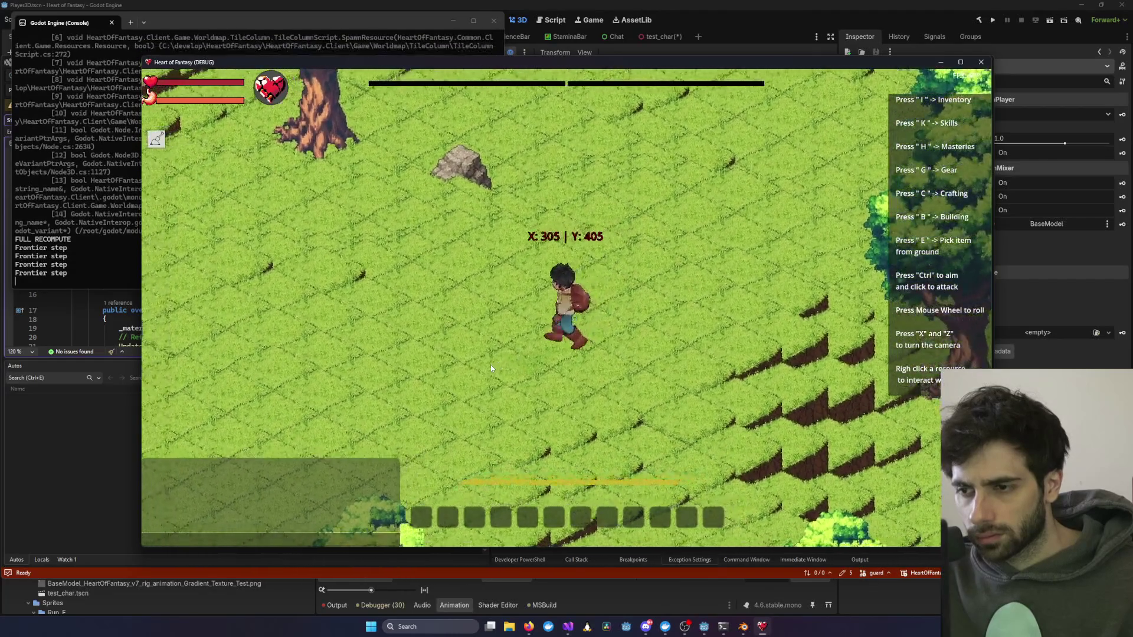
left_click(981, 61)
Step: Commit the changed character files with the message 'added guard' and push to guard
left_click(743, 629)
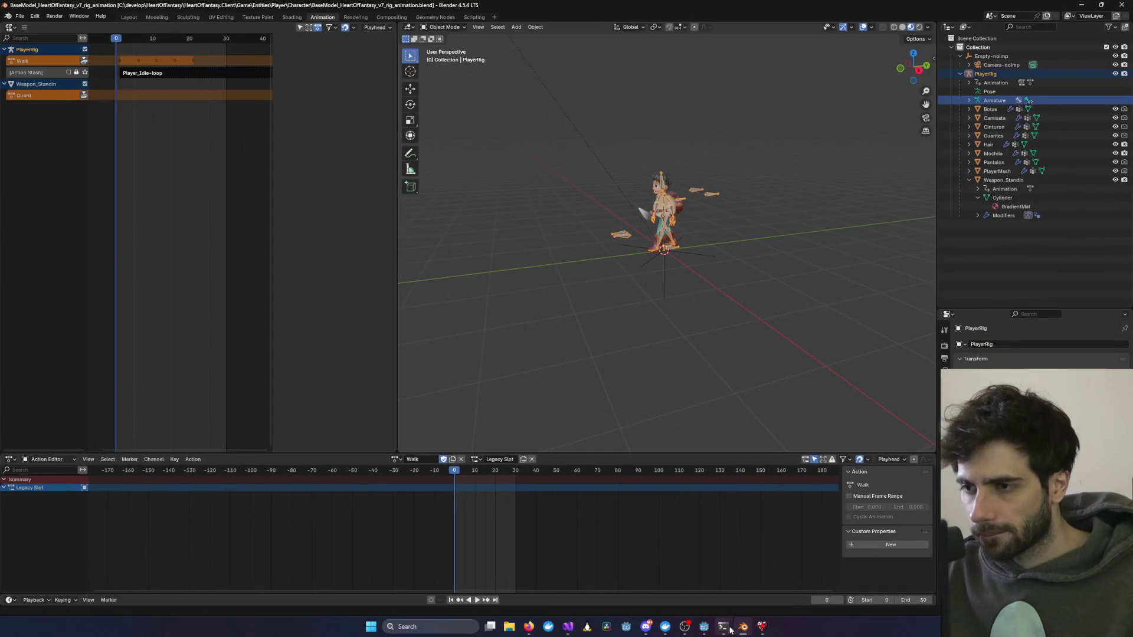
mouse_move(753, 630)
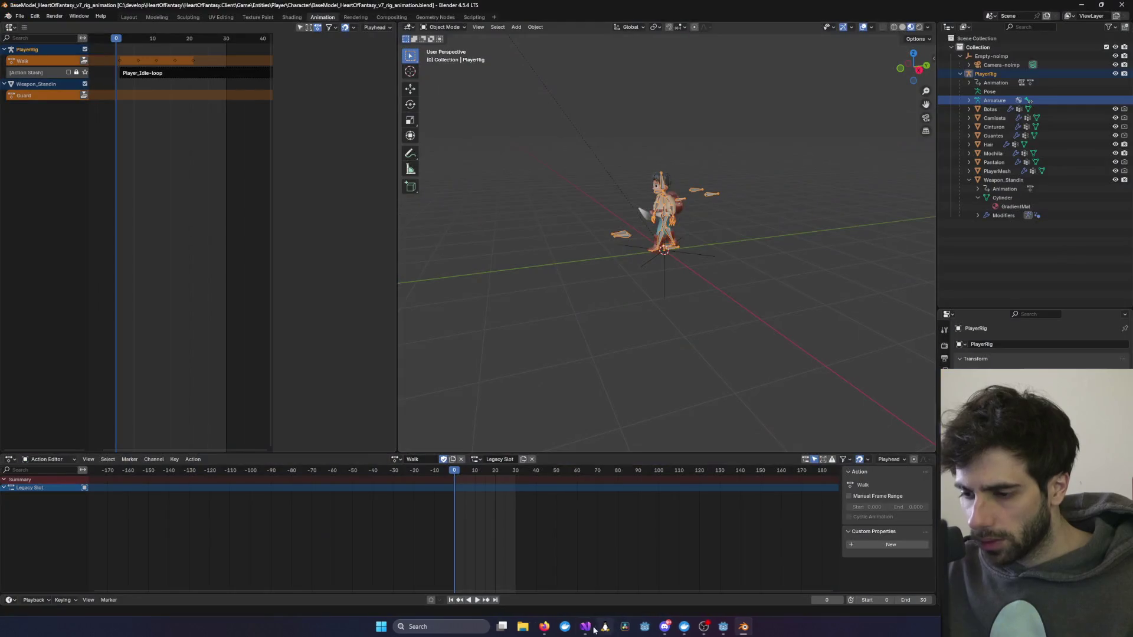
mouse_move(578, 627)
left_click(780, 574)
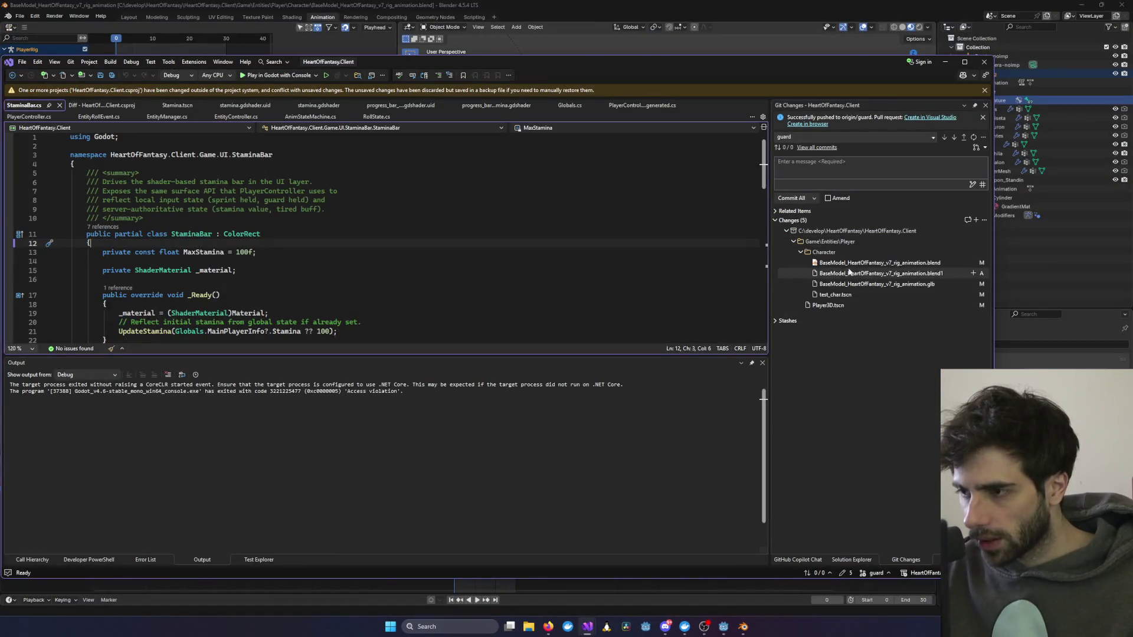
left_click(841, 162)
type("added guard pose")
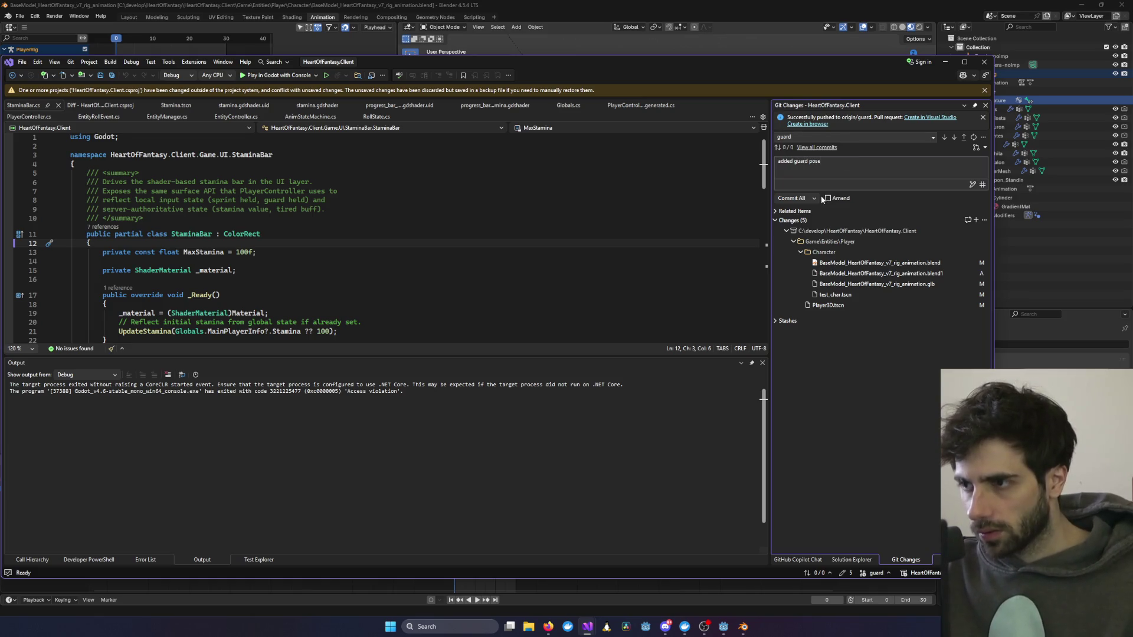
left_click(794, 199)
left_click(649, 272)
Step: Open a Linux terminal and start Claude Code with the claude command
left_click(607, 627)
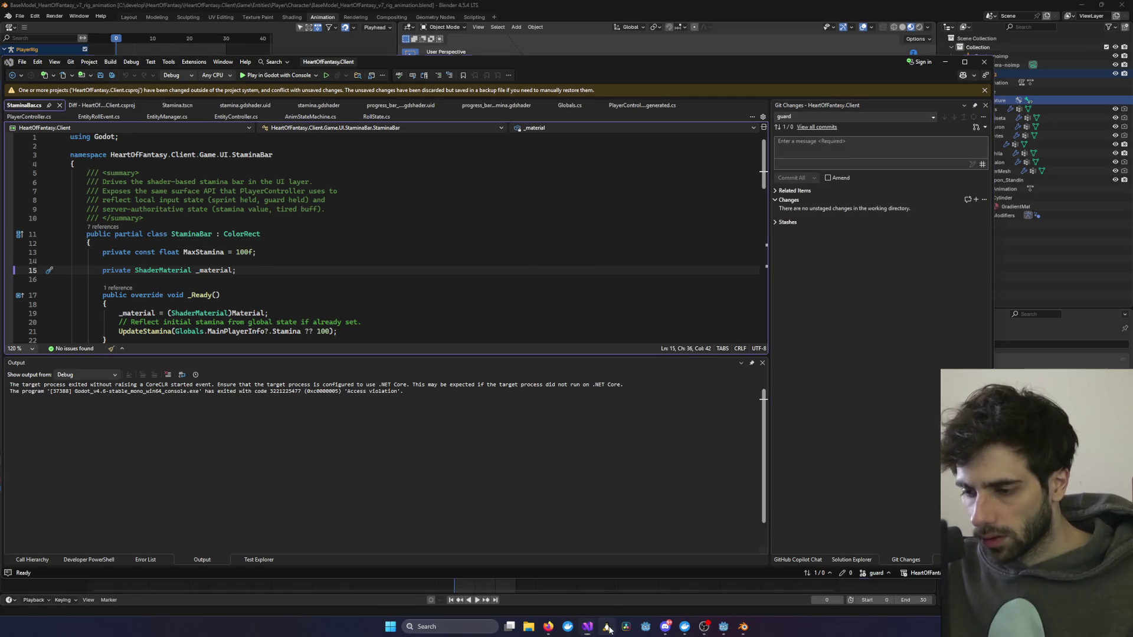
type("claude")
key("Return")
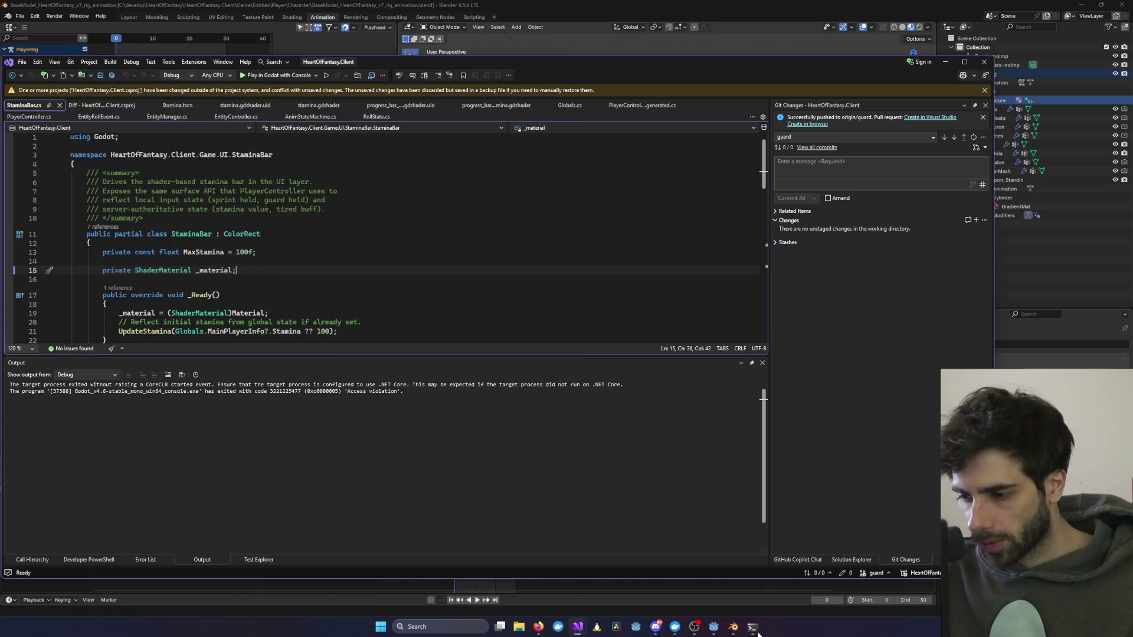
Step: Write a prompt for the Client project to blend the Guard pose's upper body with walking using AnimationTrees
type("in the @HeartOfFantasy.Sh")
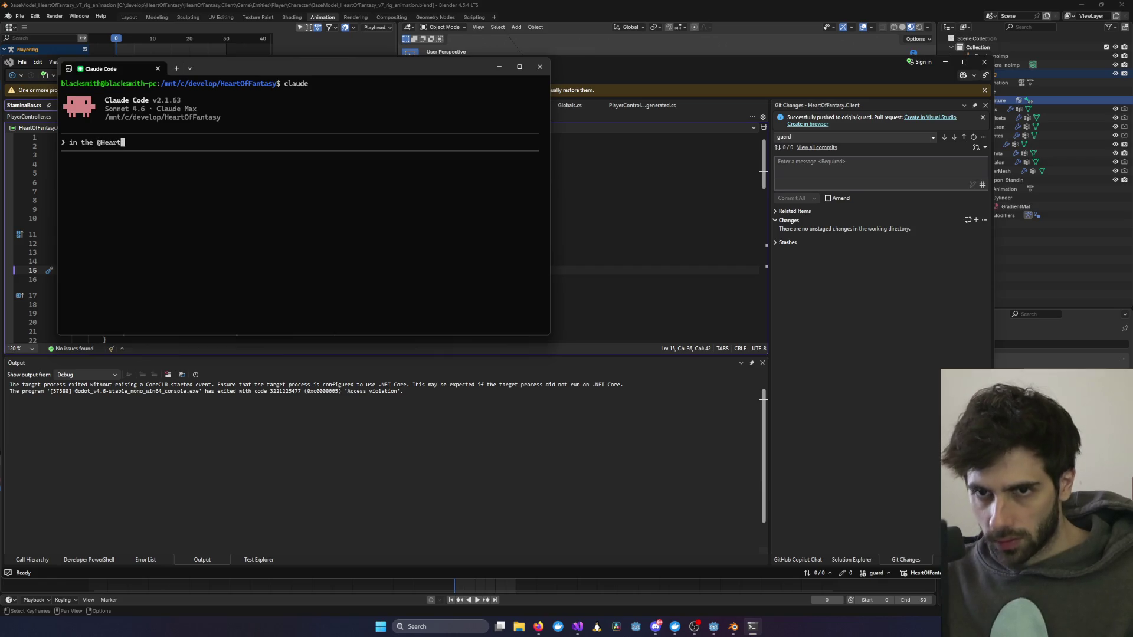
key("BackSpace")
key("BackSpace")
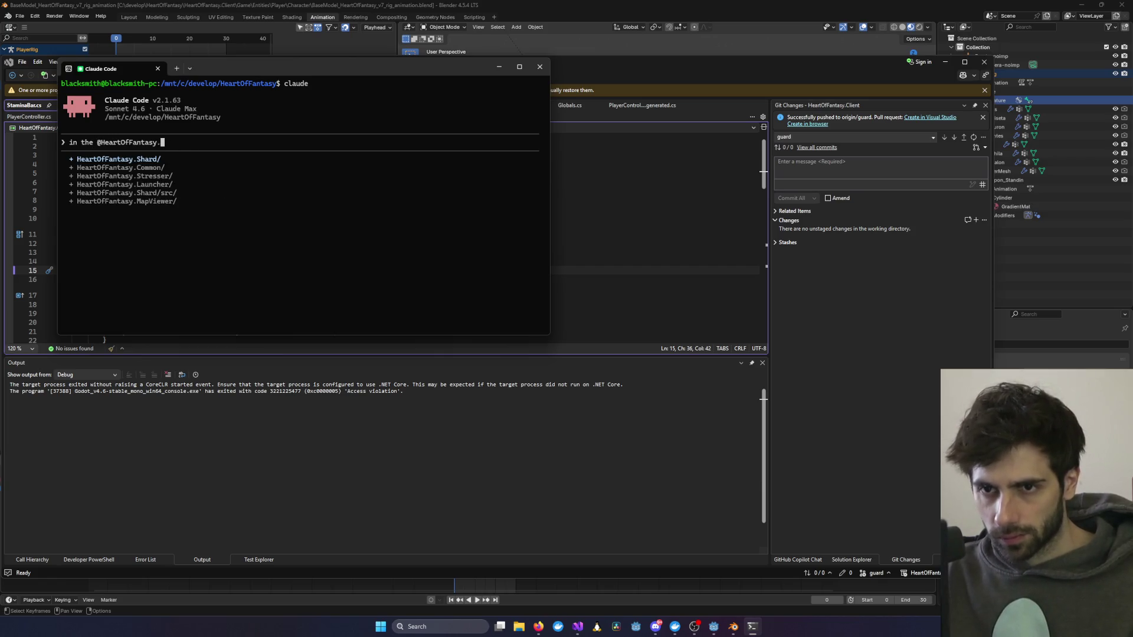
type("Client, we now have a Guard p")
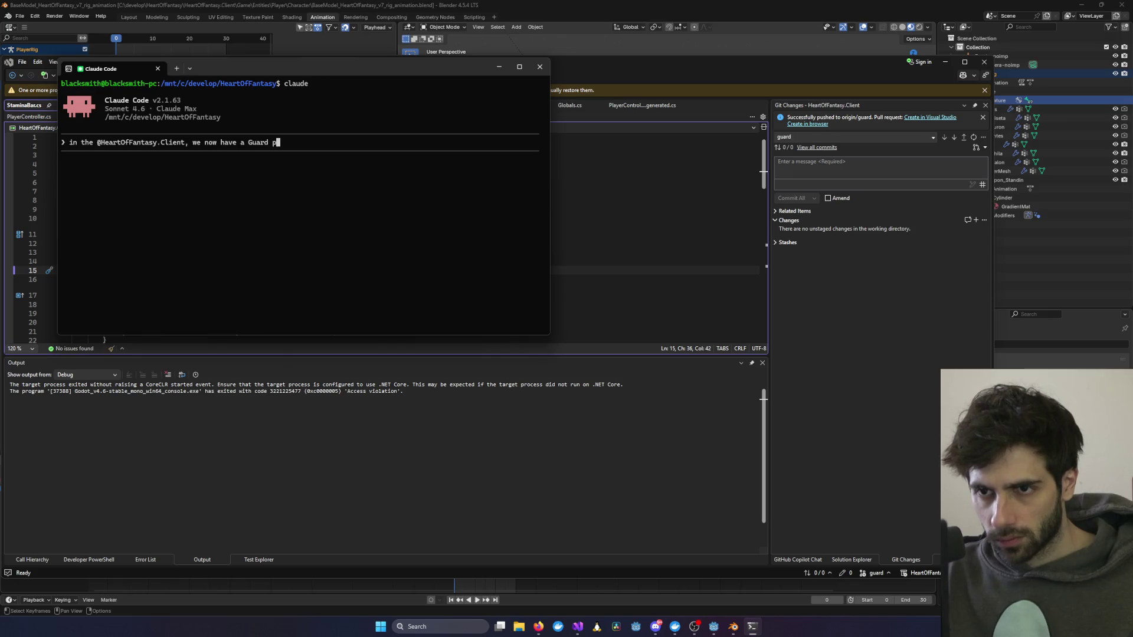
key("BackSpace")
type("animation,")
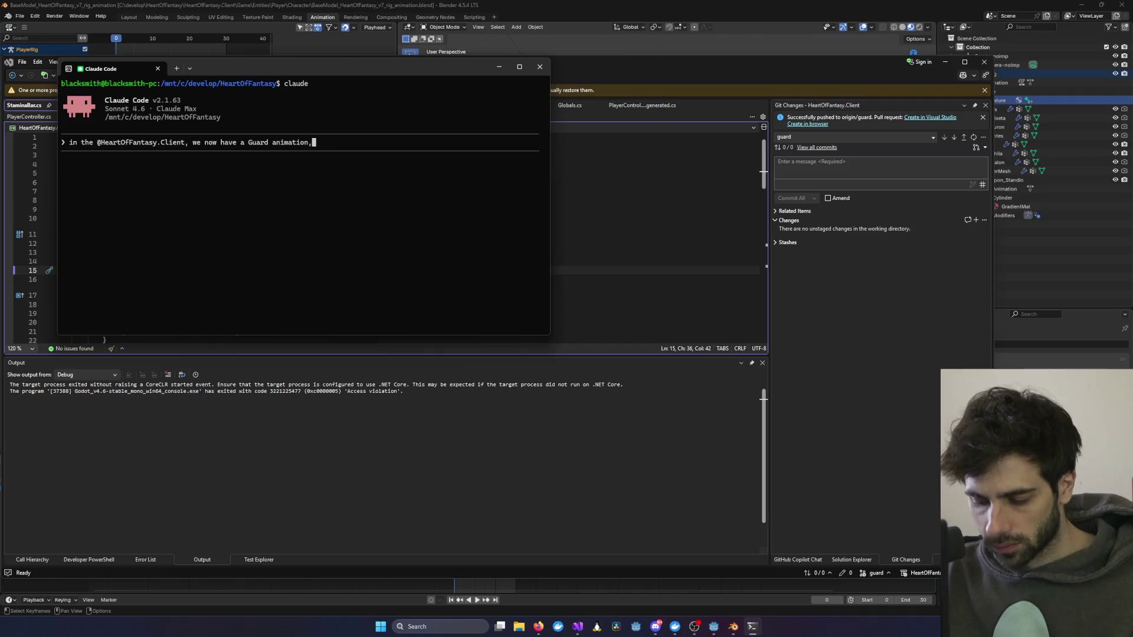
type(" its actually ju")
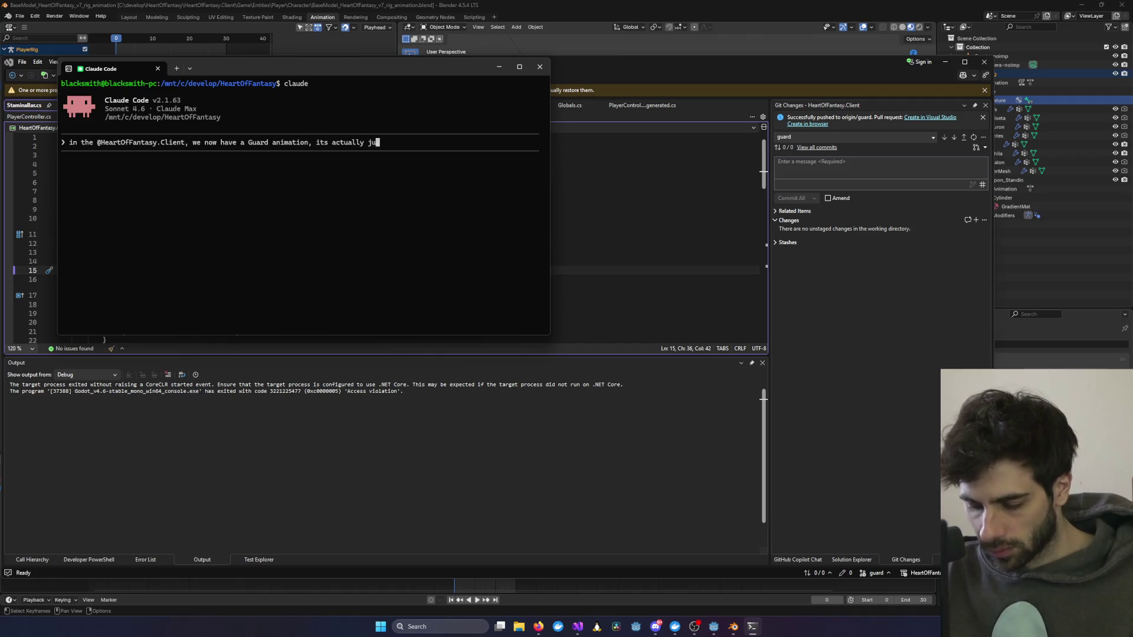
type("st a pose, could")
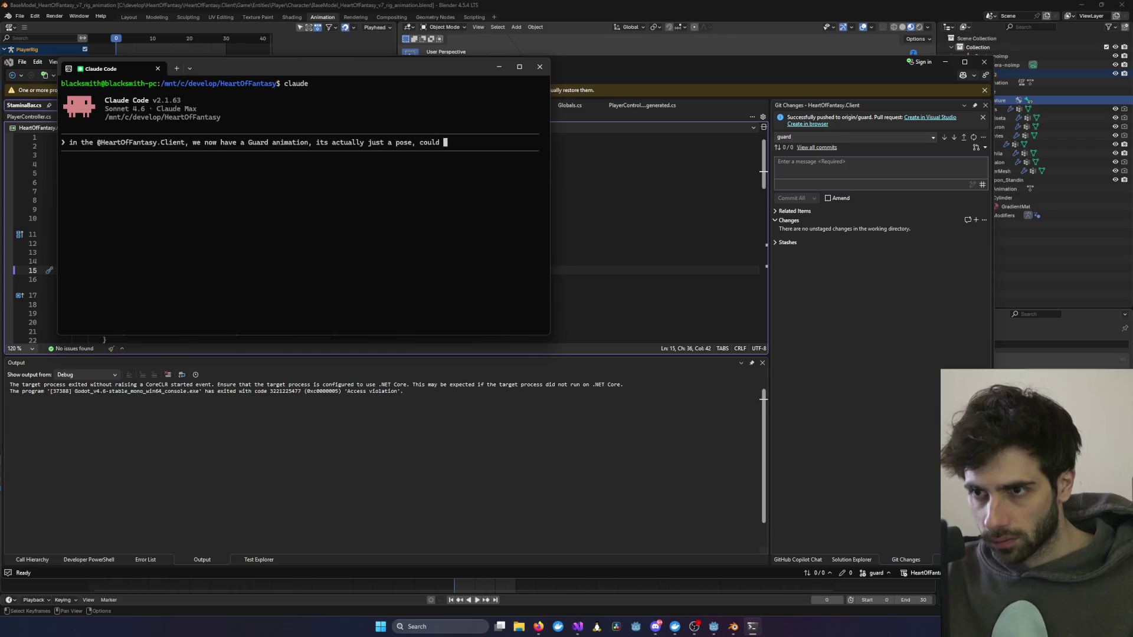
type("ake it so")
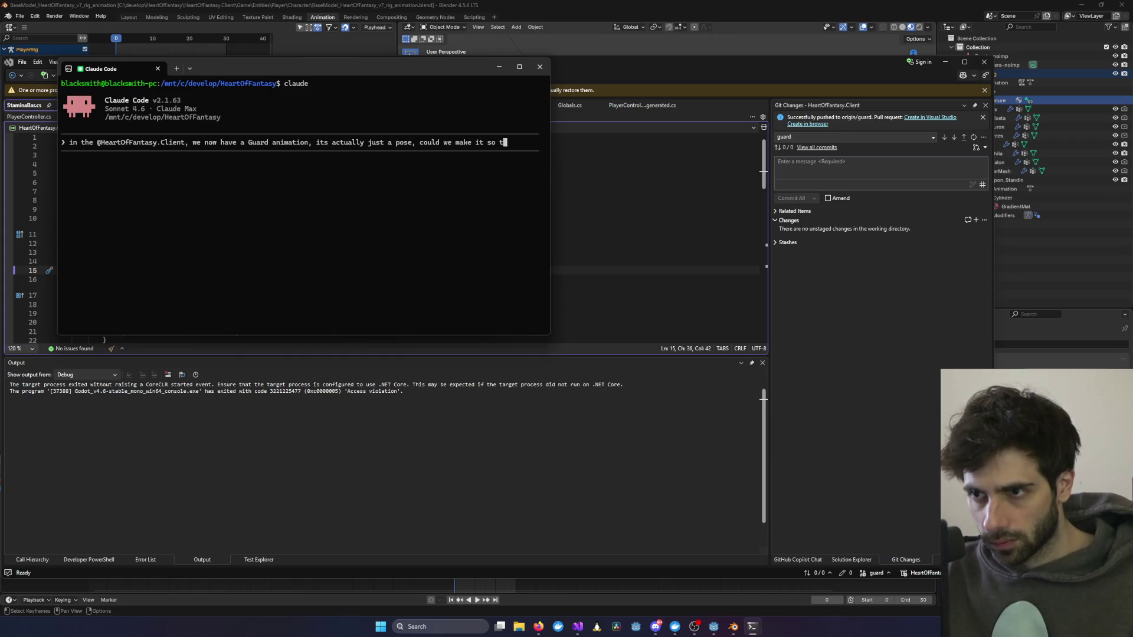
type("th")
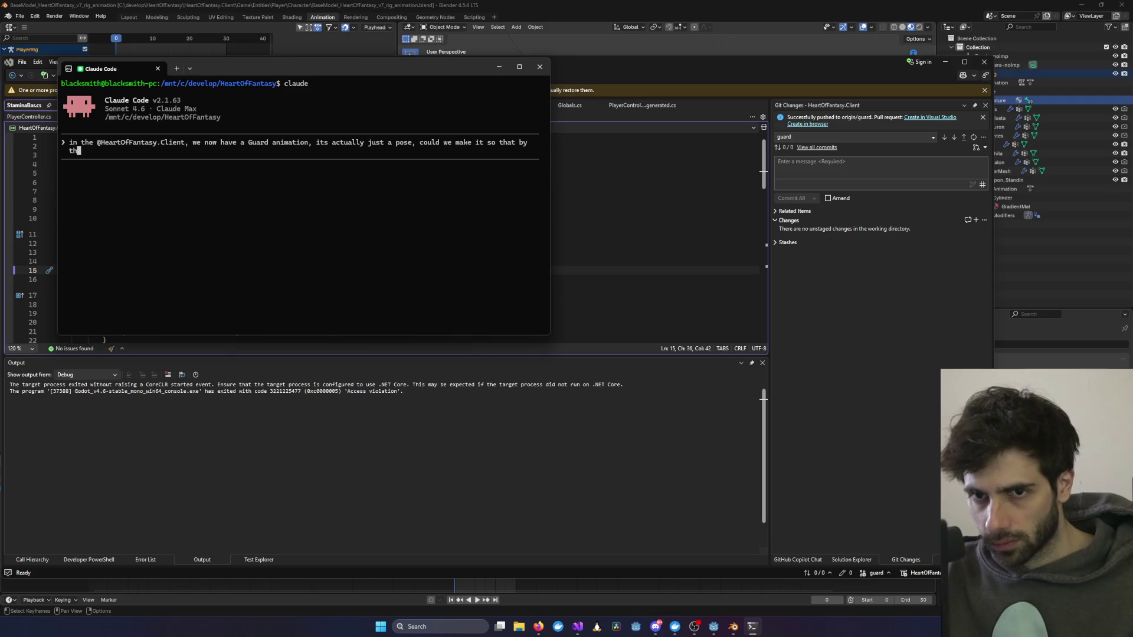
key("BackSpace")
key("BackSpace")
type("making use of")
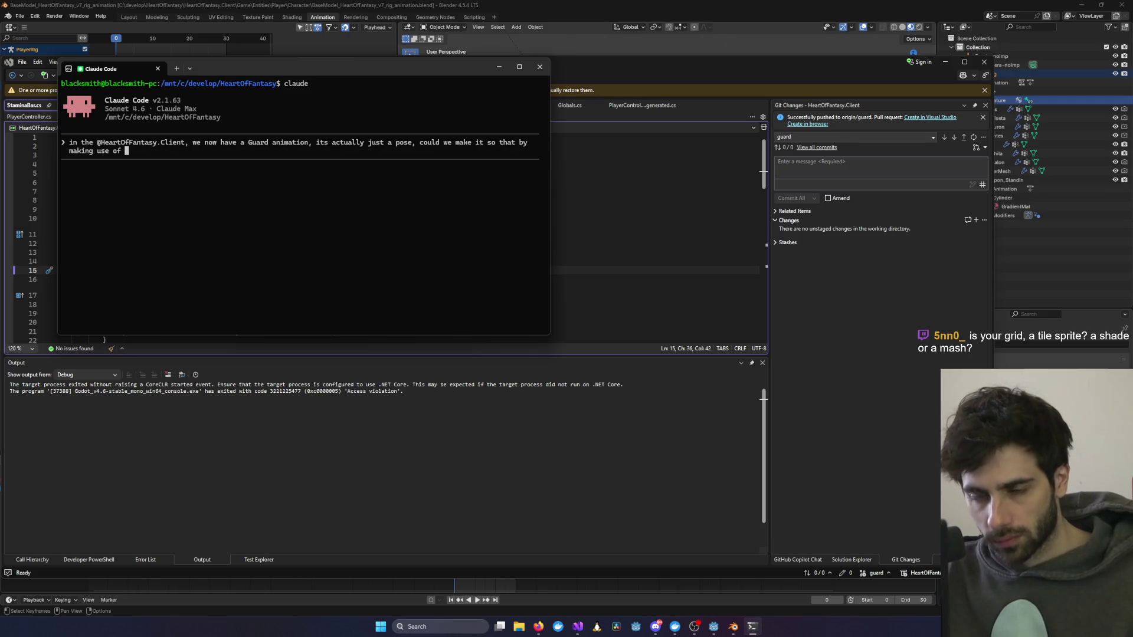
type("AnimationT")
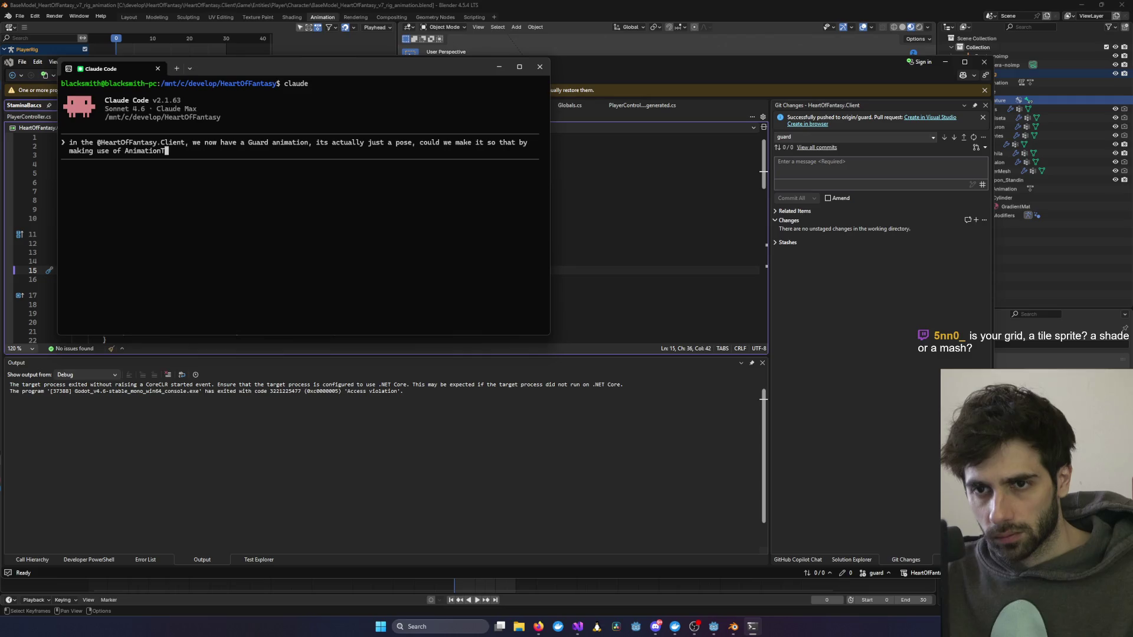
type("rees, blend")
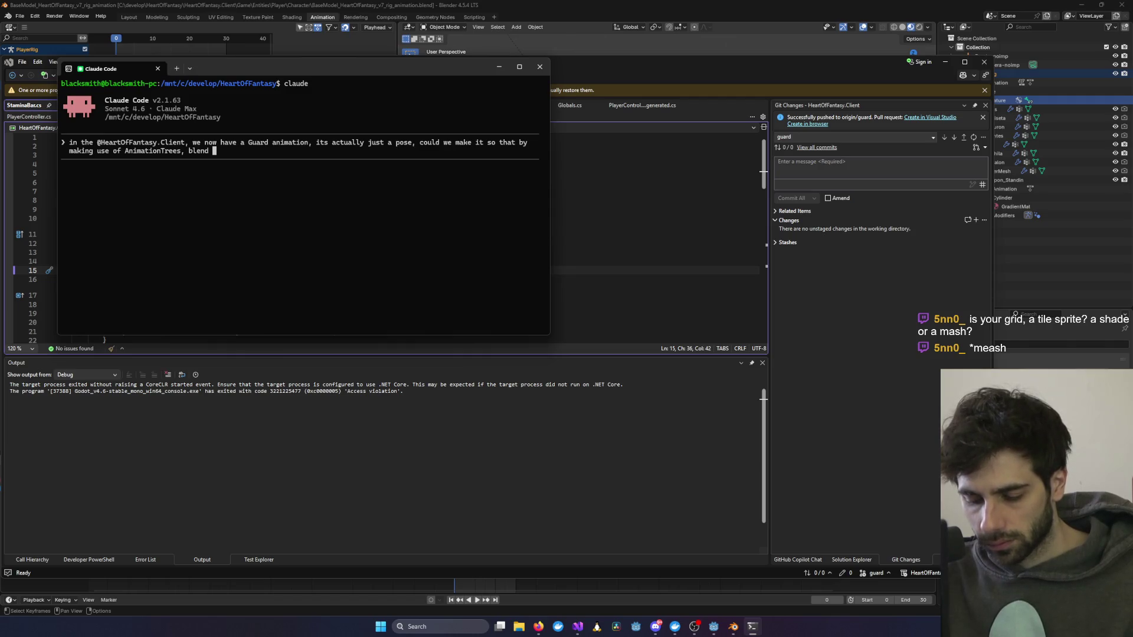
type("Guard pos")
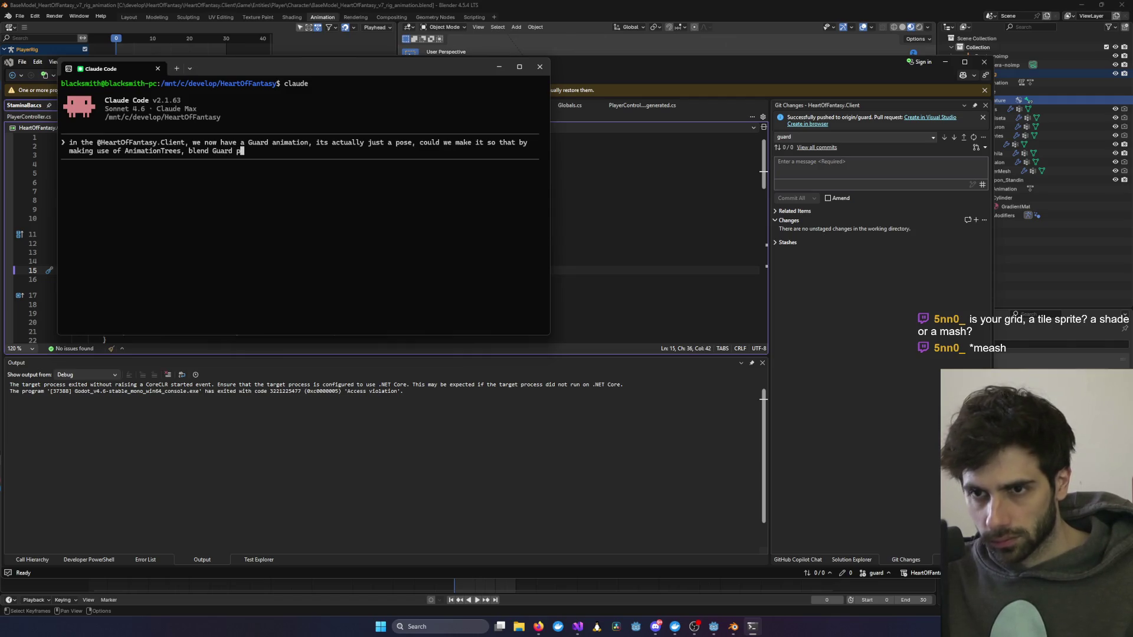
key("BackSpace")
key("BackSpace")
key("BackSpace")
type("pose (spec")
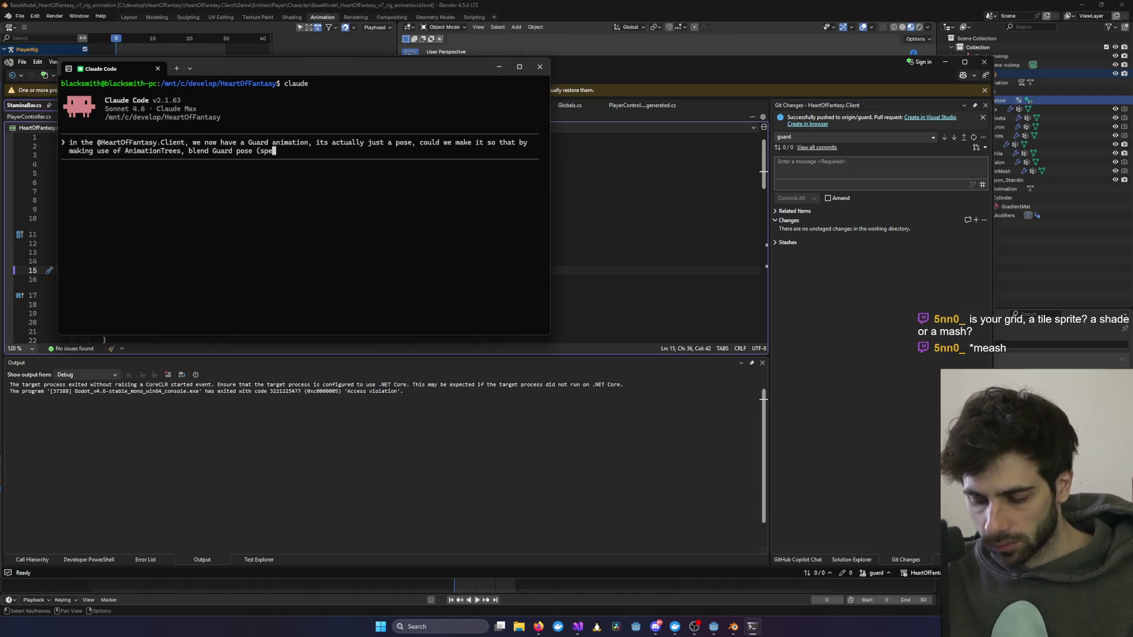
type("ially u")
type("pper body)")
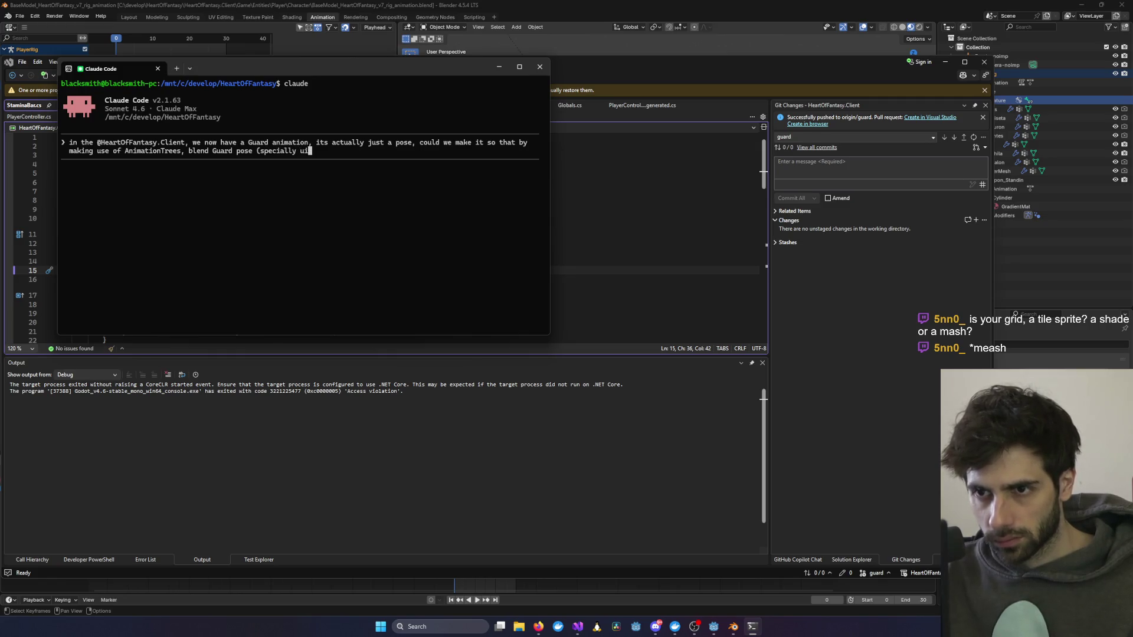
type(" with the walking animation")
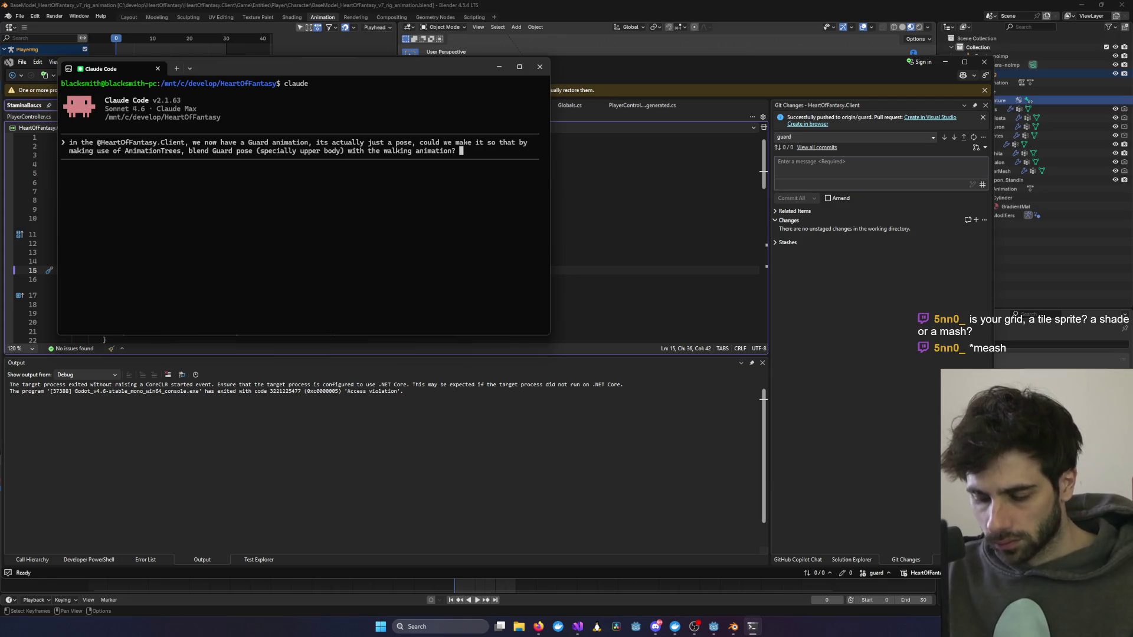
Step: Switch Claude Code into plan mode, check the model via /model, and paste the request back
key("shift+Tab")
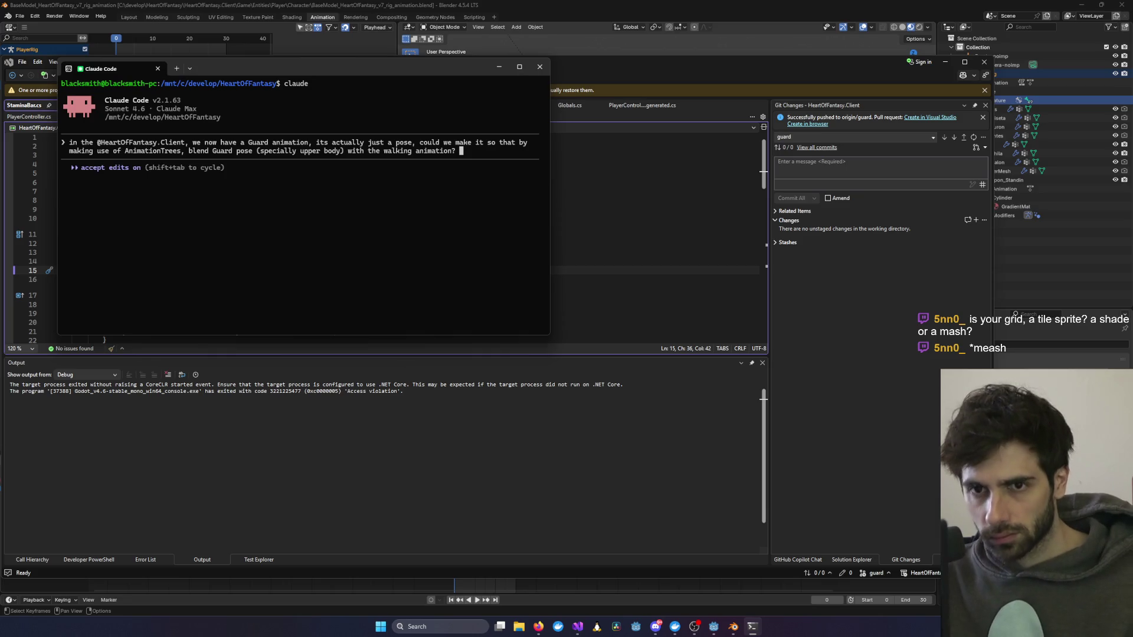
key("shift+Tab")
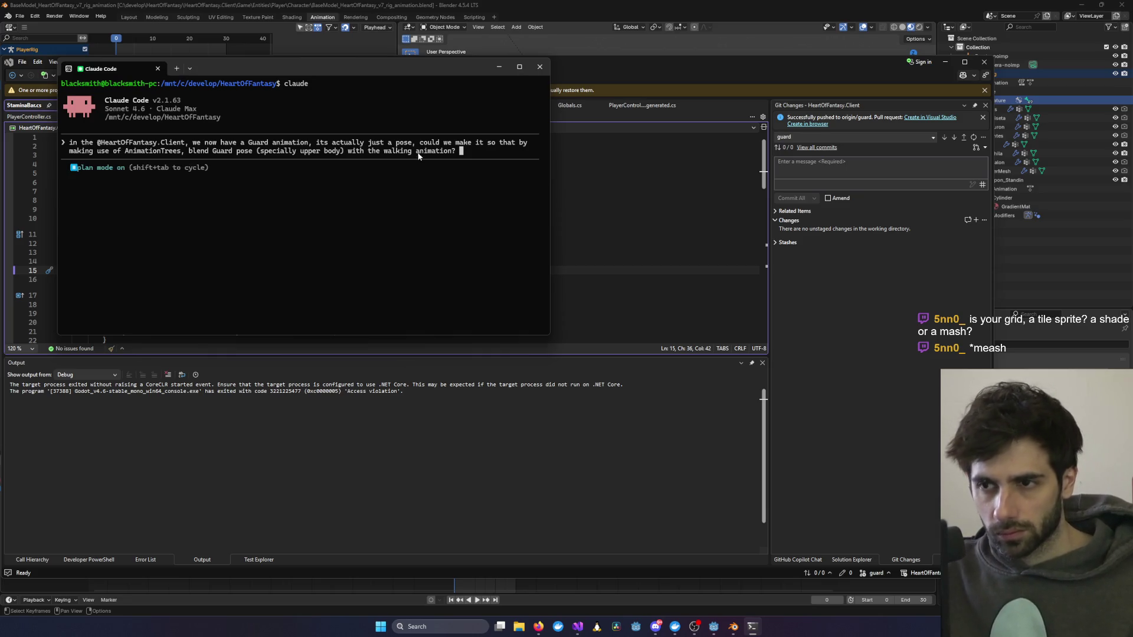
left_click_drag(455, 153, 73, 146)
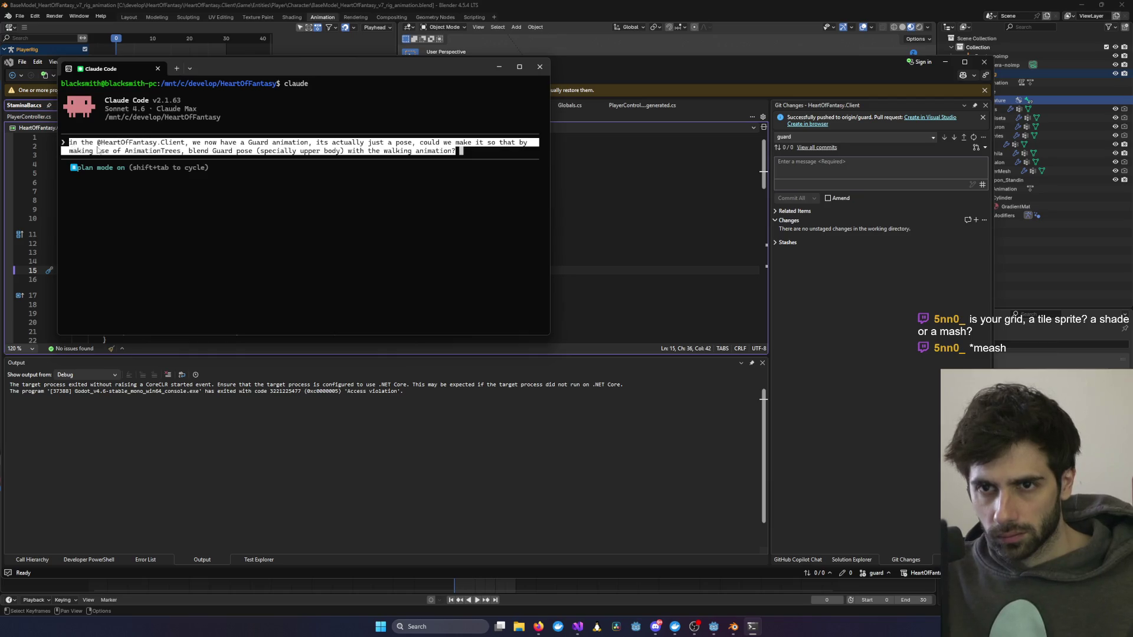
key("ctrl+c")
key("BackSpace")
key("BackSpace")
key("BackSpace")
key("BackSpace")
key("BackSpace")
key("BackSpace")
key("BackSpace")
key("BackSpace")
key("BackSpace")
key("BackSpace")
key("BackSpace")
key("BackSpace")
key("BackSpace")
key("BackSpace")
key("BackSpace")
key("shift+Tab")
key("shift+Tab")
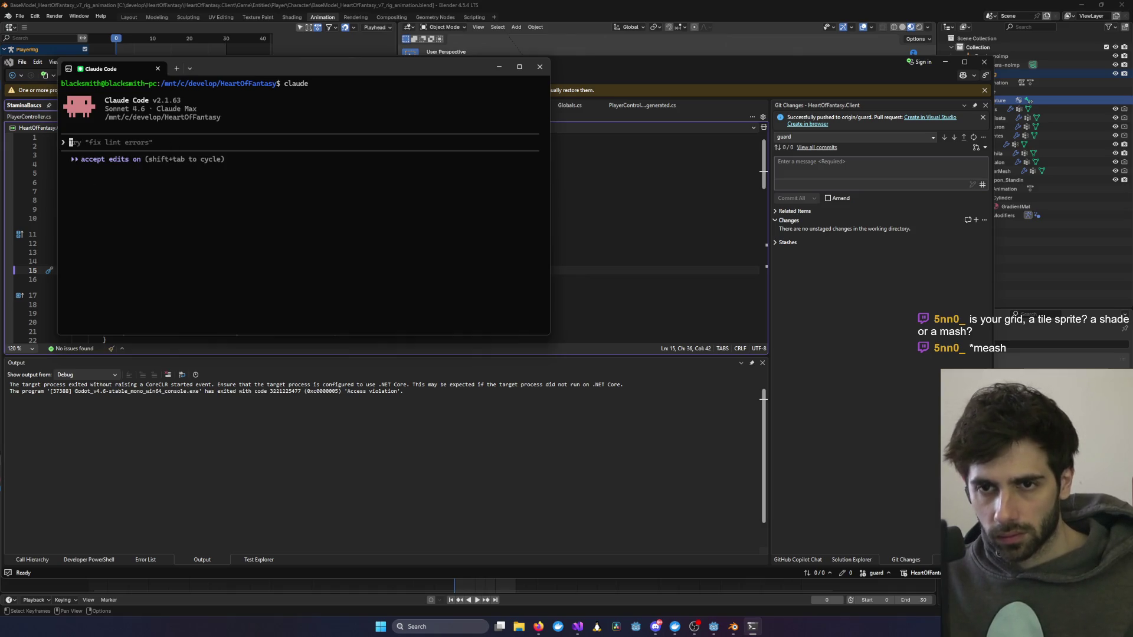
type("/model")
key("Return")
key("Return")
key("shift+Tab")
key("ctrl+v")
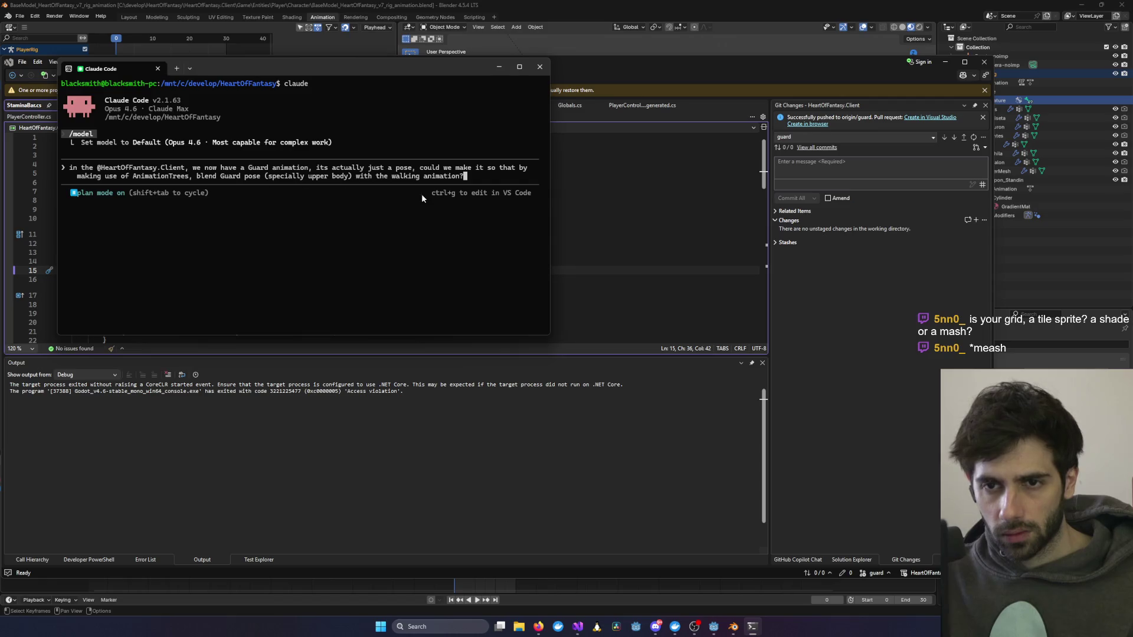
Step: Submit the Guard-blending request and bring the HeartOfFantasy.Client Visual Studio window forward
key("Return")
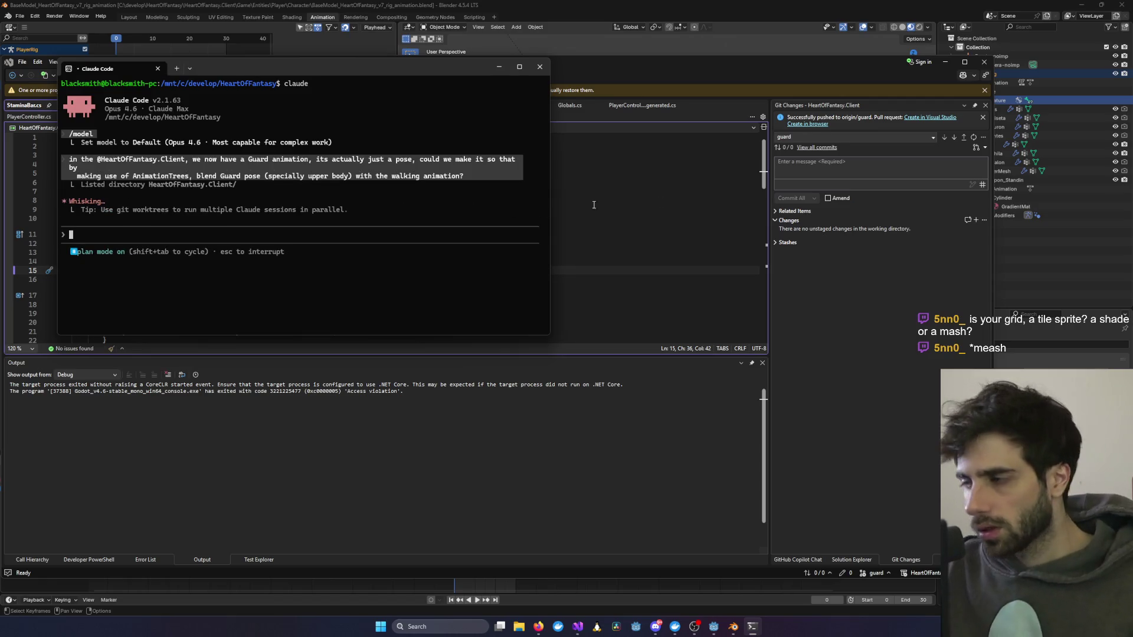
left_click(538, 627)
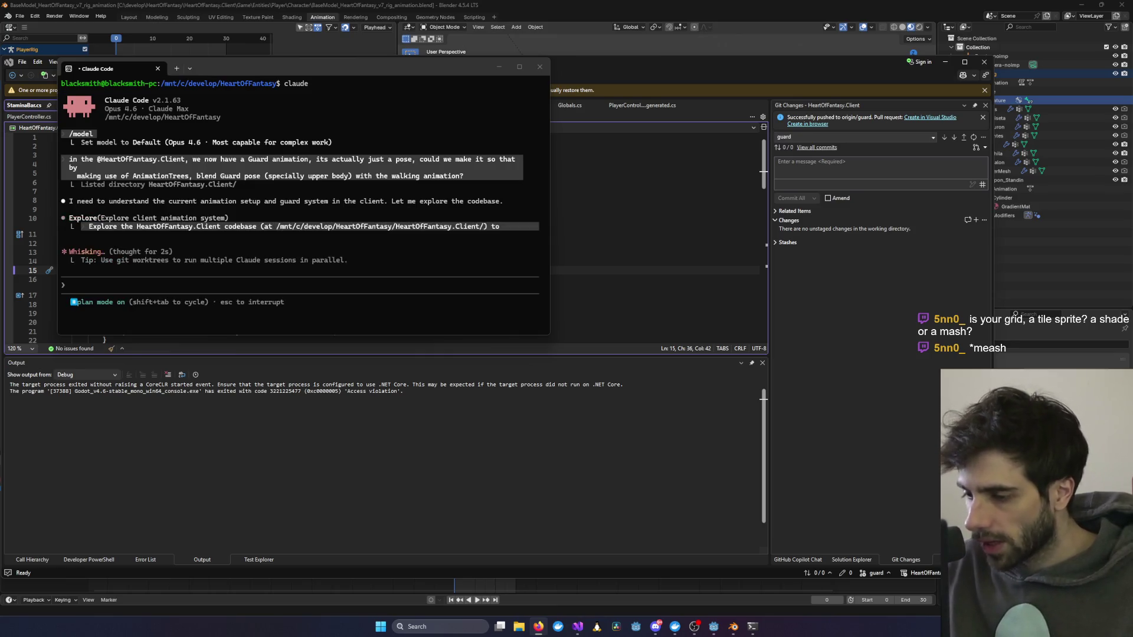
mouse_move(578, 627)
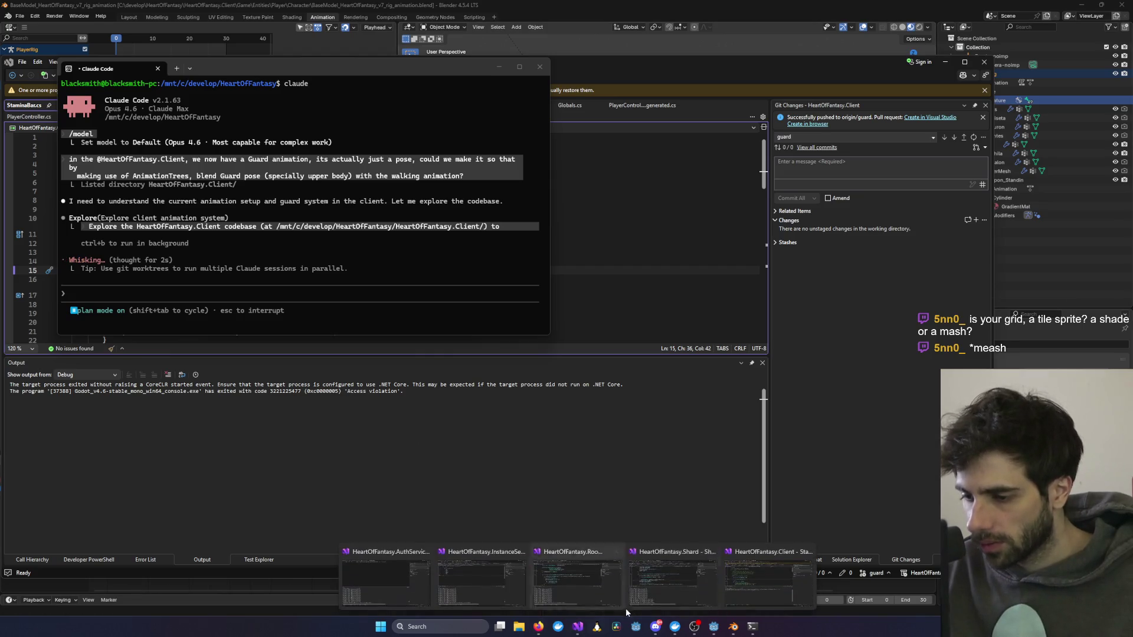
left_click(770, 581)
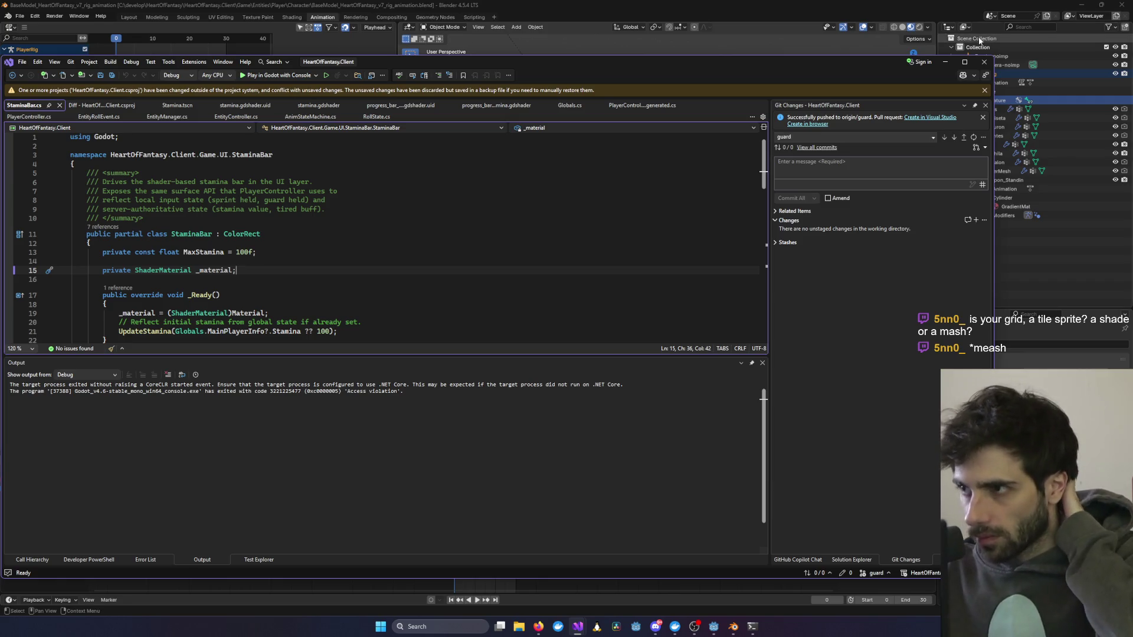
Step: Minimize Visual Studio, orbit around the walking character in Blender, then minimize Blender
left_click(945, 62)
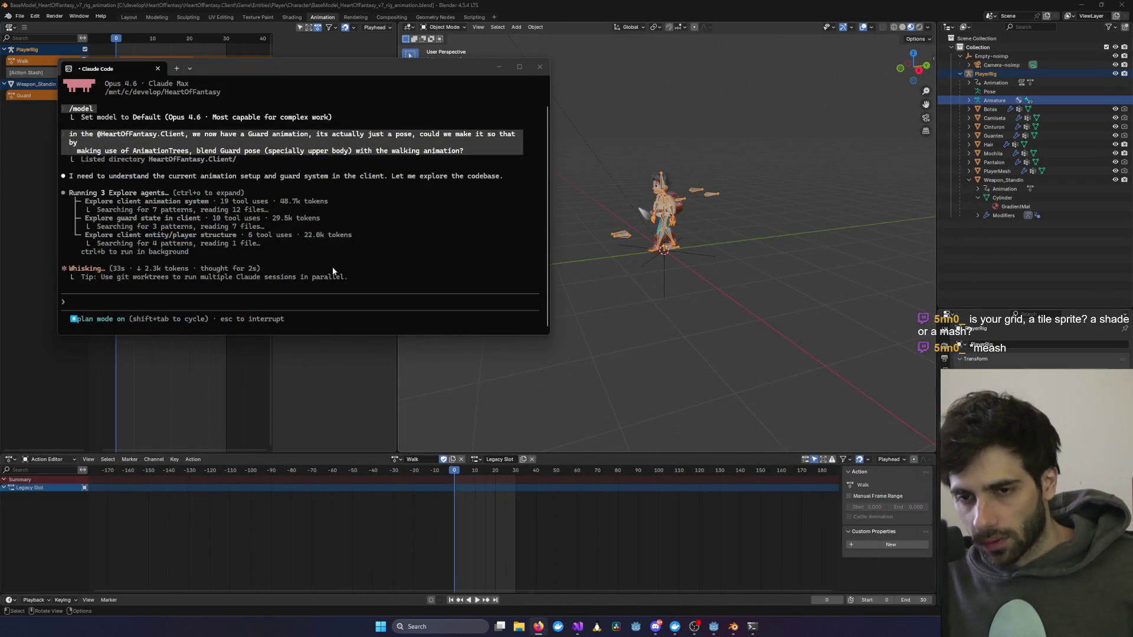
left_click(707, 294)
left_click_drag(707, 294, 557, 291)
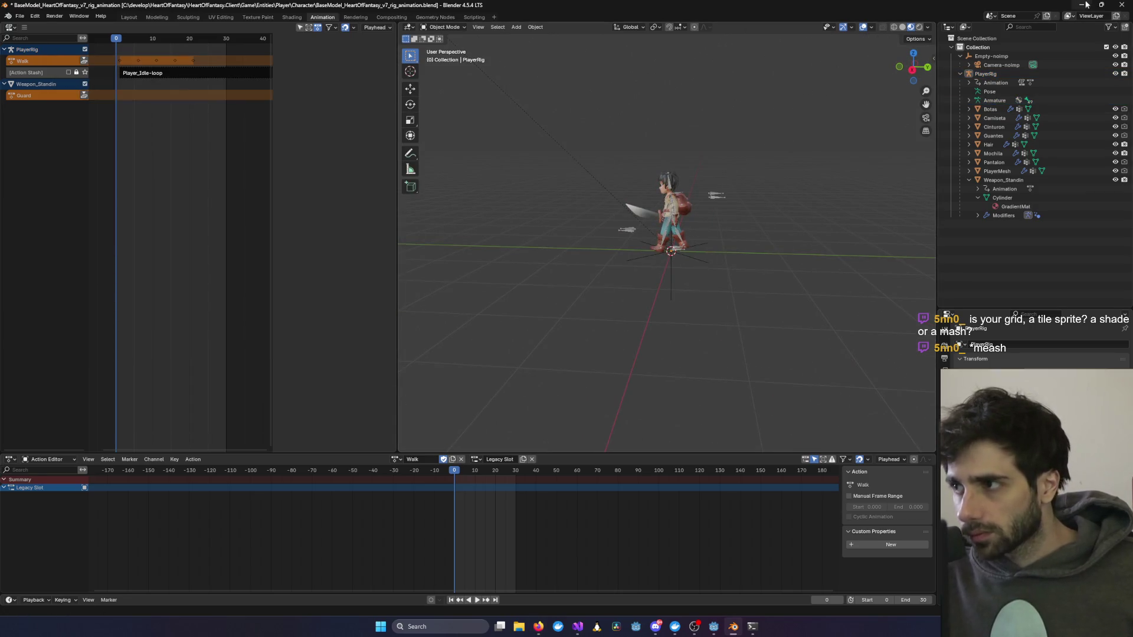
left_click(1082, 5)
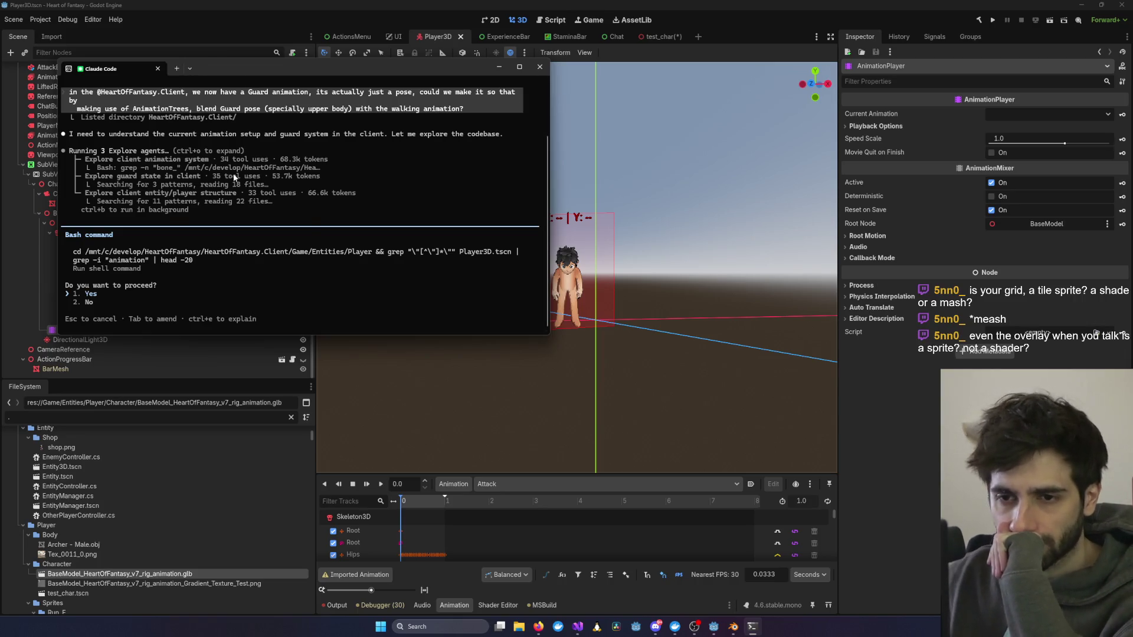
Step: Approve the agent's Bash command so the explore agents continue, then return to Godot
key("Return")
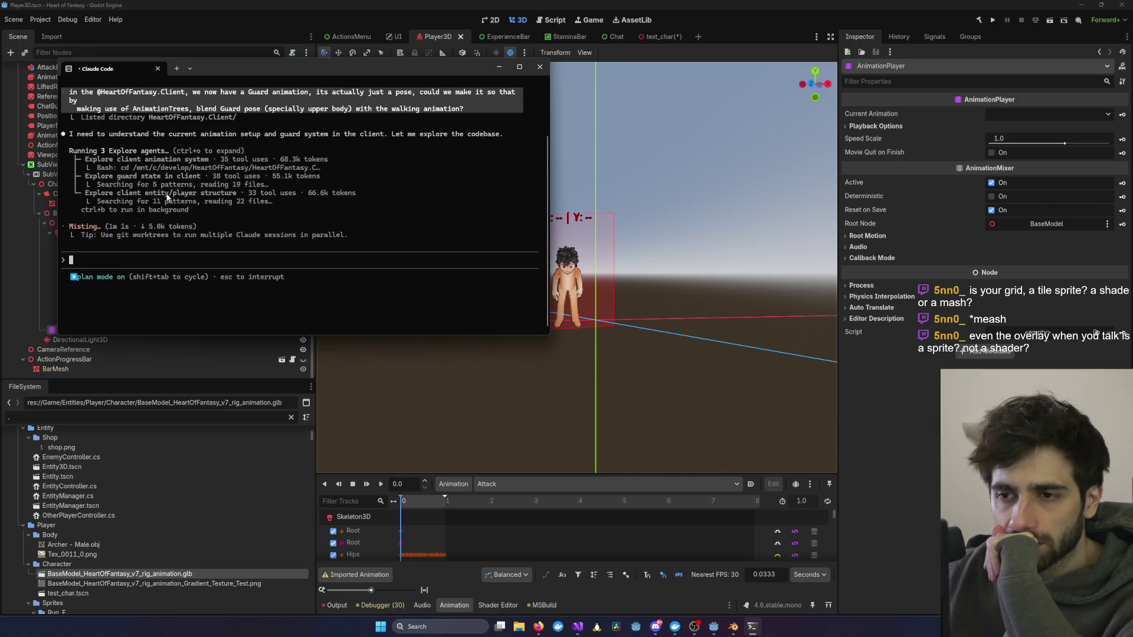
scroll(167, 196, "up", 1)
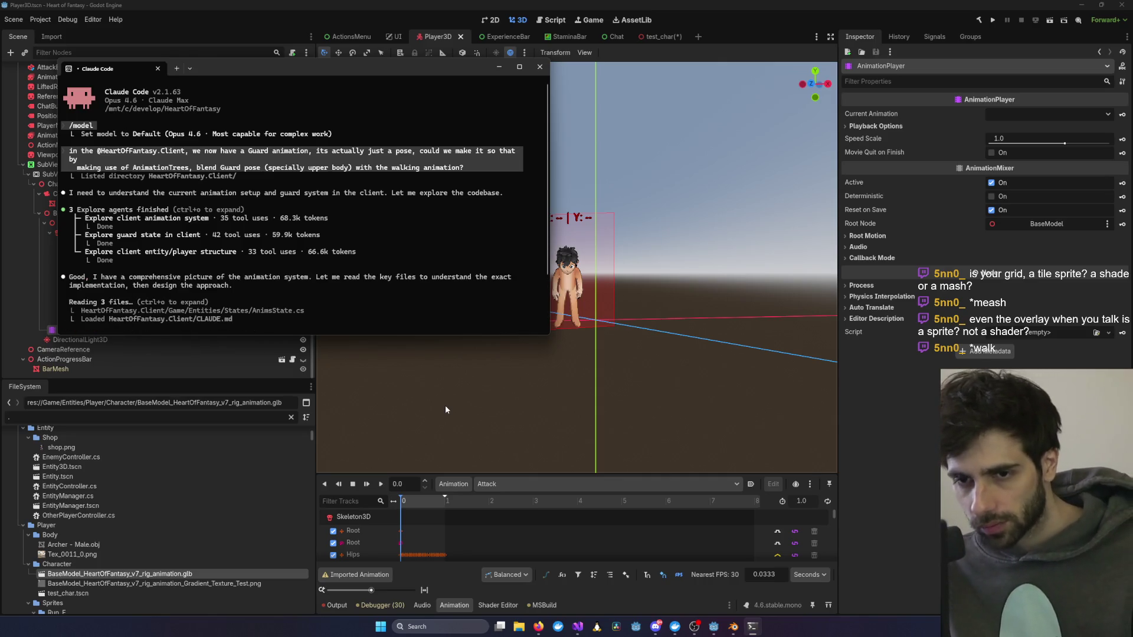
left_click(445, 405)
Step: Orbit around the T-posed character and inspect the SubViewport's settings in the Inspector
scroll(656, 355, "up", 5)
mouse_move(664, 360)
left_mouse_down()
mouse_move(558, 340)
mouse_move(693, 321)
mouse_move(559, 301)
mouse_move(686, 306)
left_mouse_up()
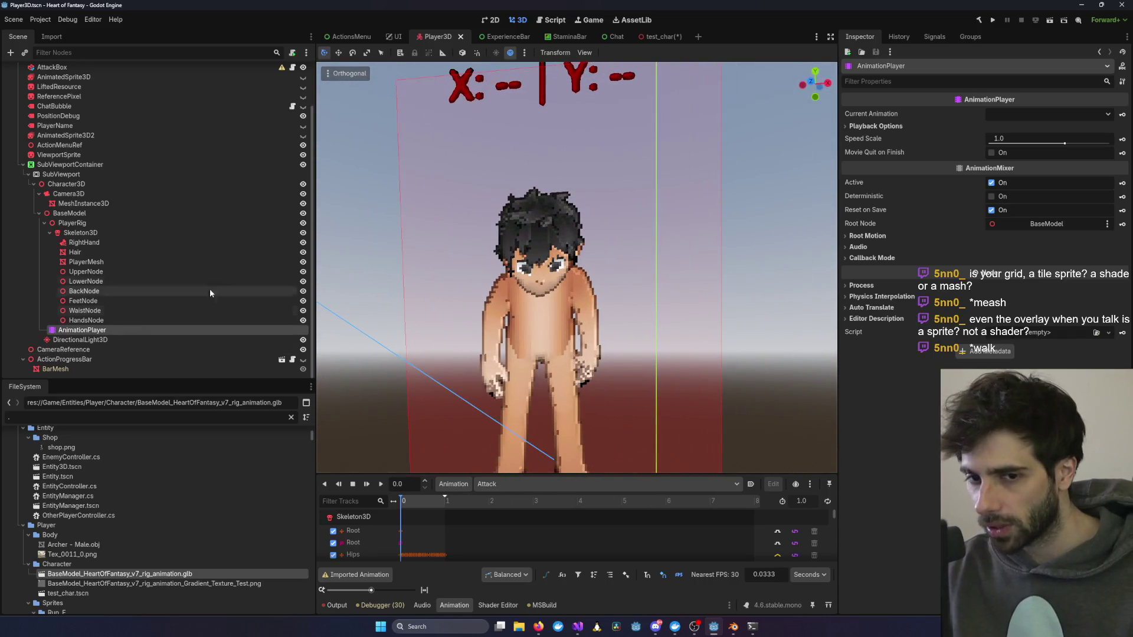
scroll(592, 286, "down", 3)
mouse_move(632, 264)
left_mouse_down()
mouse_move(638, 277)
mouse_move(596, 272)
mouse_move(647, 253)
mouse_move(612, 289)
left_mouse_up()
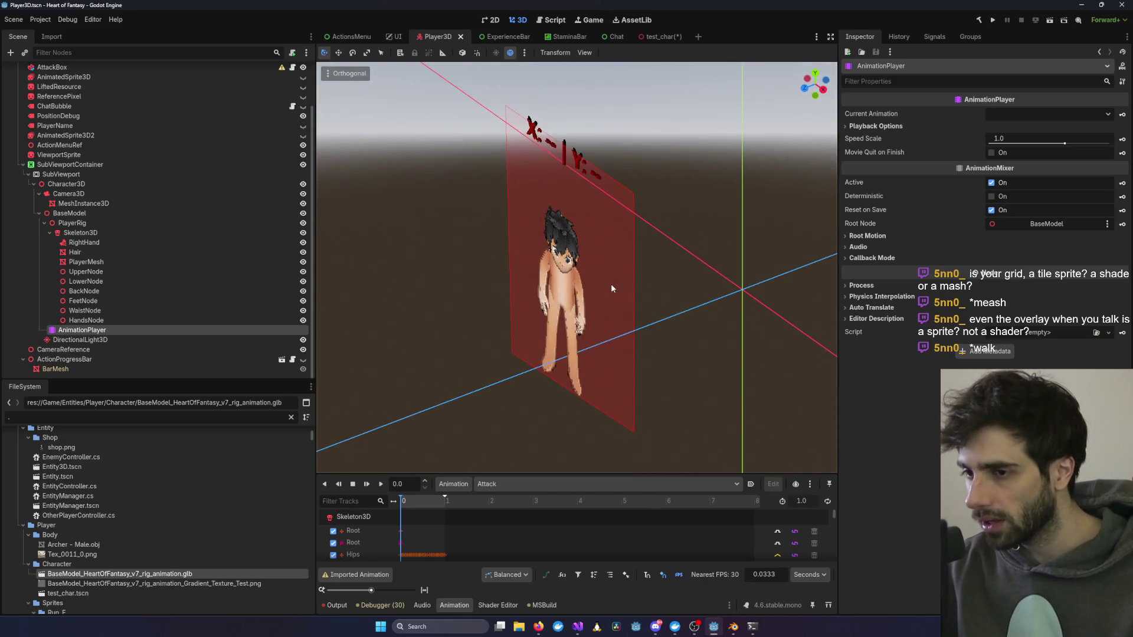
scroll(577, 257, "down", 3)
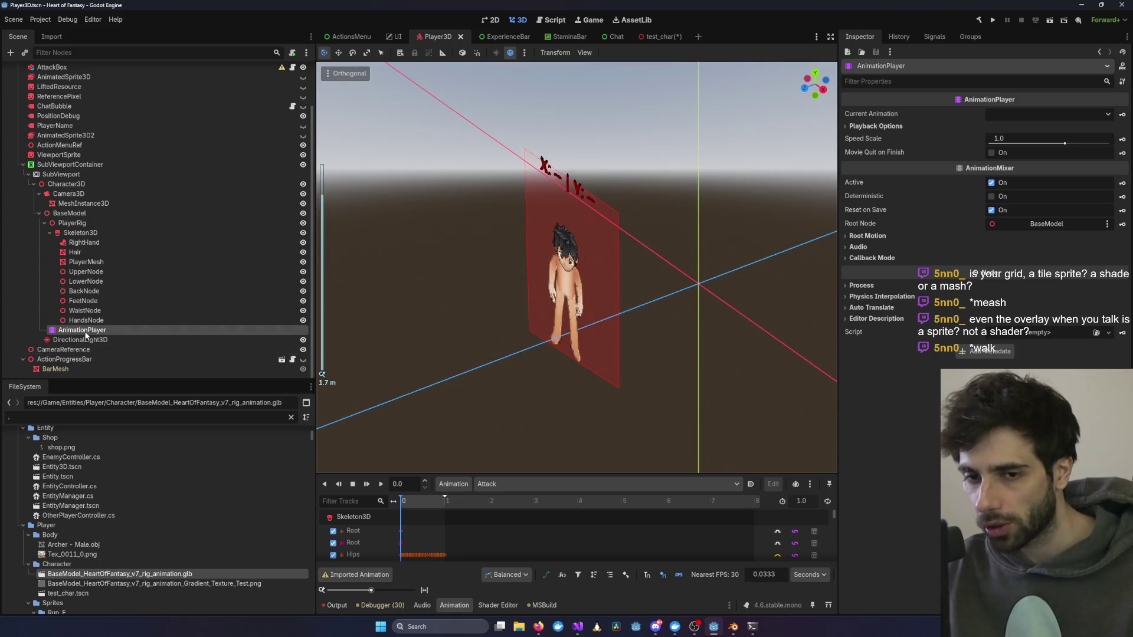
left_click(97, 176)
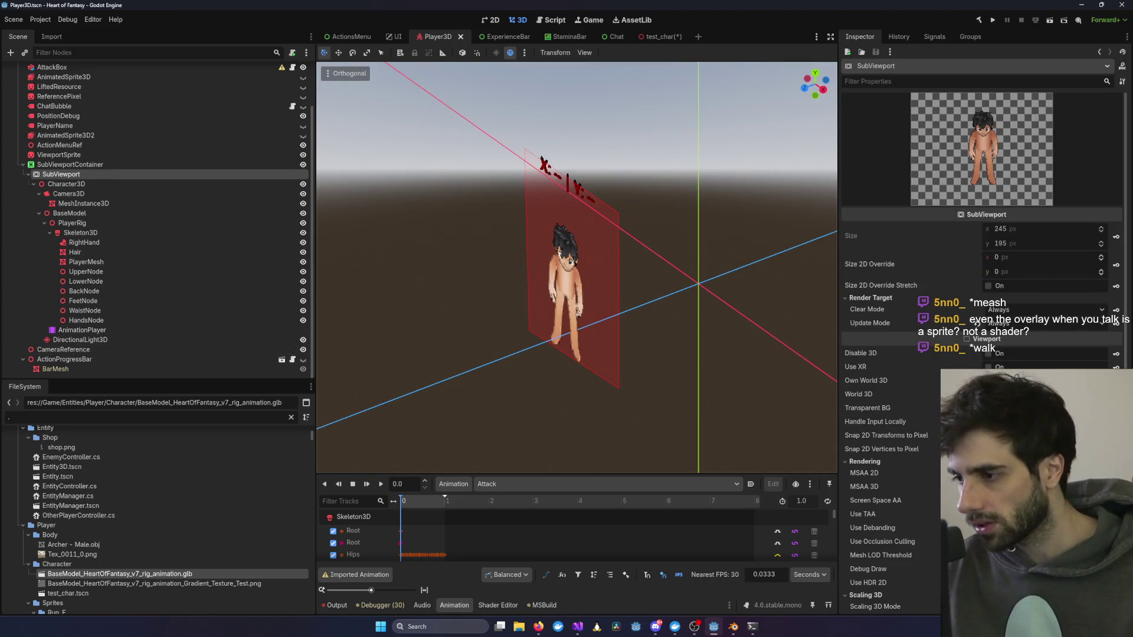
scroll(981, 236, "down", 3)
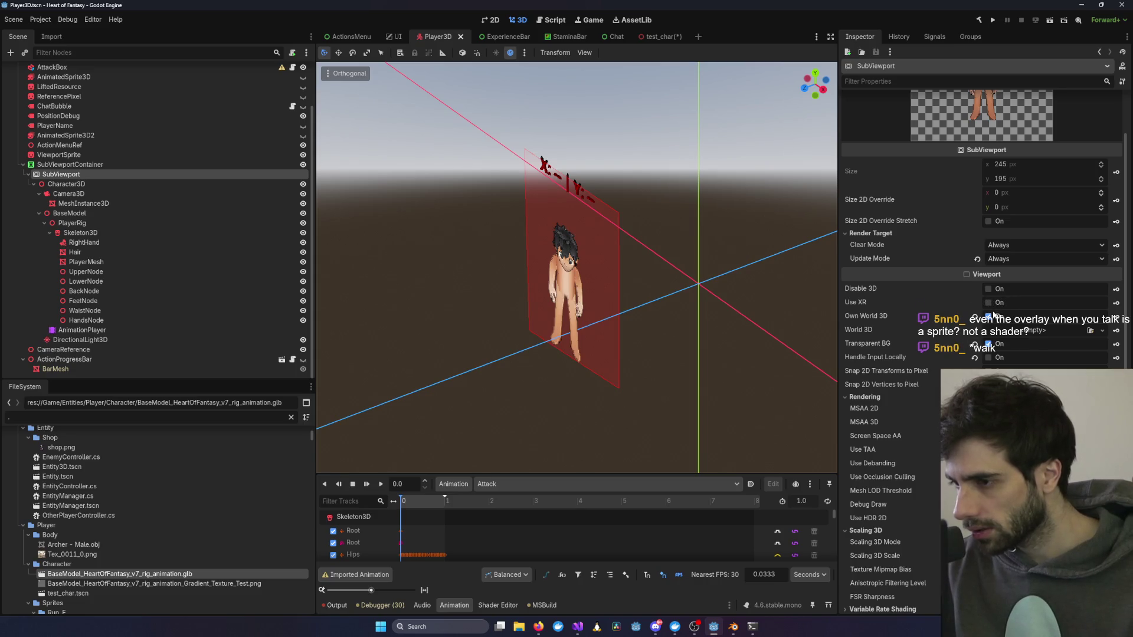
left_click(988, 316)
scroll(576, 324, "down", 3)
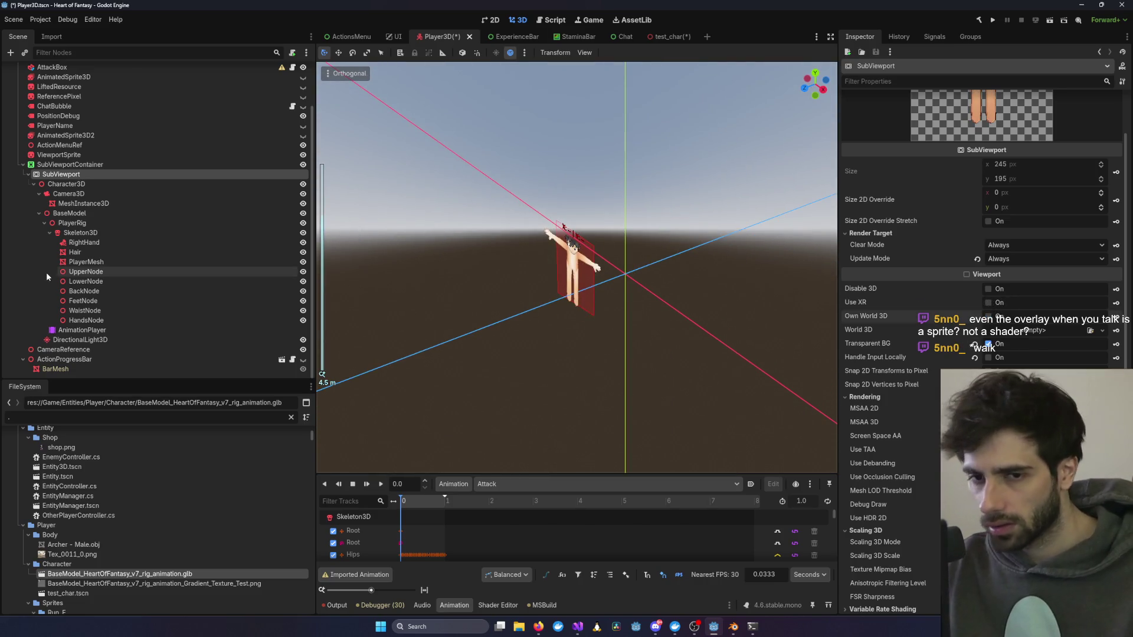
scroll(612, 265, "down", 4)
Step: Frame the 2.0 × 2.0 MeshInstance3D plane under Camera3D and orbit to see camera and light gizmos
mouse_move(703, 218)
left_mouse_down()
mouse_move(669, 324)
mouse_move(701, 285)
left_mouse_up()
scroll(596, 286, "up", 6)
mouse_move(718, 236)
left_mouse_down()
mouse_move(478, 319)
mouse_move(709, 299)
mouse_move(791, 210)
mouse_move(592, 258)
mouse_move(463, 335)
left_mouse_up()
scroll(619, 278, "down", 6)
left_click(405, 286)
key("f")
scroll(597, 304, "up", 5)
mouse_move(597, 303)
left_mouse_down()
mouse_move(683, 343)
mouse_move(671, 362)
mouse_move(613, 356)
mouse_move(504, 320)
mouse_move(818, 333)
mouse_move(488, 358)
mouse_move(675, 374)
mouse_move(555, 327)
mouse_move(565, 297)
mouse_move(615, 278)
mouse_move(576, 270)
mouse_move(629, 305)
mouse_move(544, 254)
mouse_move(564, 298)
mouse_move(557, 366)
left_mouse_up()
scroll(565, 296, "up", 3)
scroll(438, 387, "down", 8)
mouse_move(434, 402)
left_mouse_down()
mouse_move(482, 363)
mouse_move(472, 372)
mouse_move(579, 349)
mouse_move(602, 370)
mouse_move(648, 378)
mouse_move(498, 384)
mouse_move(596, 324)
mouse_move(678, 249)
mouse_move(653, 272)
left_mouse_up()
scroll(470, 388, "up", 10)
scroll(648, 378, "up", 3)
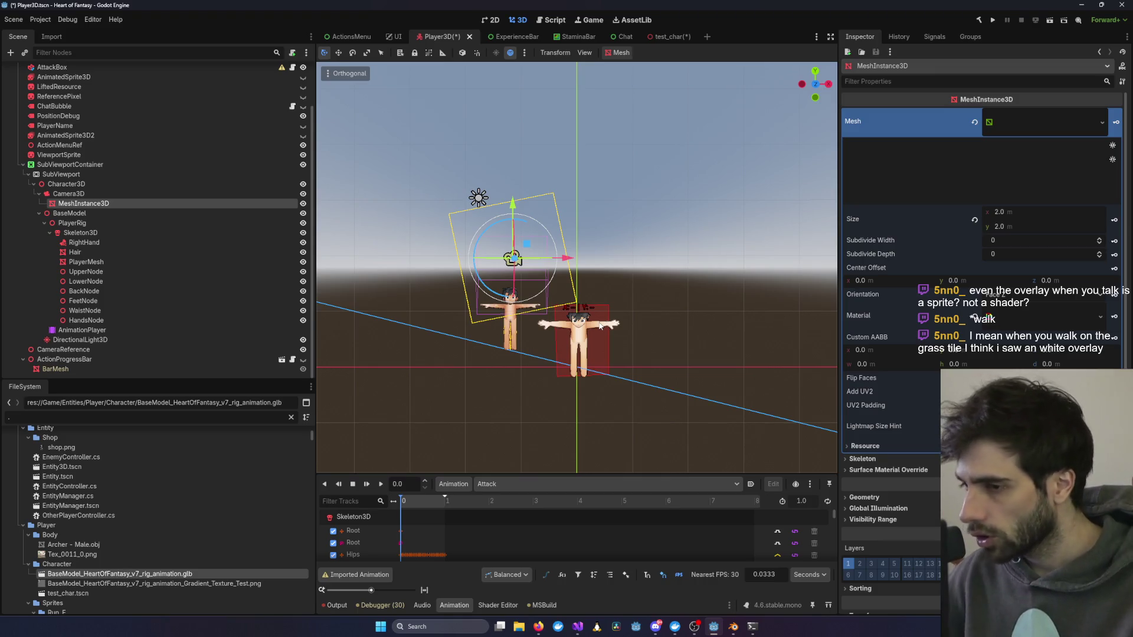
Step: Save the Player3D scene
scroll(645, 250, "down", 3)
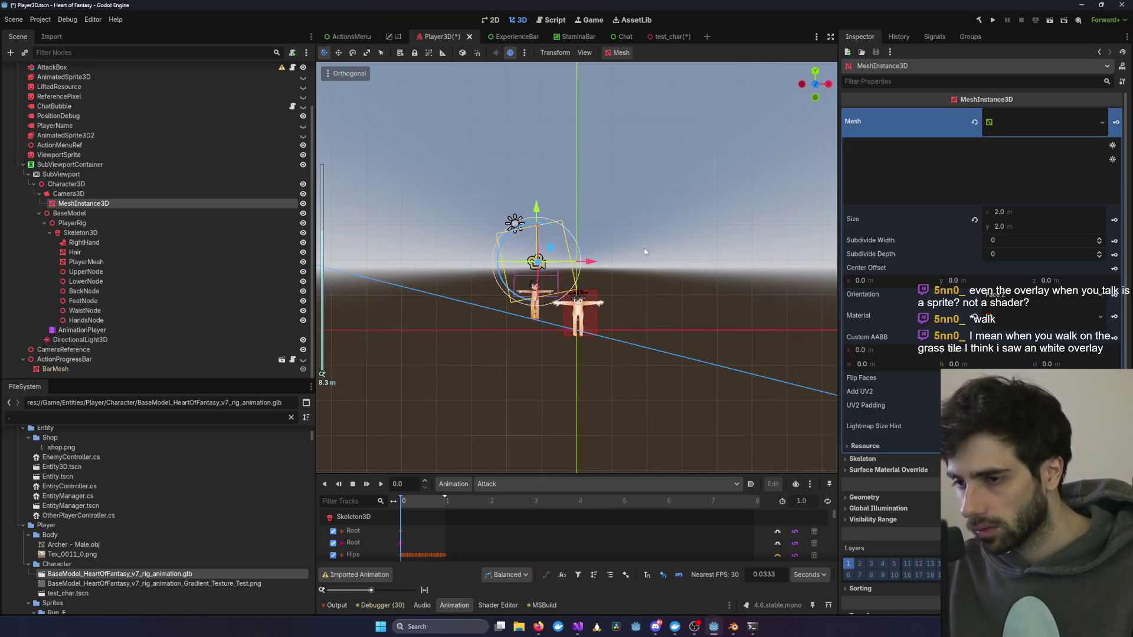
scroll(654, 271, "up", 5)
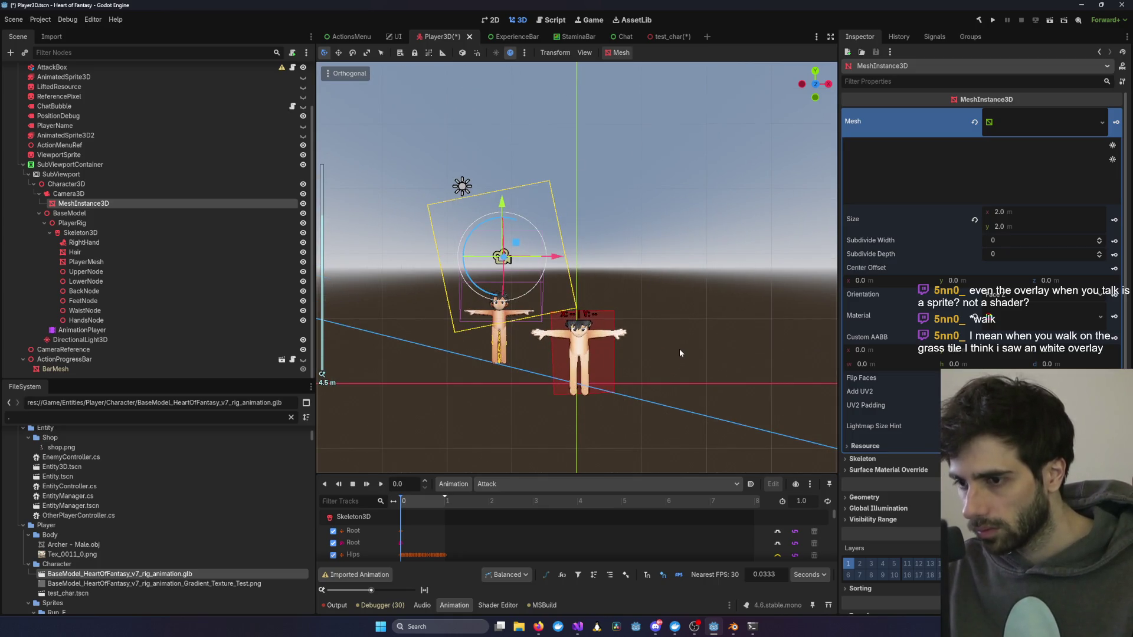
key("ctrl+s")
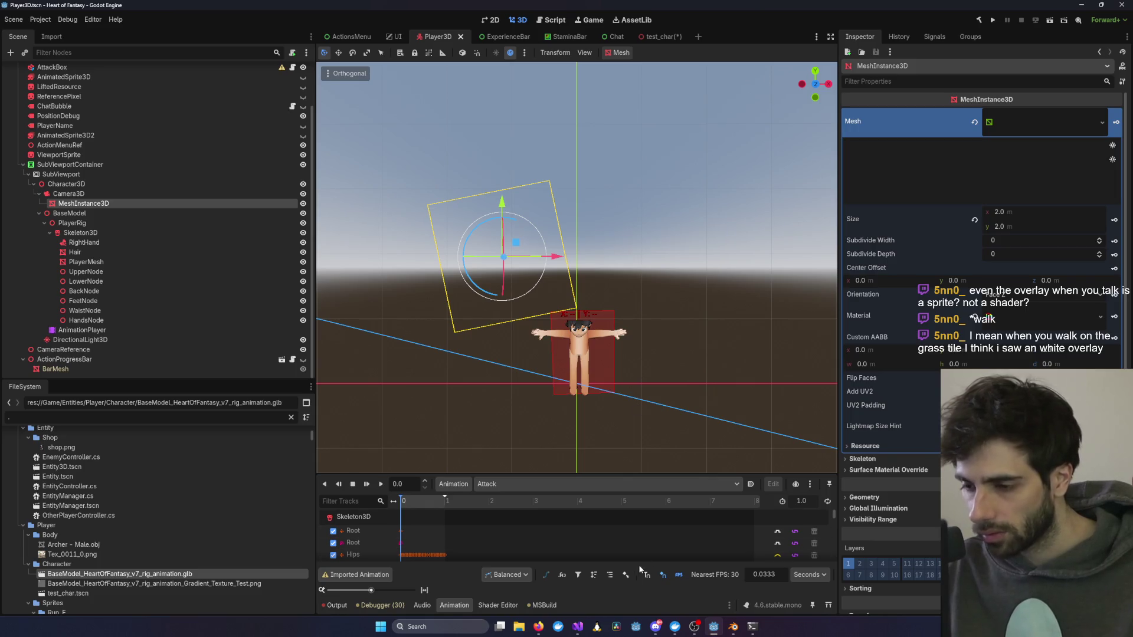
mouse_move(578, 627)
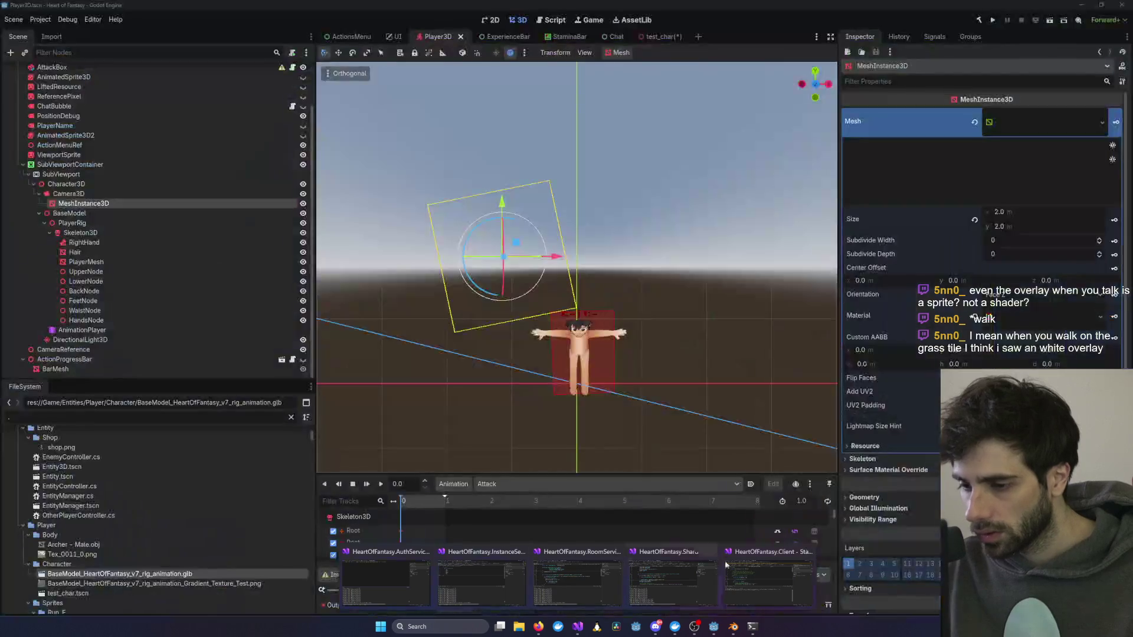
Step: Undo the accidental scene change, save Player3D.tscn again and return to the Claude Code terminal
left_click(617, 254)
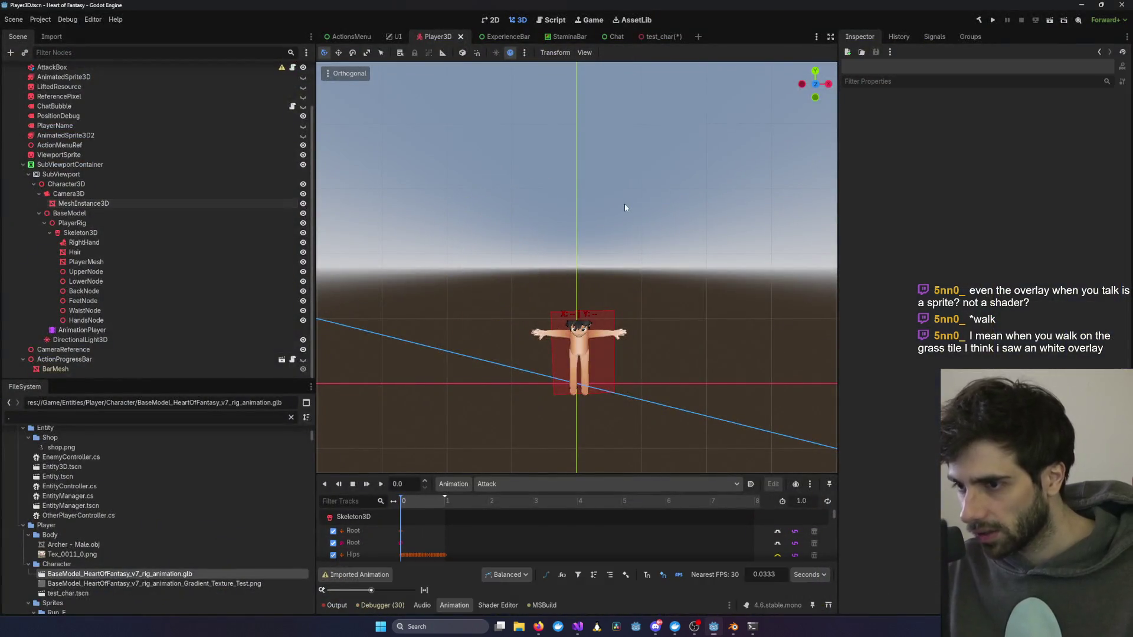
left_click(631, 260)
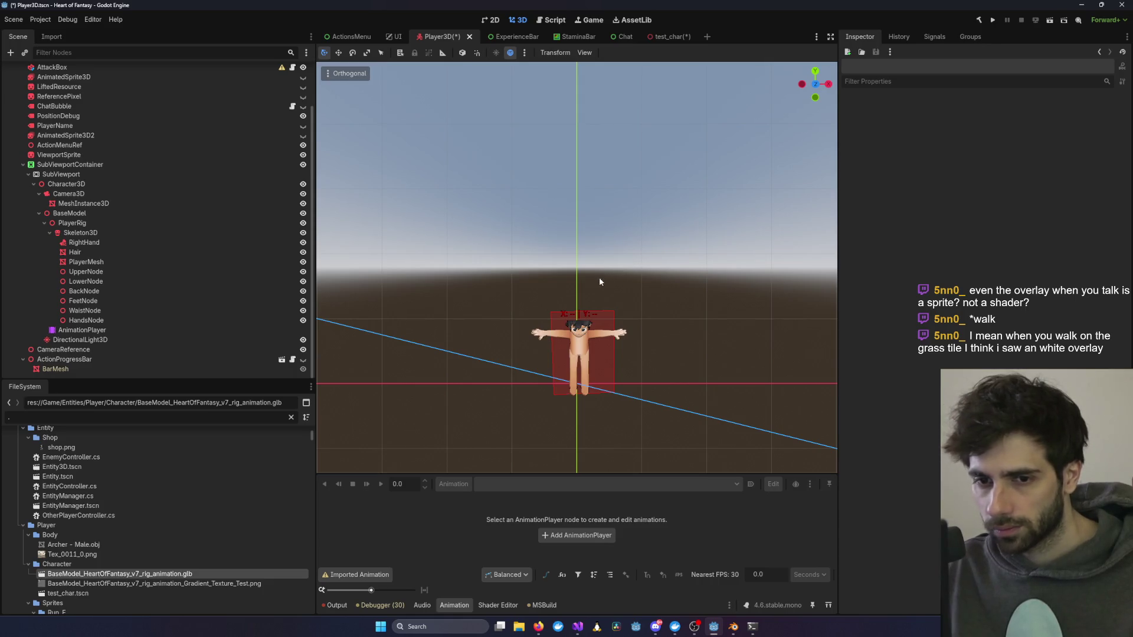
scroll(599, 276, "down", 5)
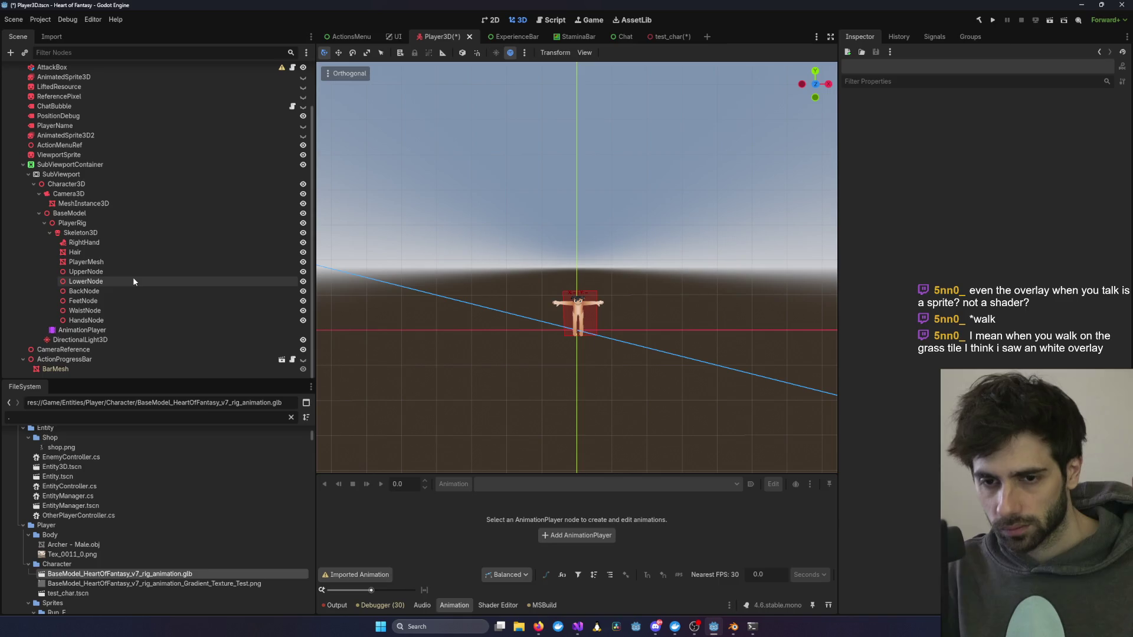
key("ctrl+s")
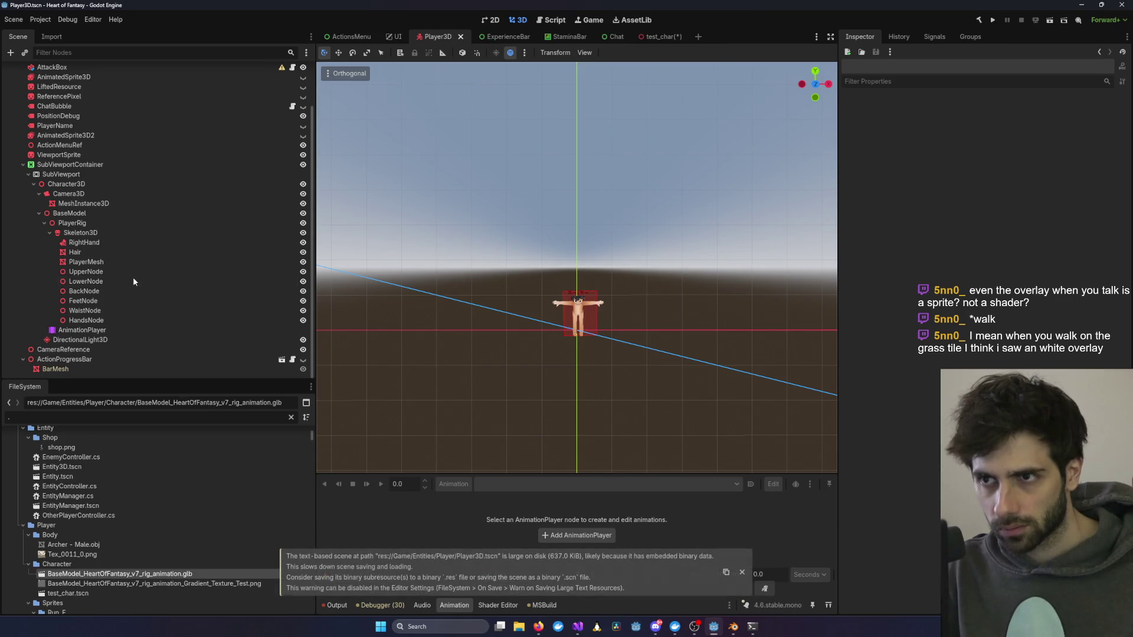
key("ctrl+z")
key("ctrl+z")
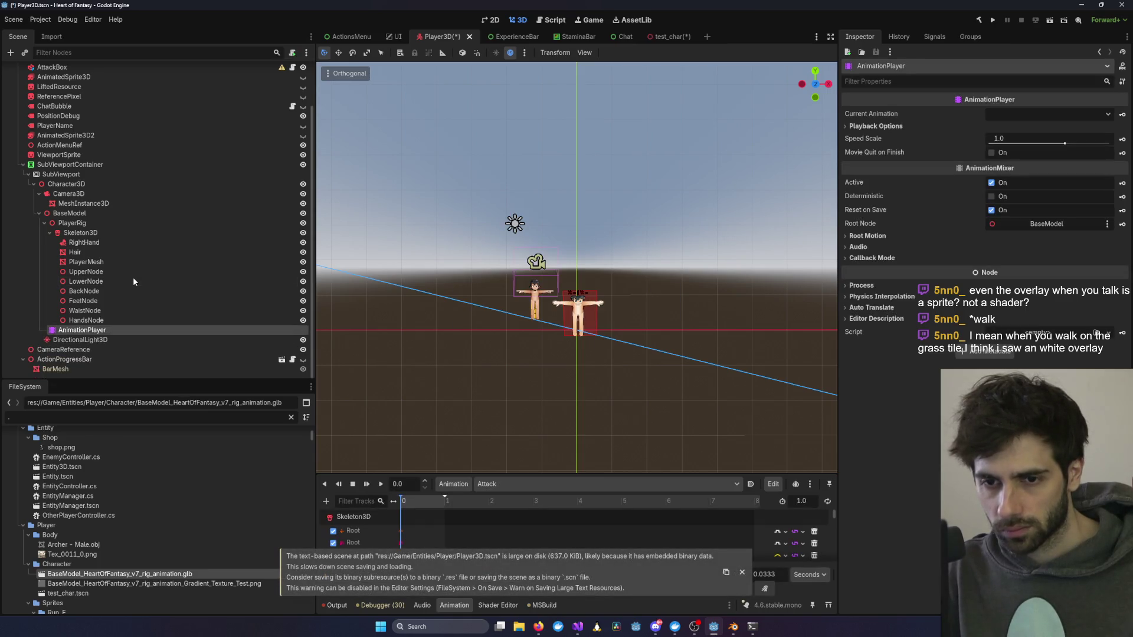
key("ctrl+s")
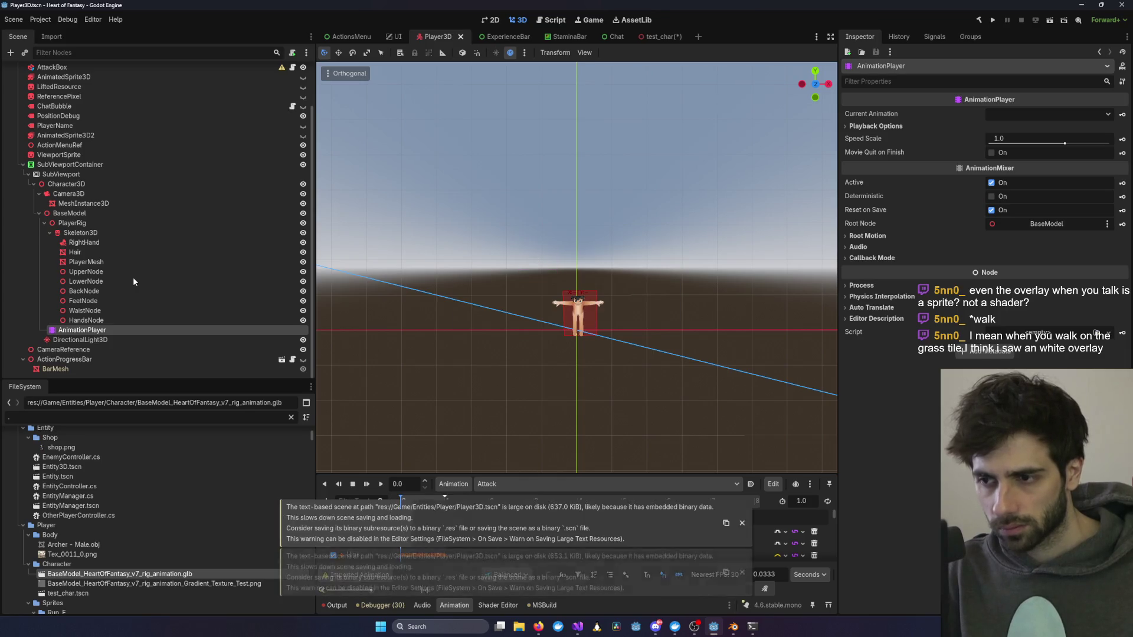
mouse_move(577, 626)
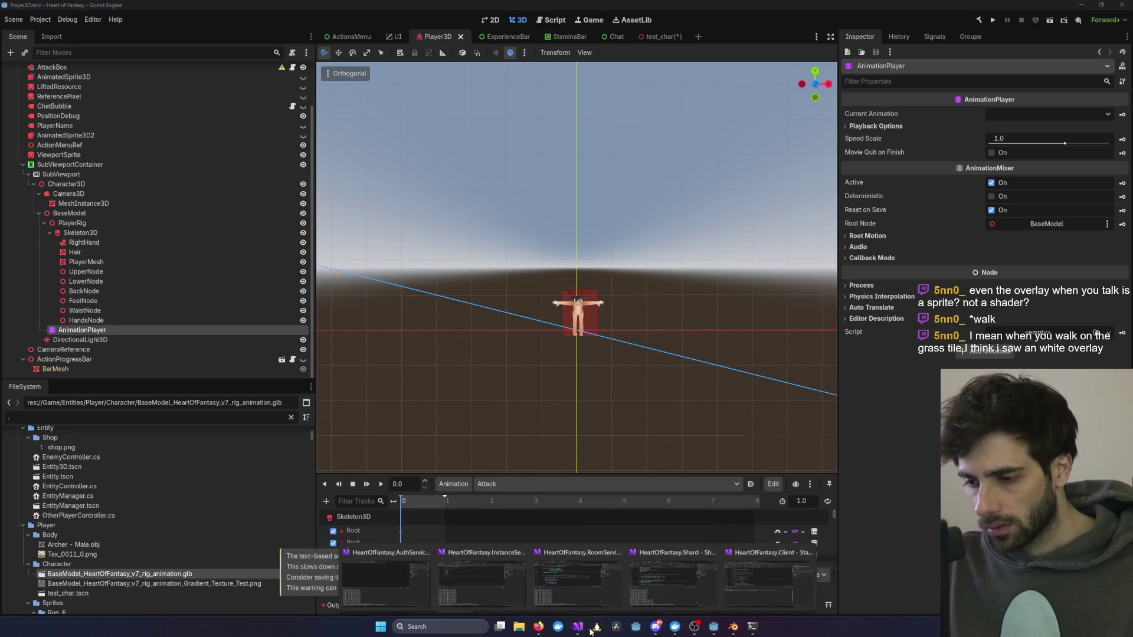
left_click(753, 627)
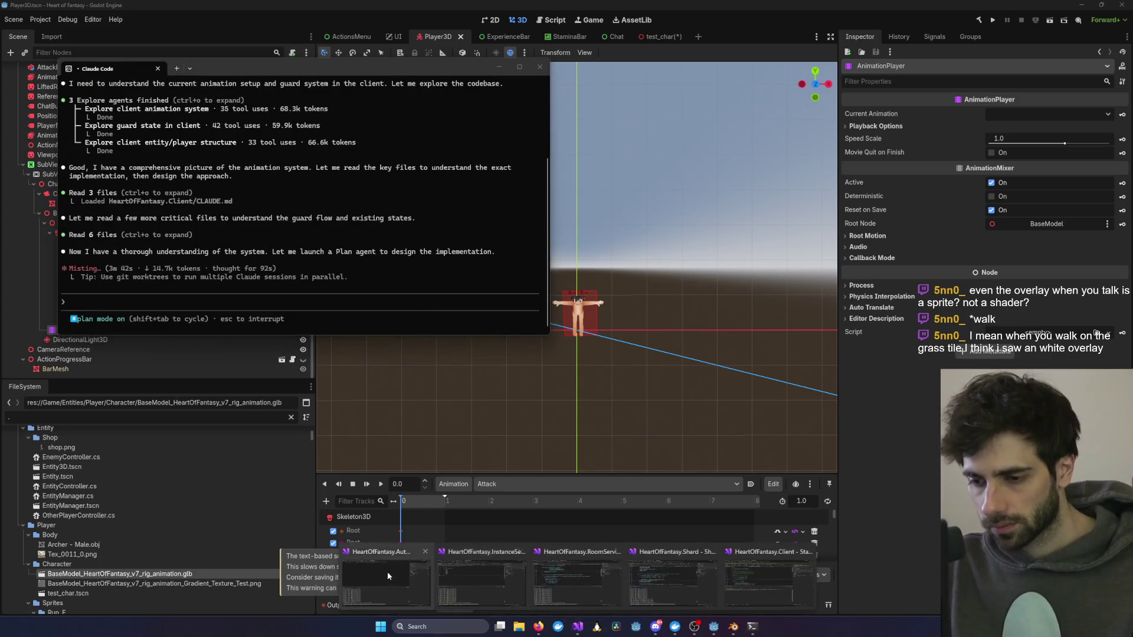
Step: Cycle through the Visual Studio windows to reach the client project's instance
left_click(636, 624)
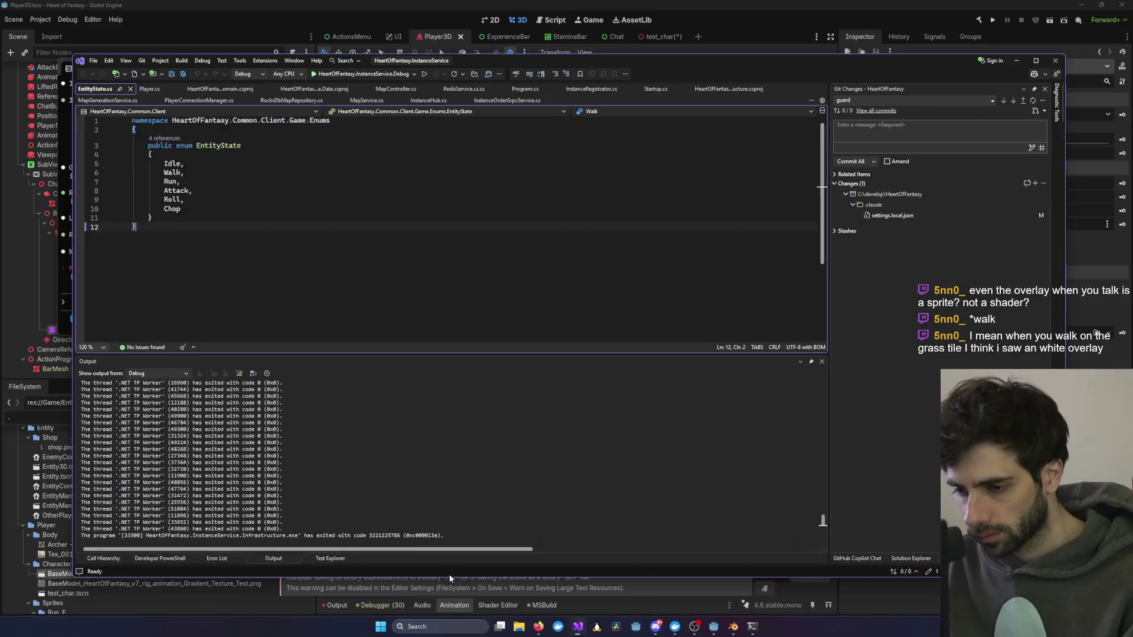
left_click(449, 575)
mouse_move(575, 626)
left_click(565, 590)
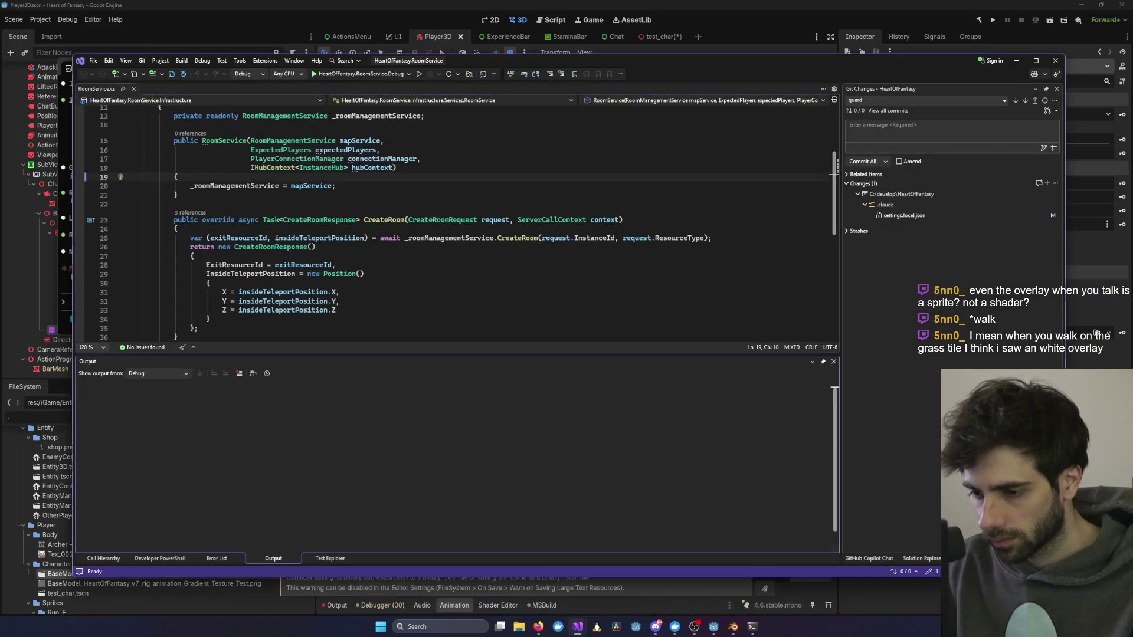
left_click(691, 578)
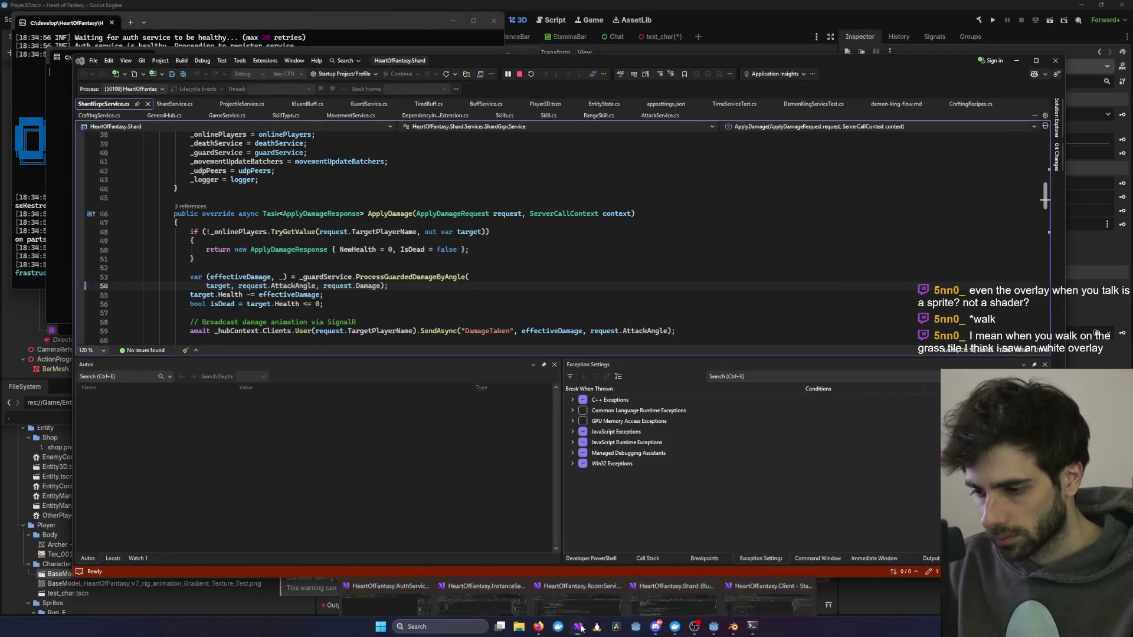
left_click(767, 581)
Step: Debug-launch the client, enter as test1, and bring up the tree's Take branch/Chop options
key("F5")
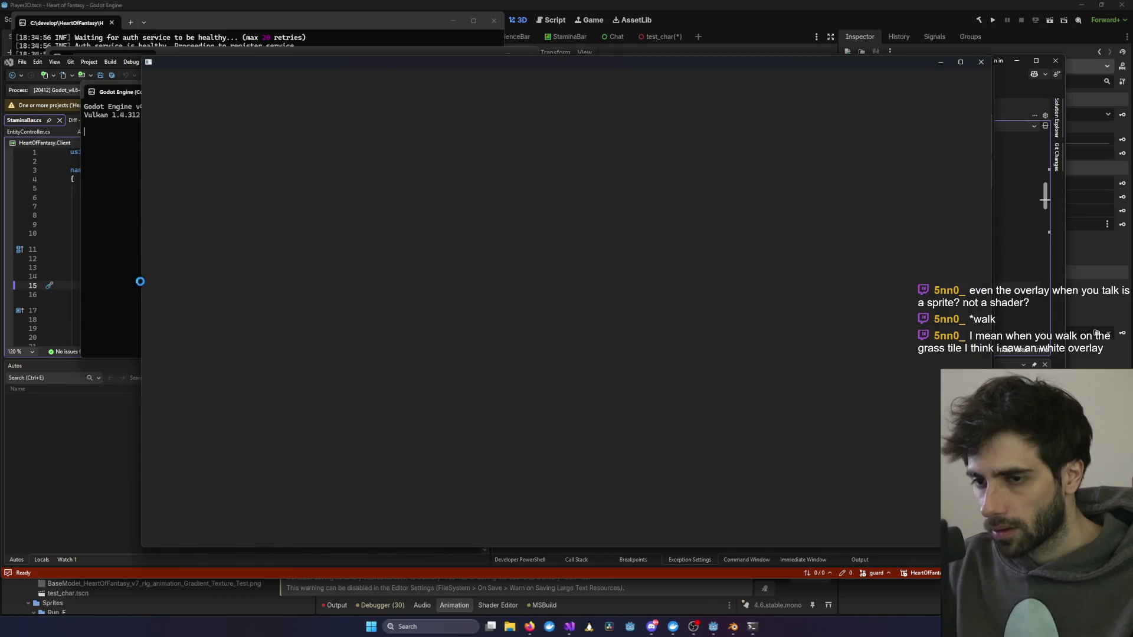
left_click(379, 233)
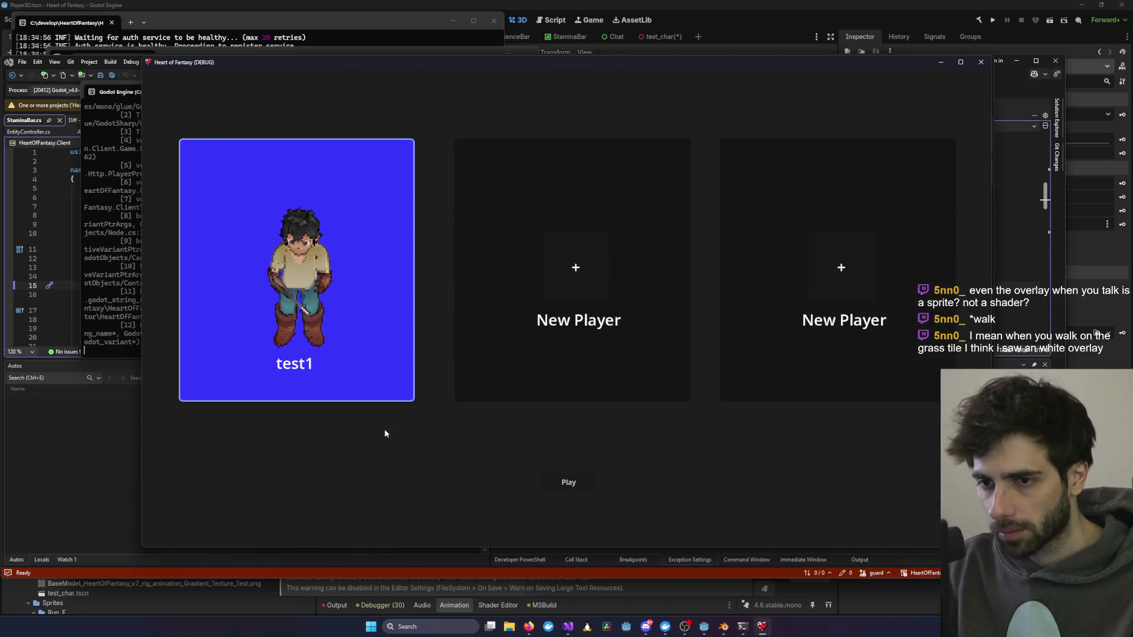
left_click(577, 482)
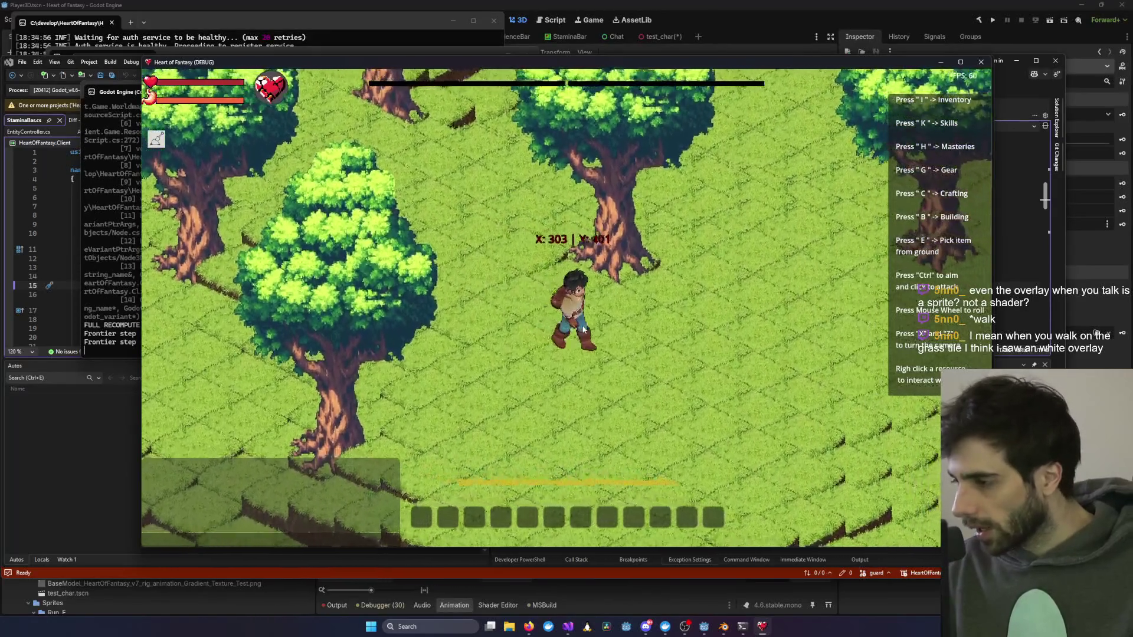
right_click(634, 238)
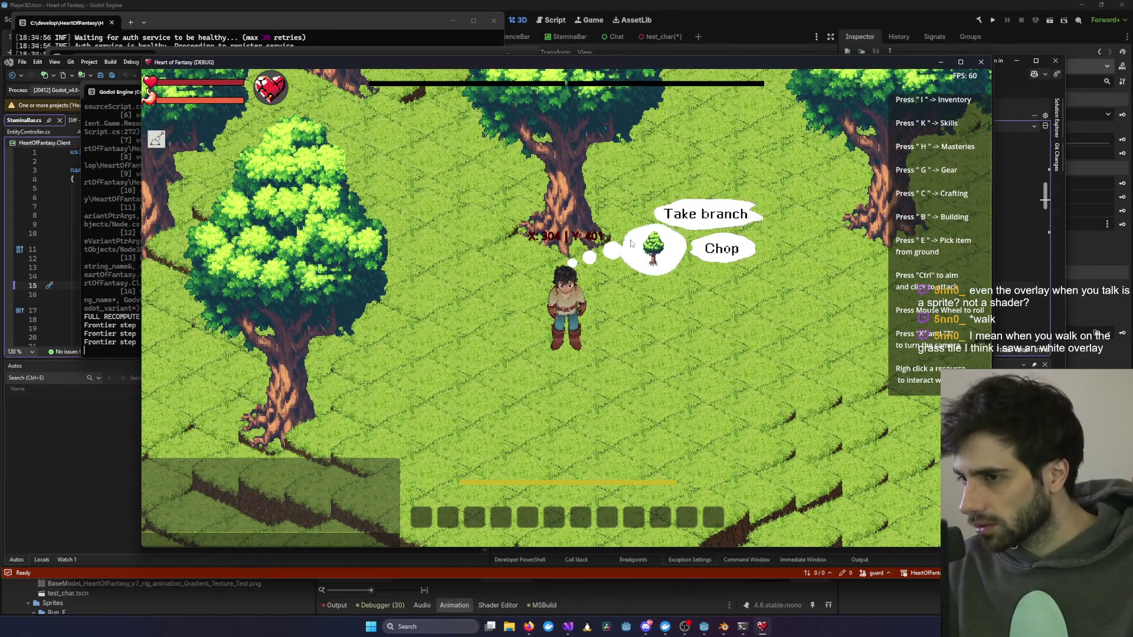
Step: Walk the character up, right and back down the grassland, zooming the camera out and in
key("w")
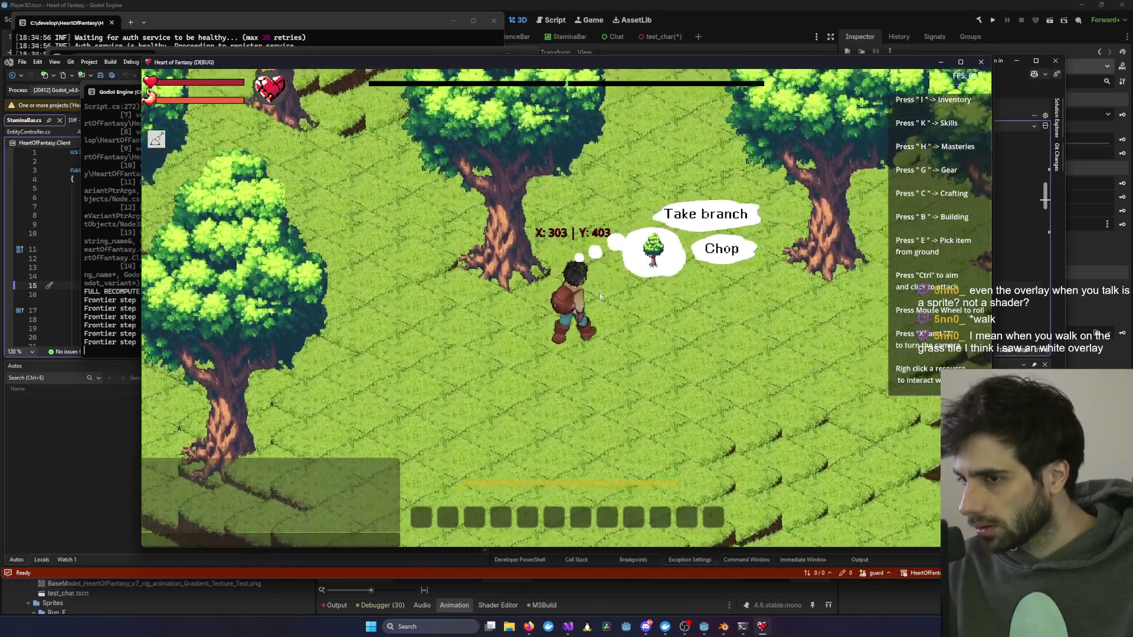
key("d")
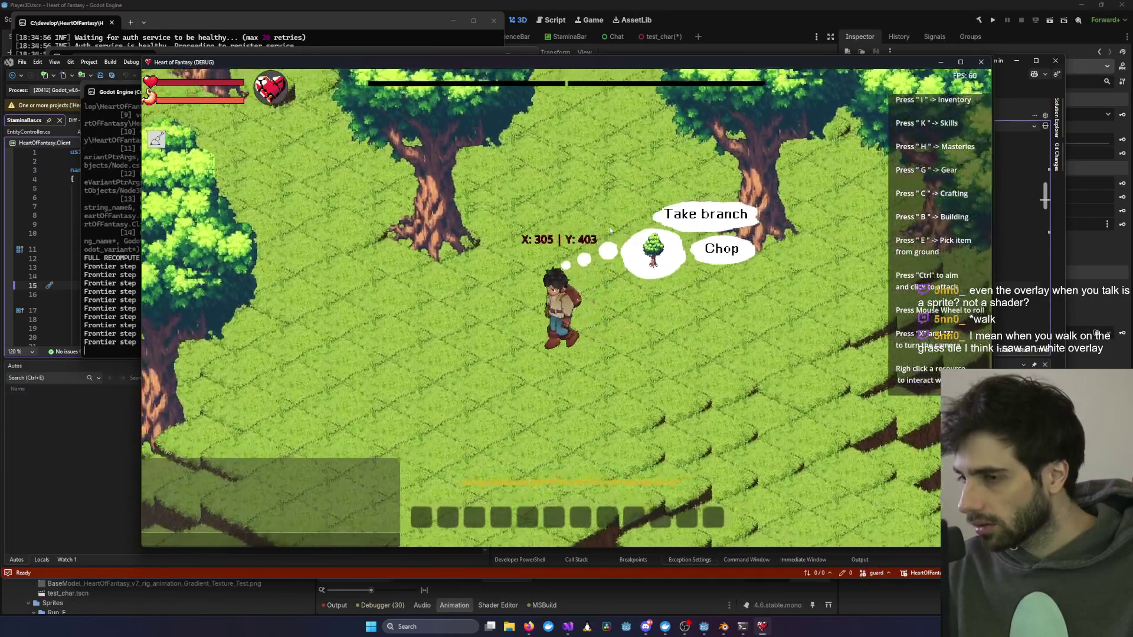
key("w")
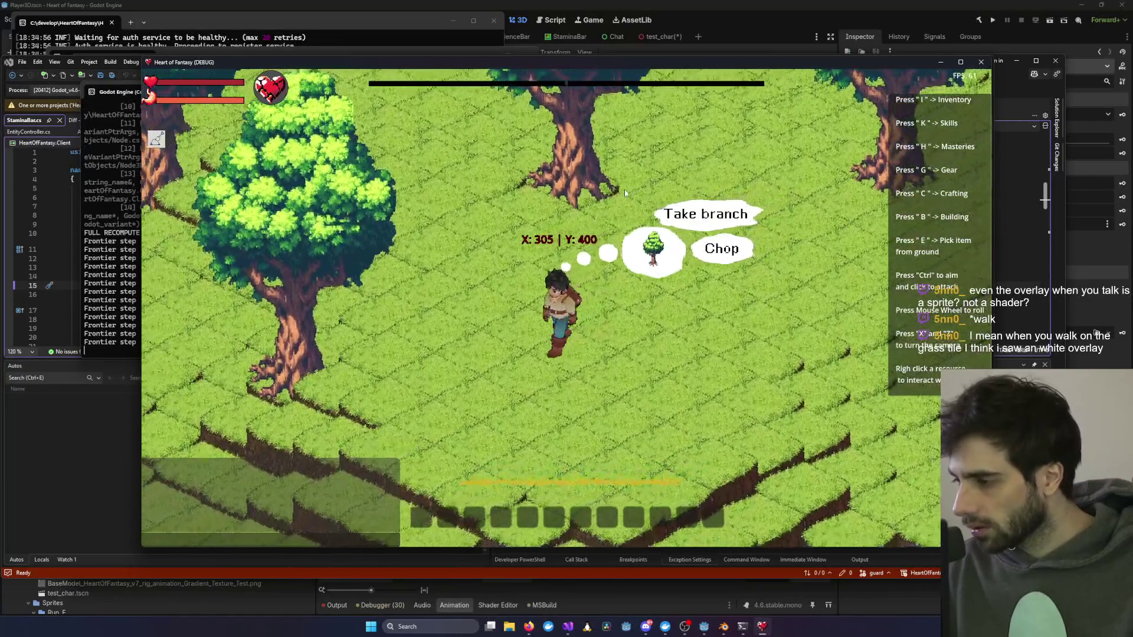
key("s")
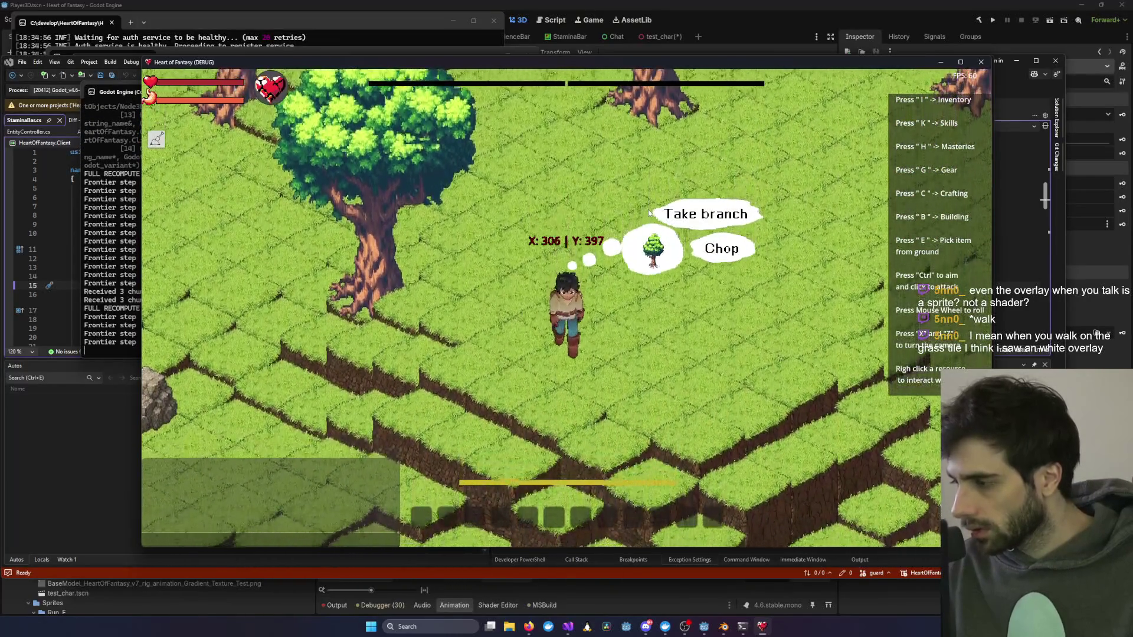
key("s")
scroll(640, 317, "down", 2)
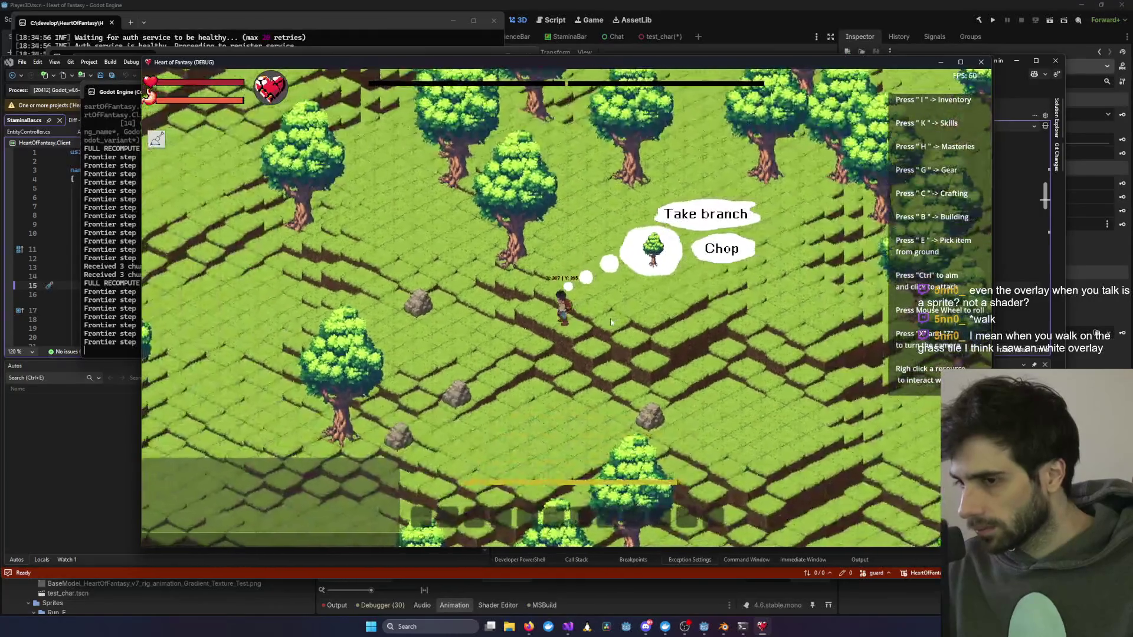
scroll(663, 294, "up", 3)
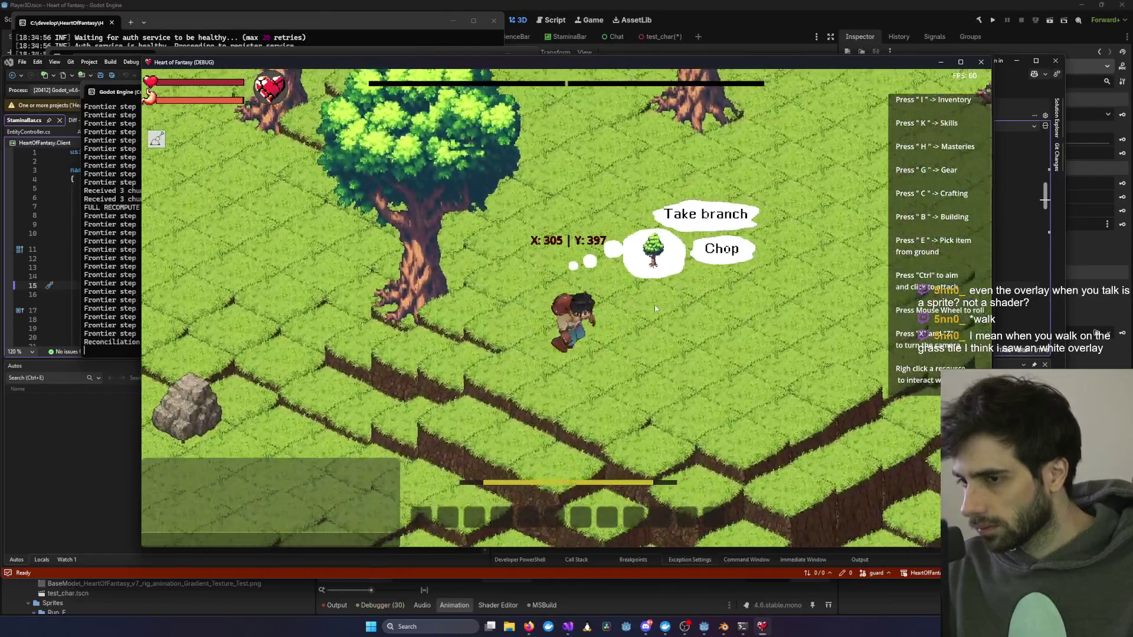
Step: Walk behind the tree, select the player character, and walk it behind another tree
key("a")
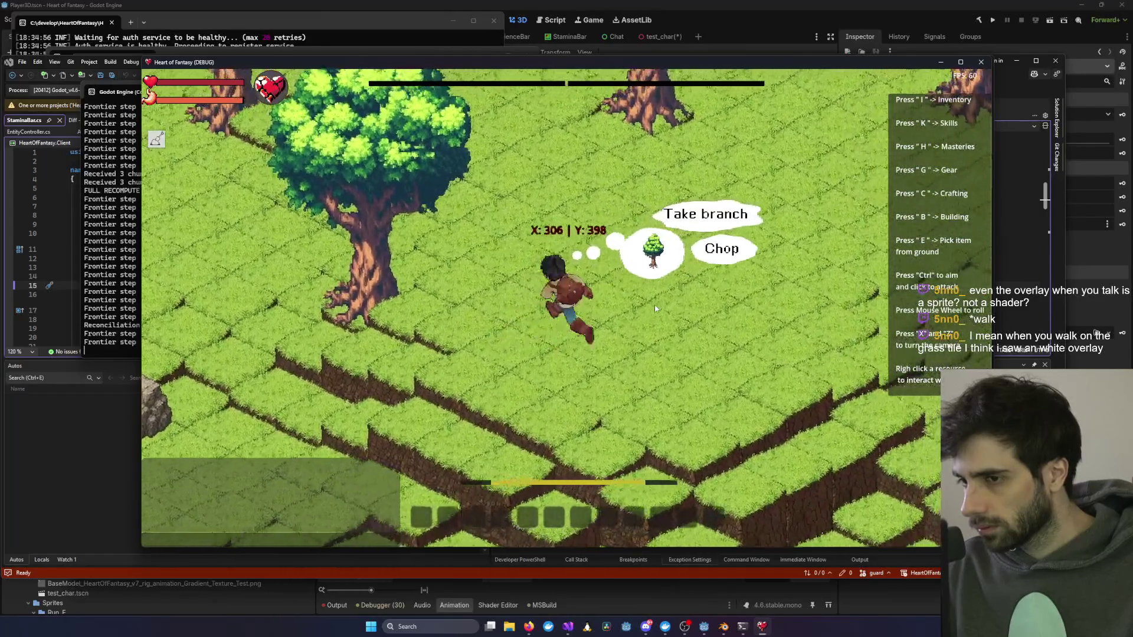
key("w")
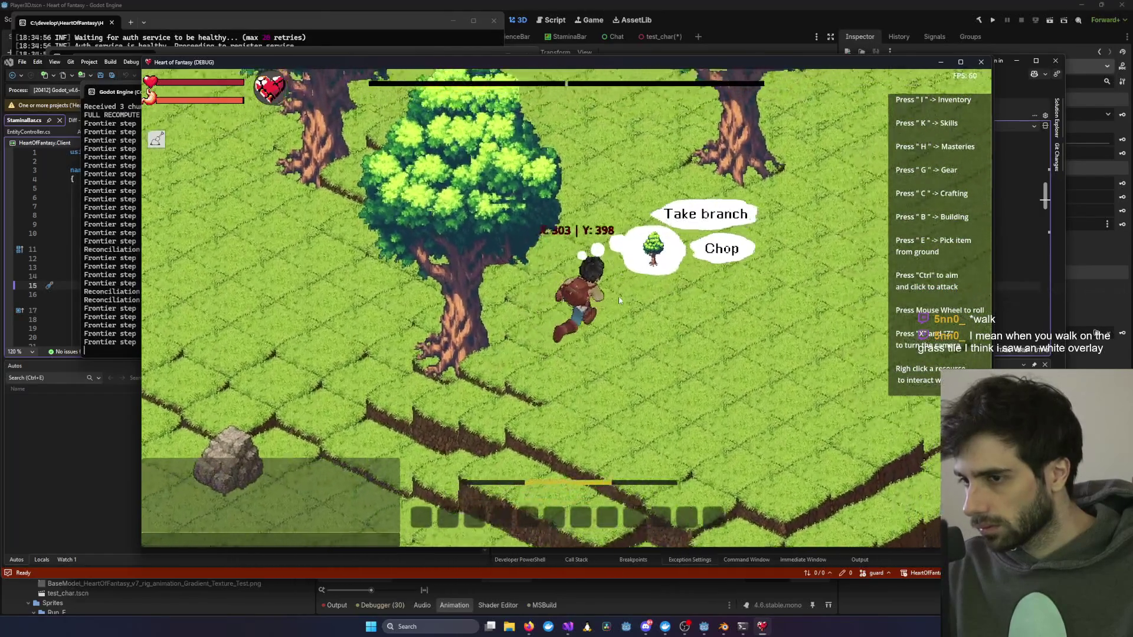
key("a")
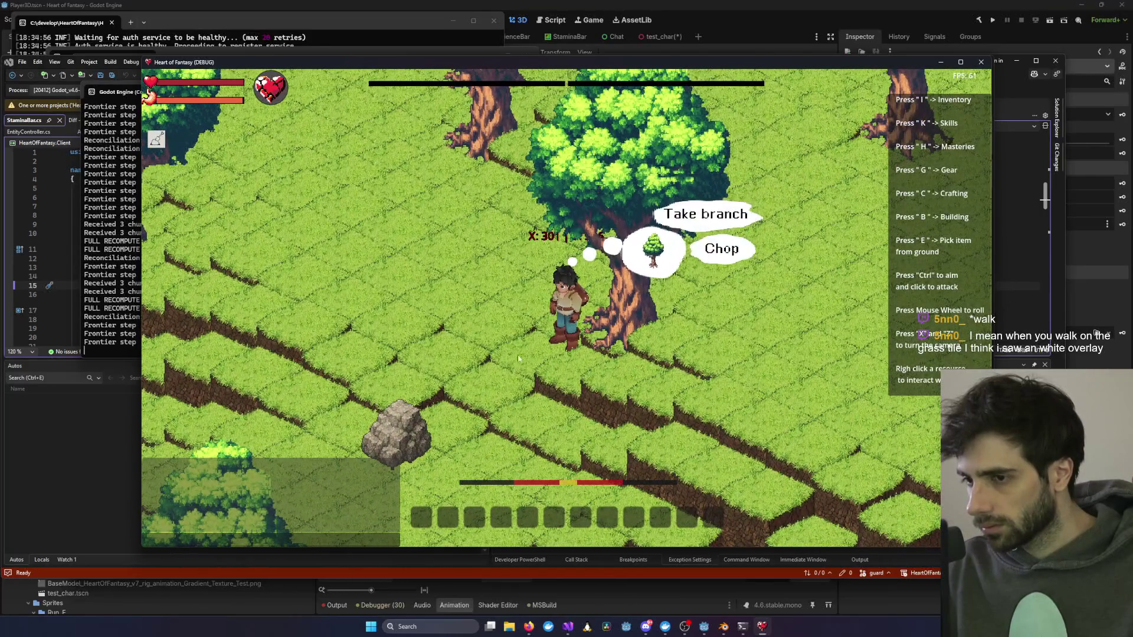
key("s")
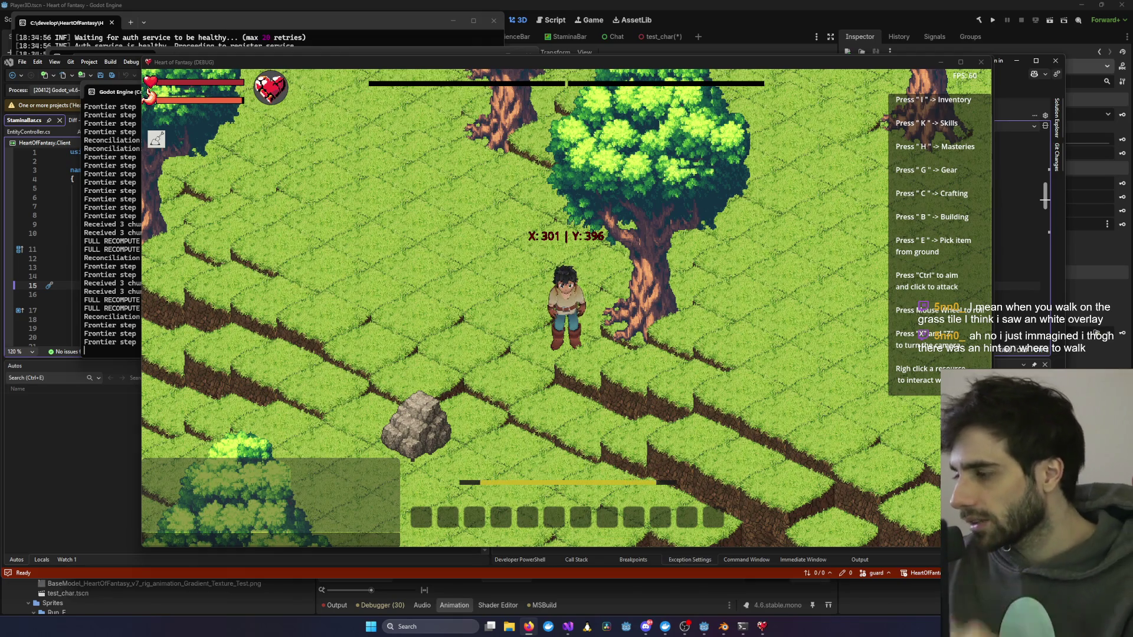
left_click(555, 349)
key("w")
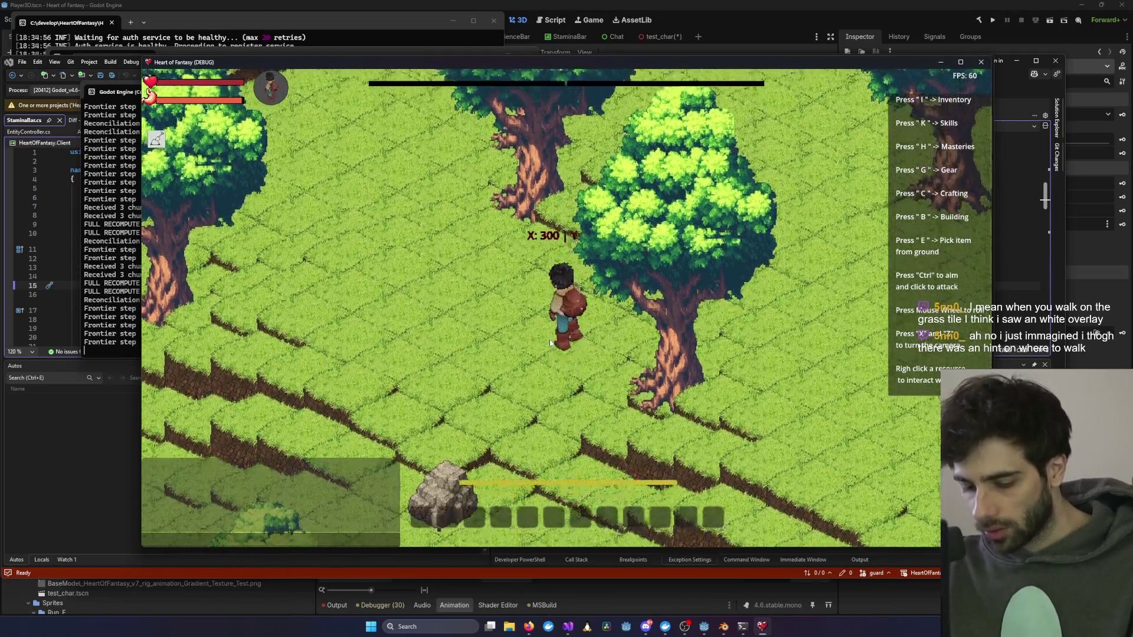
key("d")
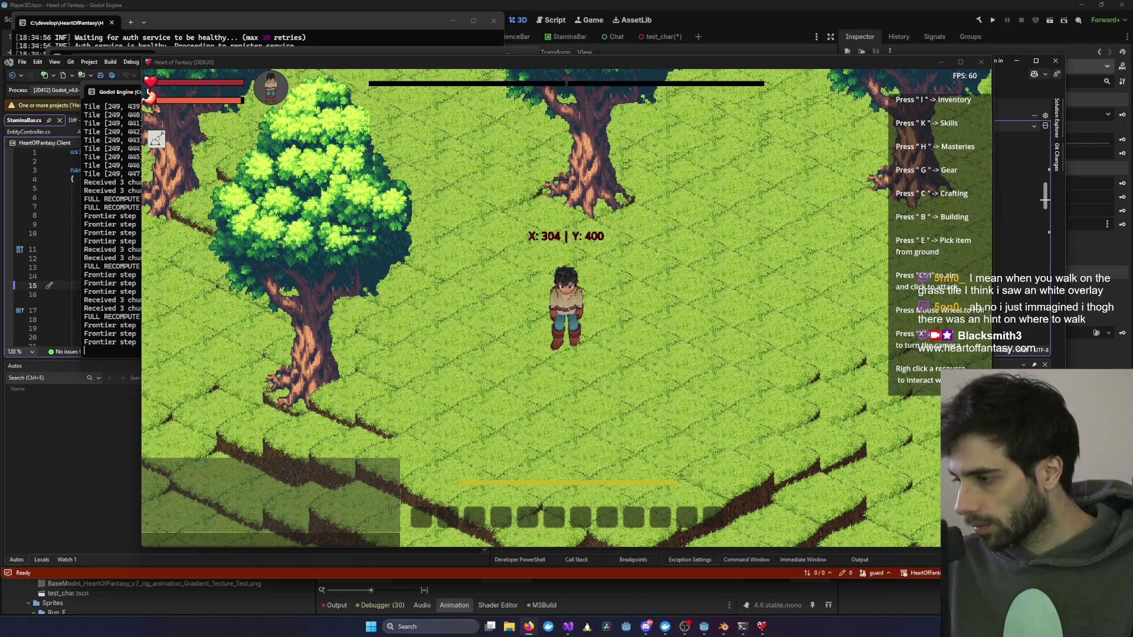
Step: Minimize the game and bring forward the Claude Code Plan session
left_click(940, 62)
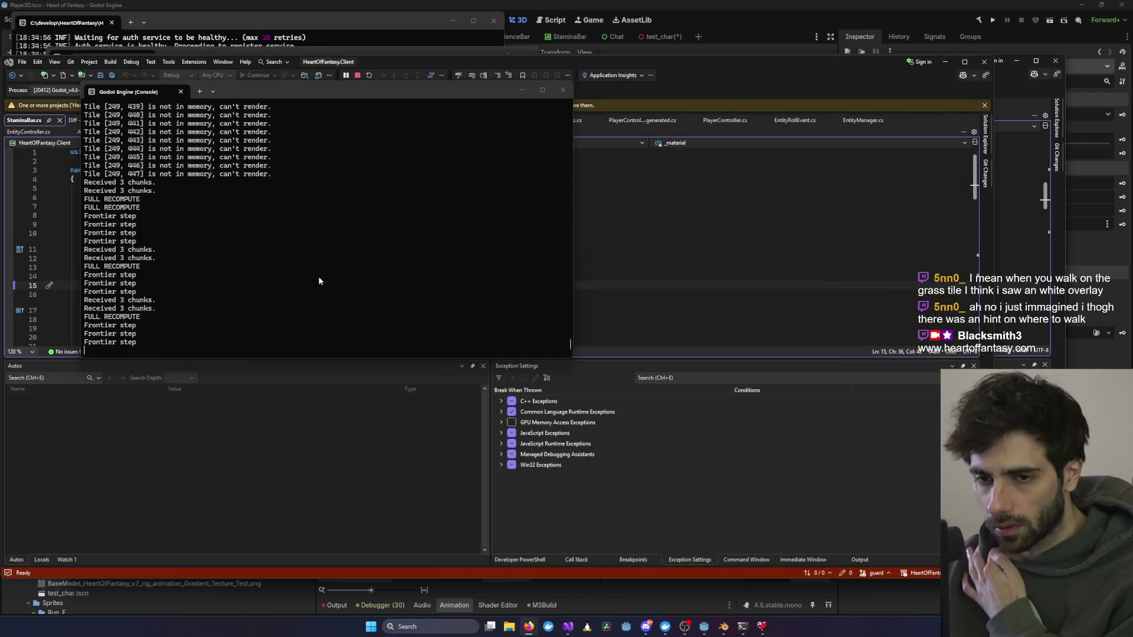
mouse_move(743, 626)
left_click(482, 568)
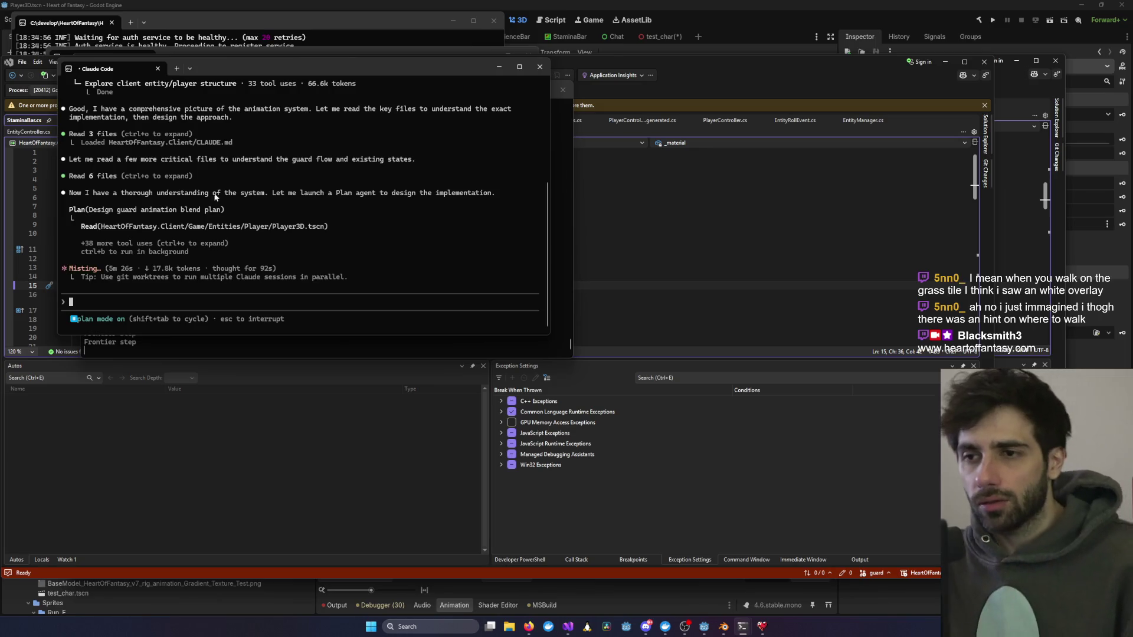
Step: Allow Claude Code to fetch Godot docs without asking again, then switch to Firefox
scroll(337, 182, "up", 7)
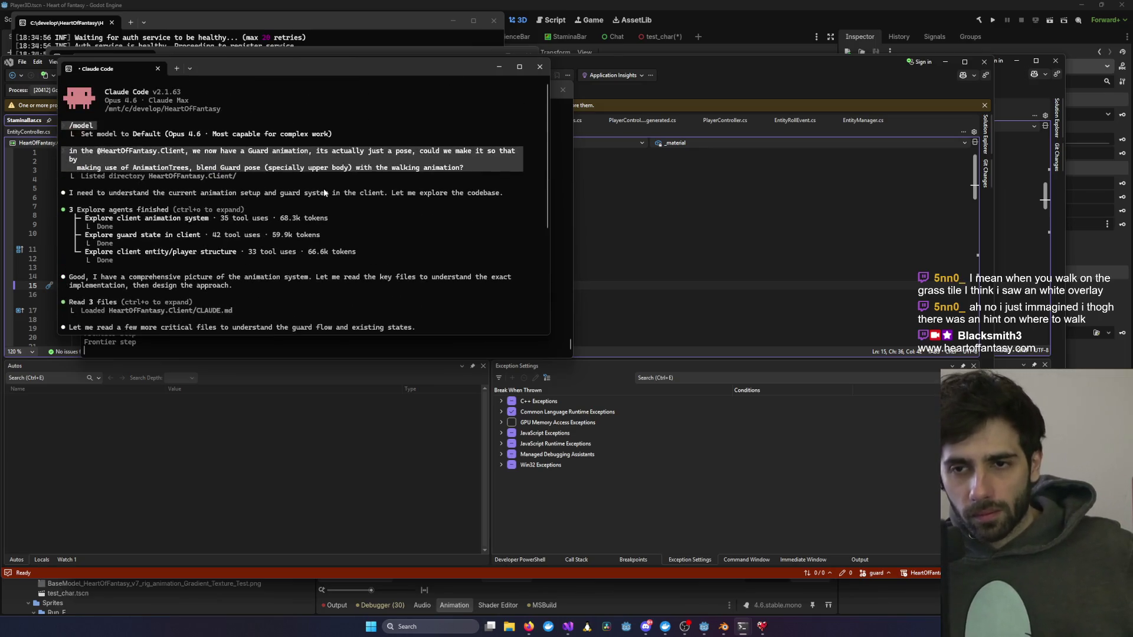
scroll(279, 165, "down", 7)
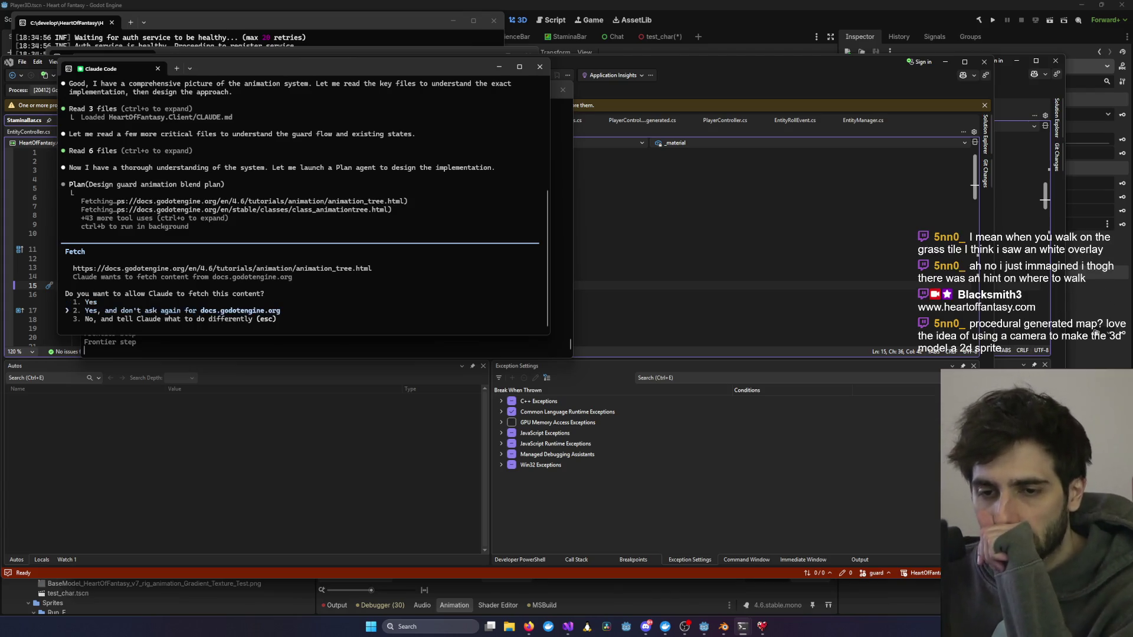
key("Return")
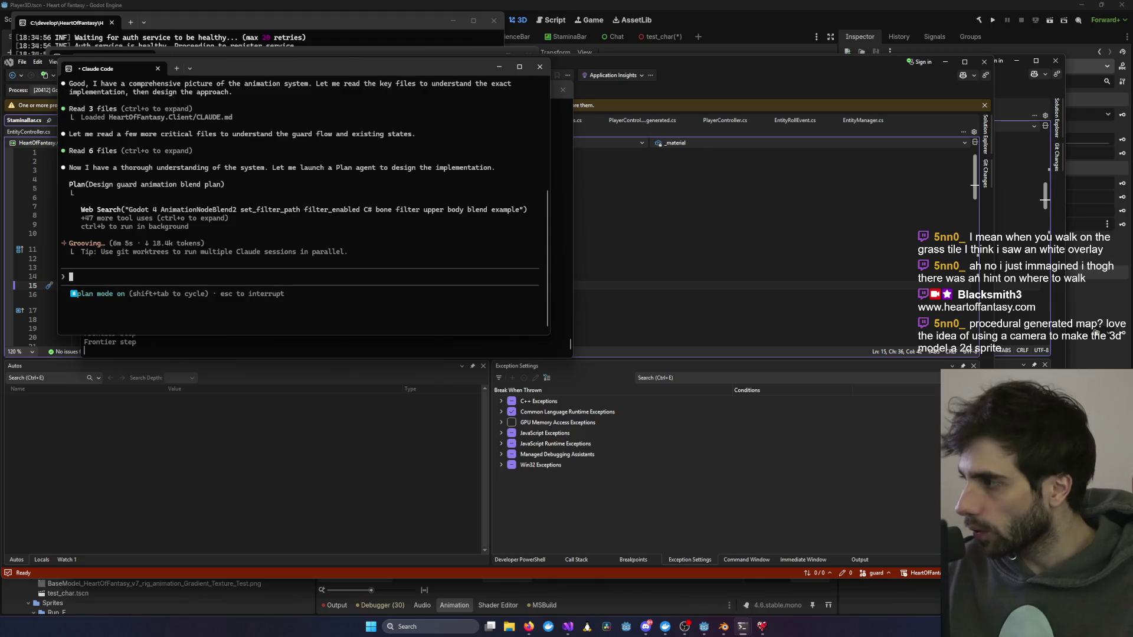
key("alt+Tab")
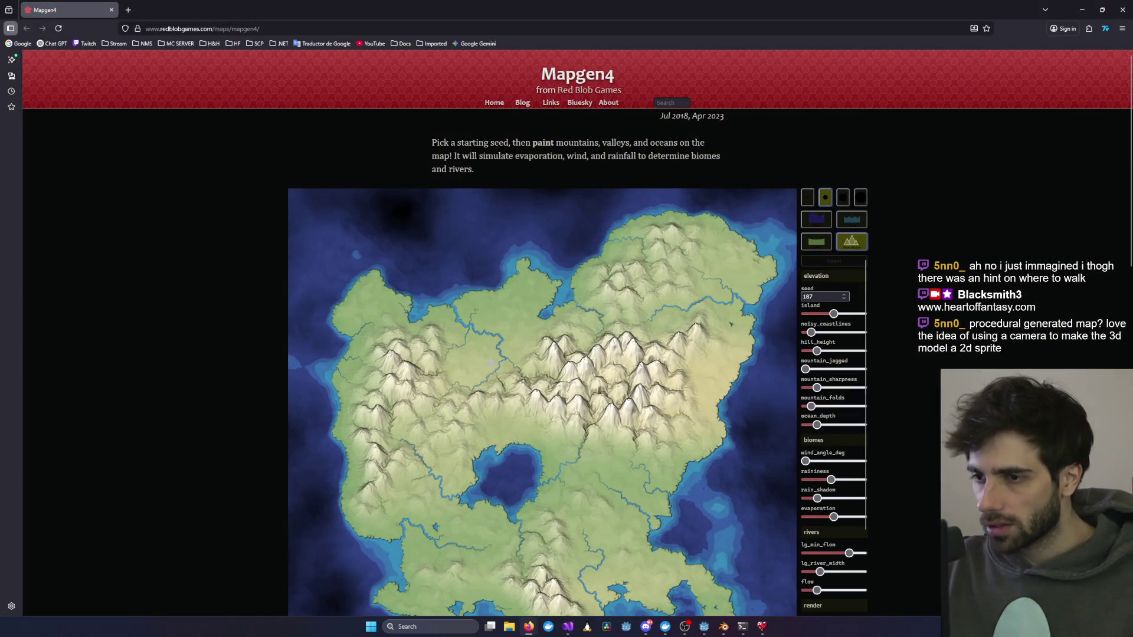
Step: Paint new land and mountain strips along the map's east, north and west coasts
scroll(684, 402, "down", 2)
scroll(685, 401, "up", 1)
mouse_move(773, 310)
left_mouse_down()
mouse_move(746, 437)
mouse_move(745, 519)
mouse_move(761, 214)
left_mouse_up()
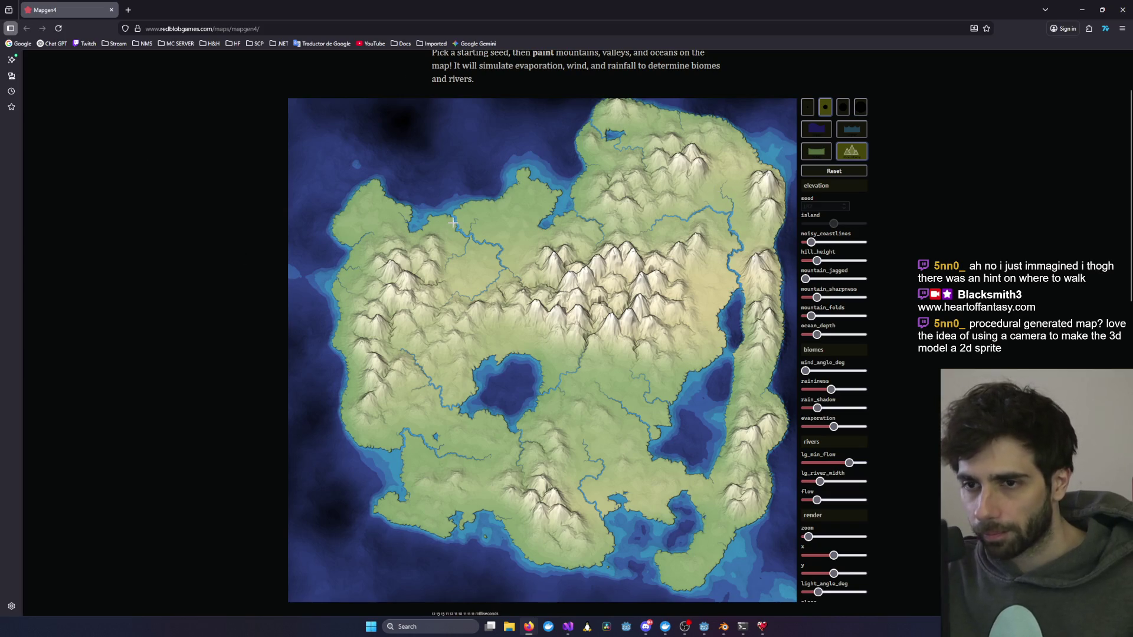
mouse_move(571, 203)
left_mouse_down()
mouse_move(495, 156)
mouse_move(348, 257)
mouse_move(329, 518)
mouse_move(431, 561)
mouse_move(577, 574)
left_mouse_up()
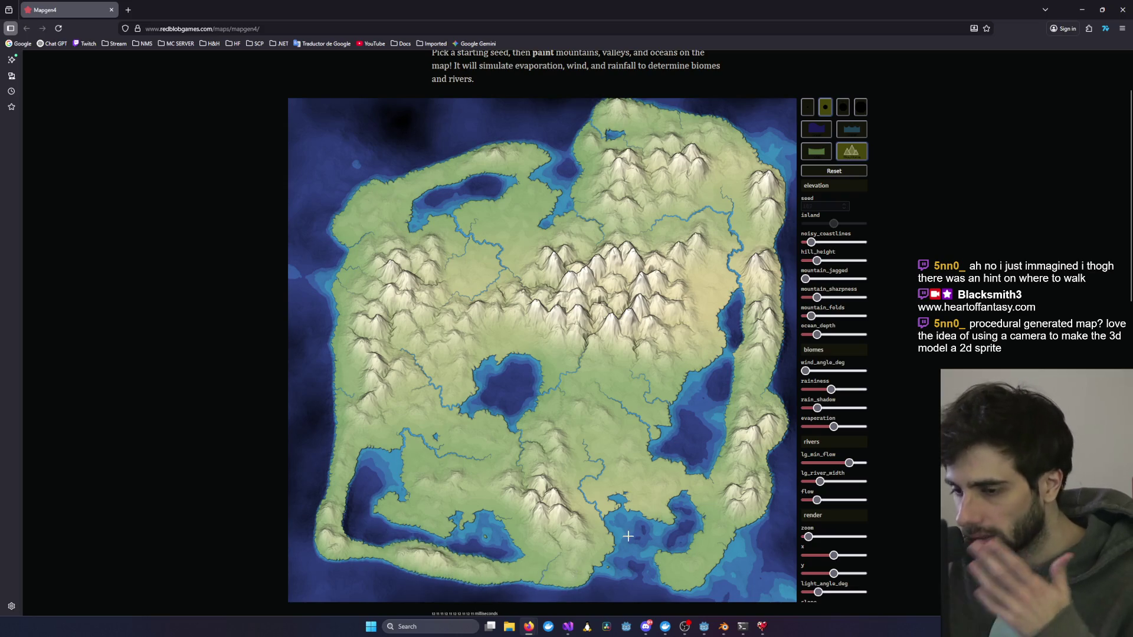
left_click_drag(755, 581, 742, 261)
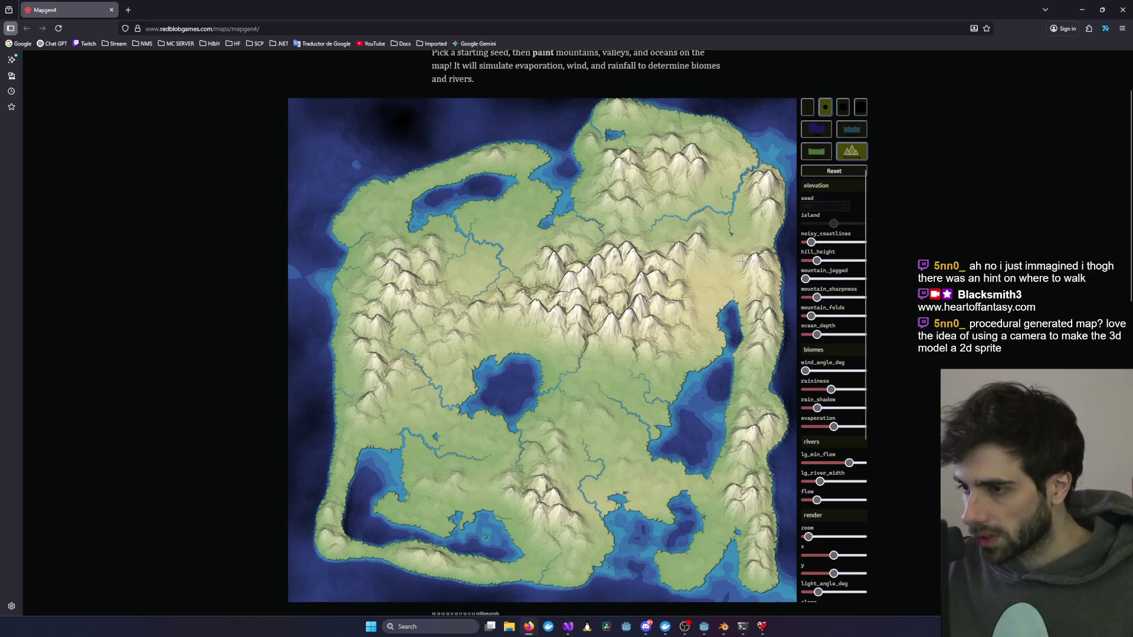
left_click_drag(772, 125, 563, 152)
scroll(563, 152, "down", 5)
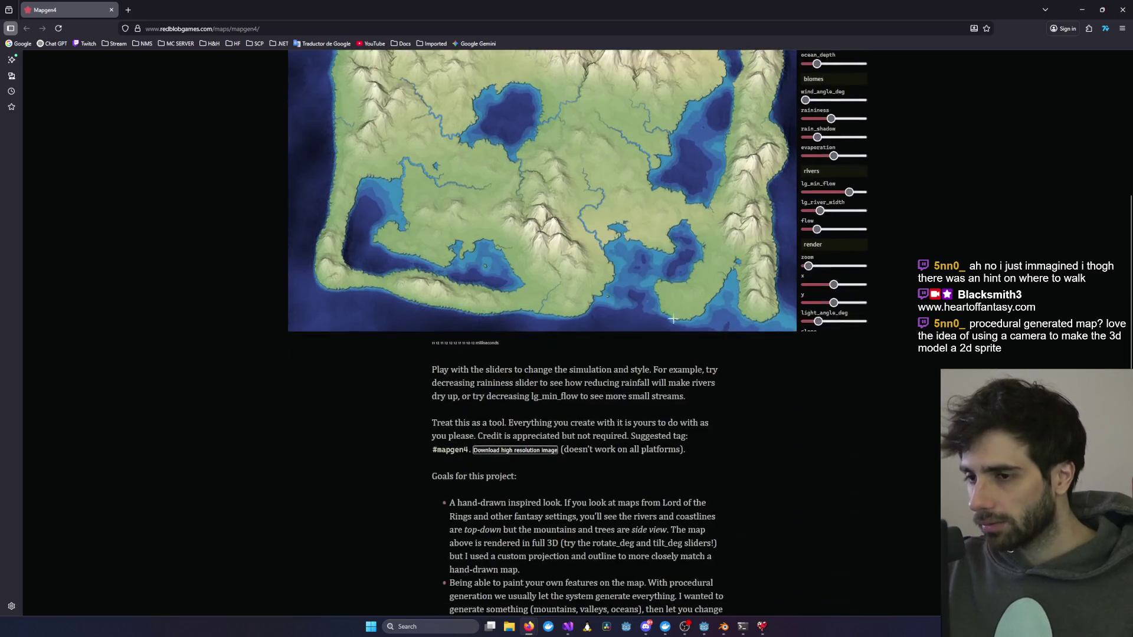
scroll(564, 153, "up", 6)
left_click_drag(767, 201, 736, 259)
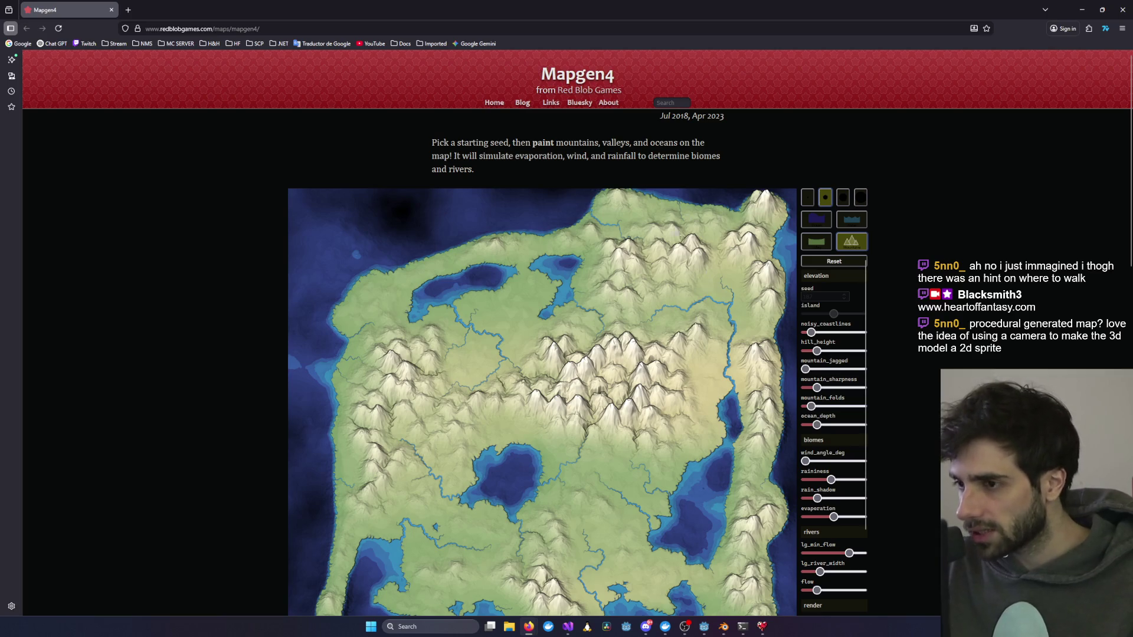
scroll(833, 260, "down", 4)
scroll(834, 259, "up", 3)
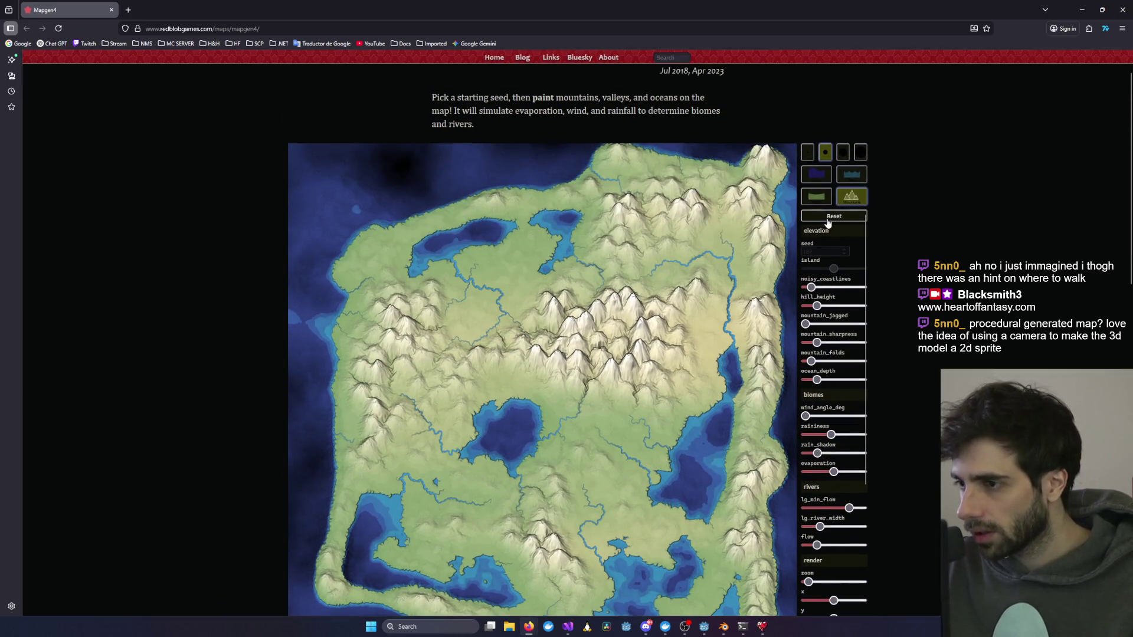
Step: Zoom the page to 130% and nudge the rotate_deg and outline_depth sliders
key("ctrl+plus")
key("ctrl+plus")
key("ctrl+plus")
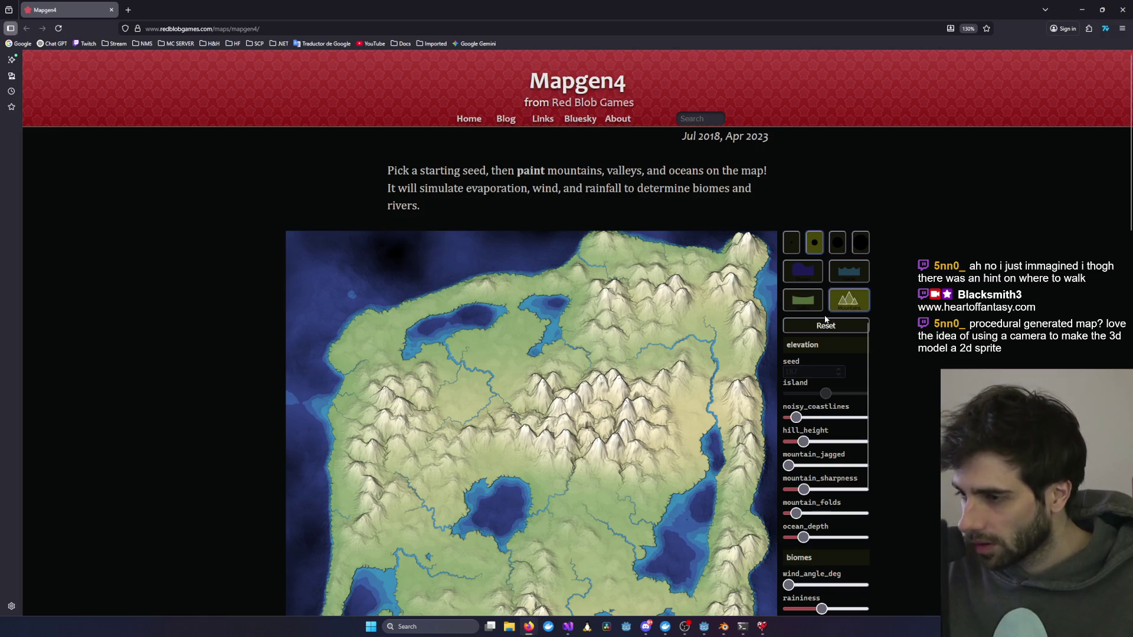
scroll(826, 318, "down", 1)
scroll(825, 319, "down", 1)
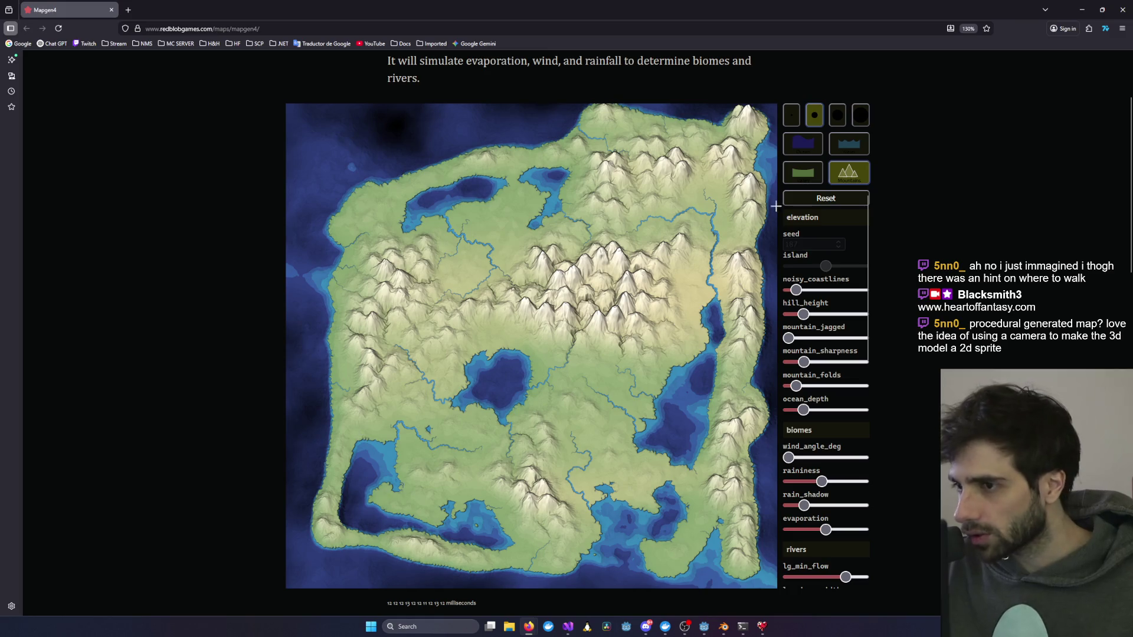
scroll(826, 413, "down", 10)
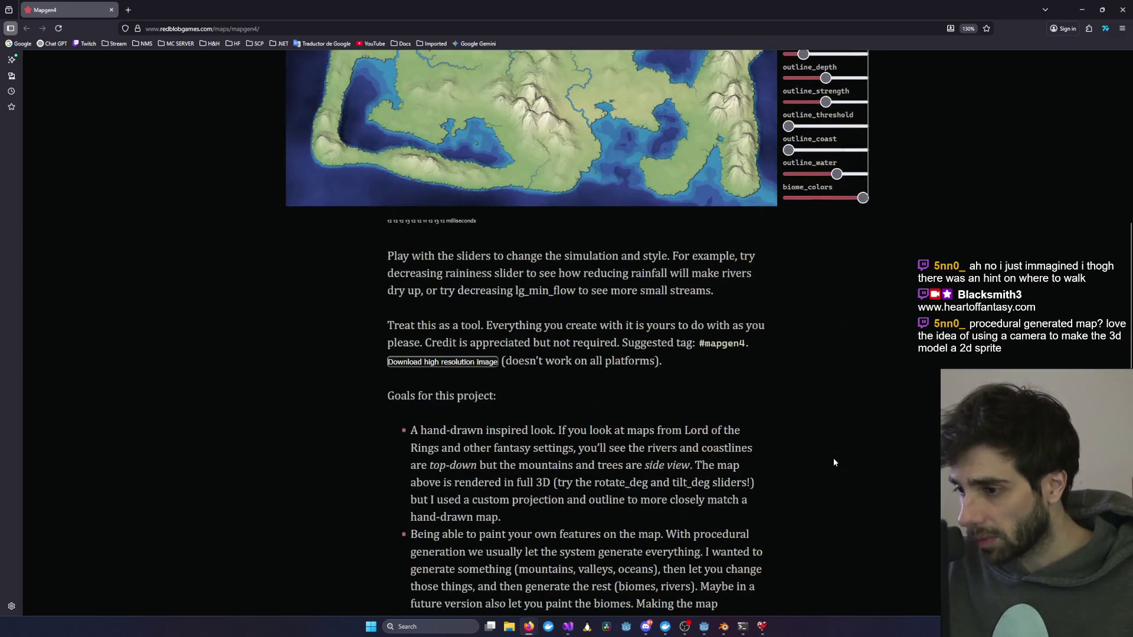
scroll(802, 368, "up", 5)
scroll(847, 433, "down", 3)
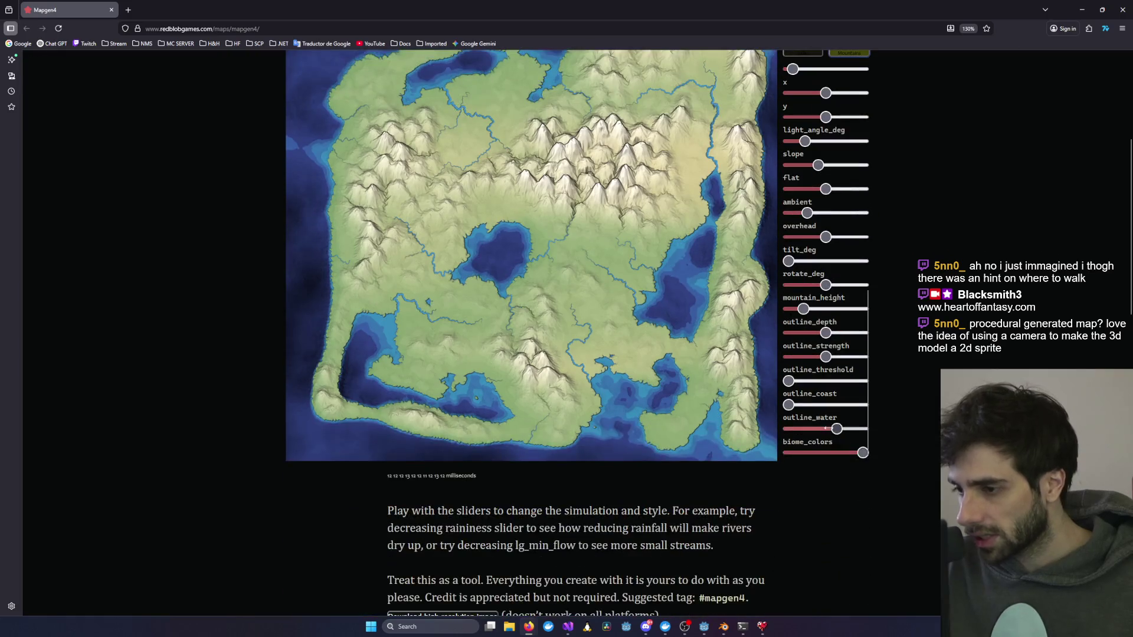
scroll(830, 425, "down", 3)
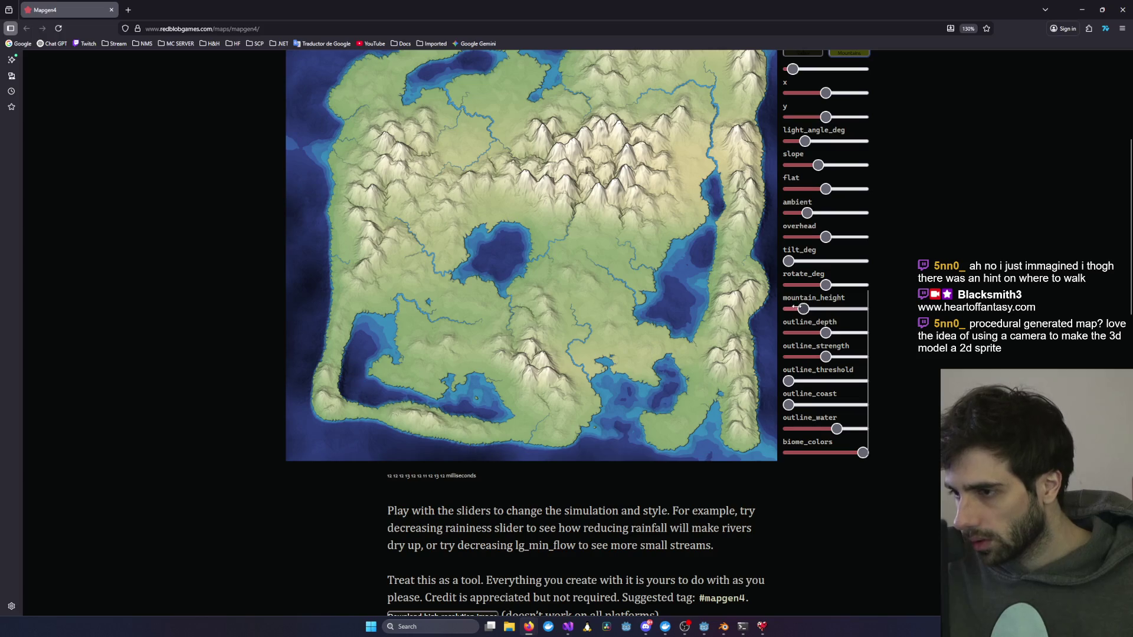
mouse_move(824, 285)
left_mouse_down()
mouse_move(841, 285)
mouse_move(800, 261)
mouse_move(862, 261)
mouse_move(788, 260)
left_mouse_up()
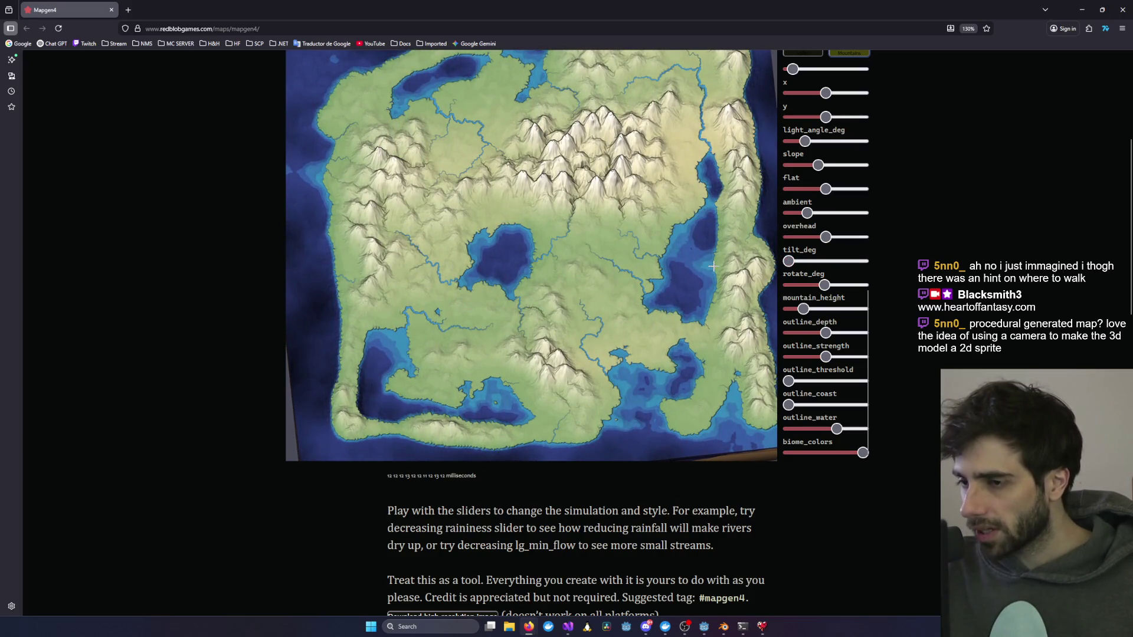
left_click_drag(825, 333, 799, 309)
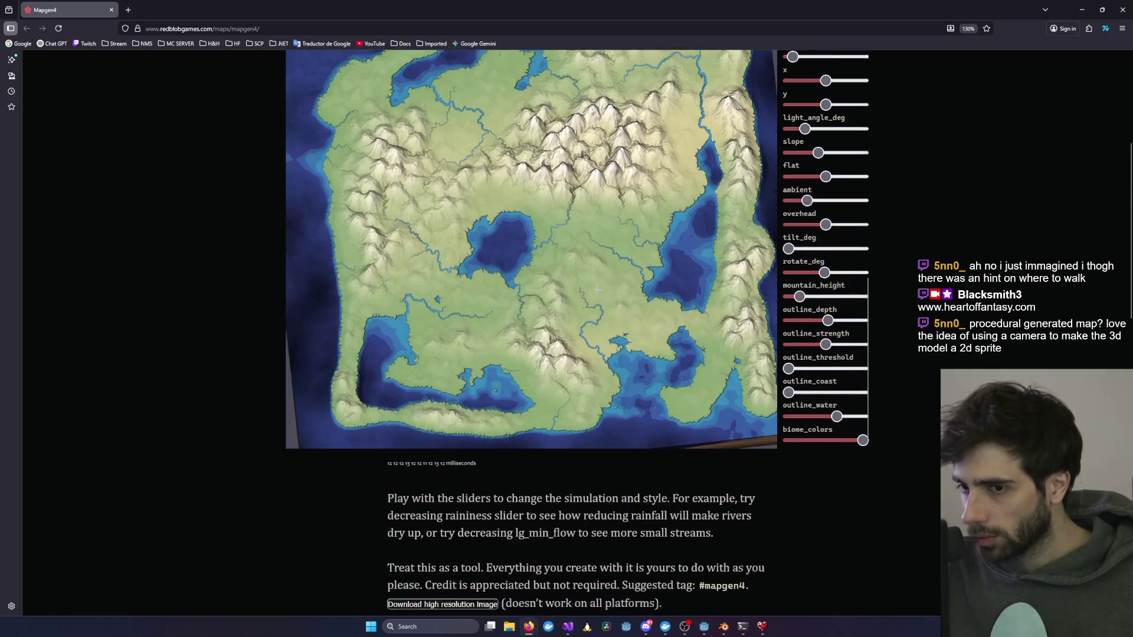
Step: Drag the Mapgen4 browser window off-screen
scroll(502, 263, "up", 3)
scroll(503, 263, "down", 2)
scroll(531, 403, "down", 1)
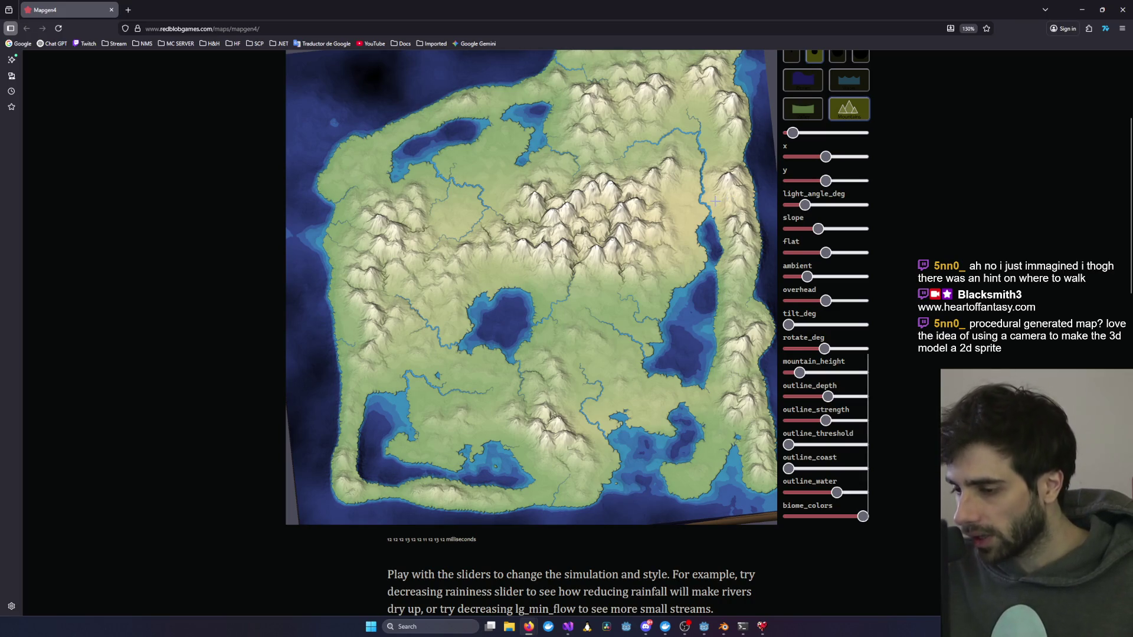
mouse_move(669, 5)
left_mouse_down()
mouse_move(783, 71)
mouse_move(1022, 124)
mouse_move(1132, 130)
mouse_move(683, 144)
mouse_move(1132, 147)
left_mouse_up()
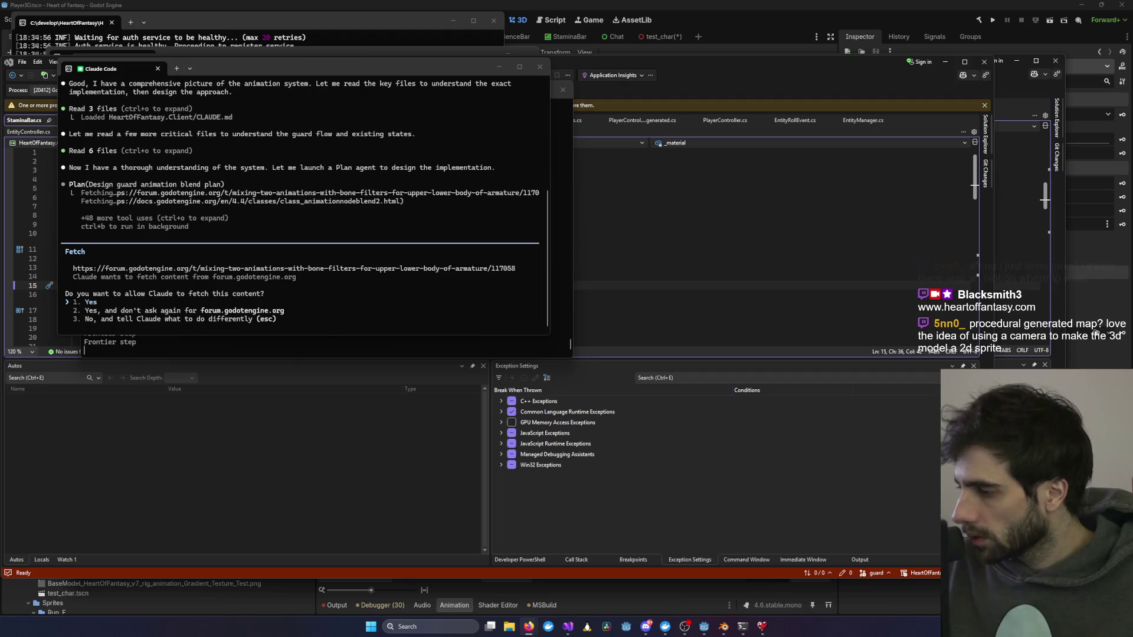
Step: Approve Claude's fetches of the Godot forum thread and AnimationNode docs, then return to Blender
left_click(472, 122)
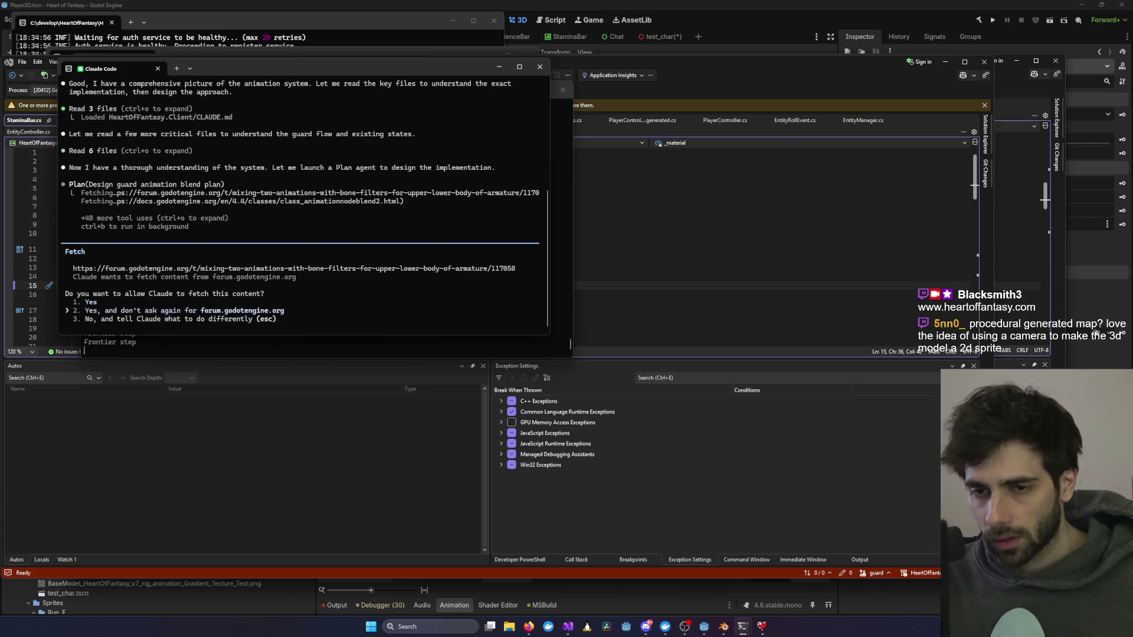
key("Return")
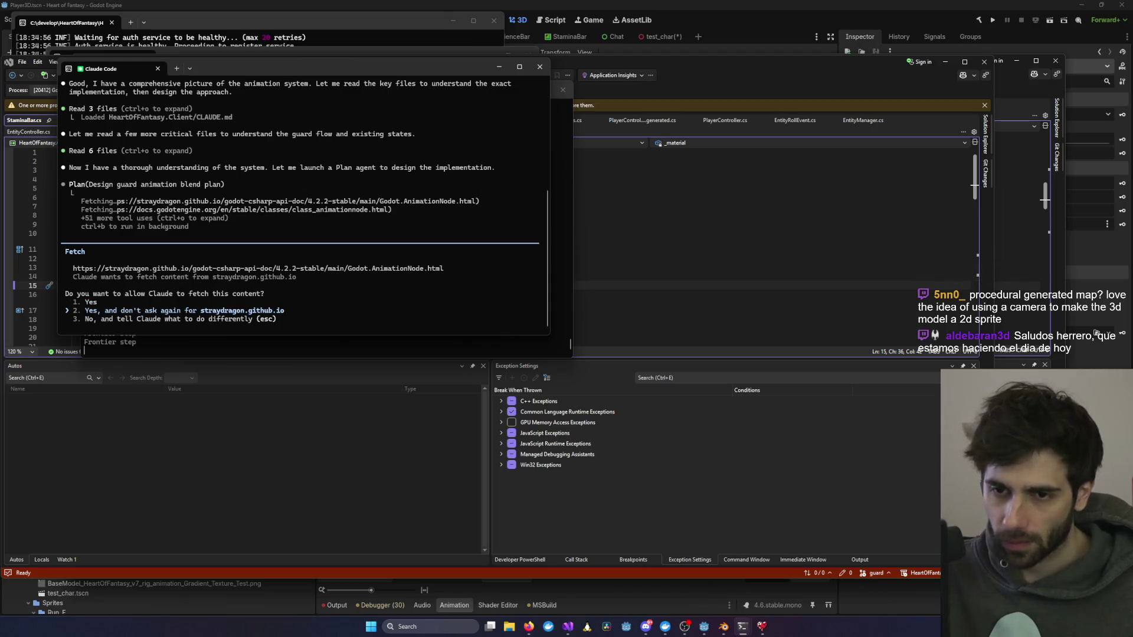
key("Return")
key("alt+Tab")
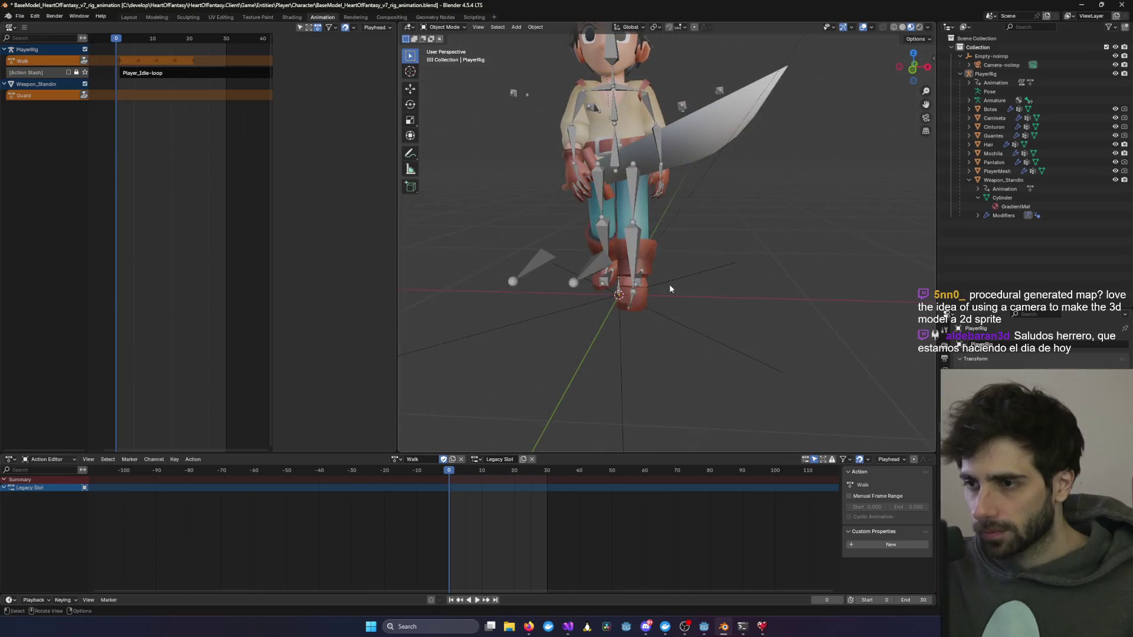
Step: Load the Guard action onto PlayerRig and enter Pose Mode
left_click(398, 462)
left_click(413, 495)
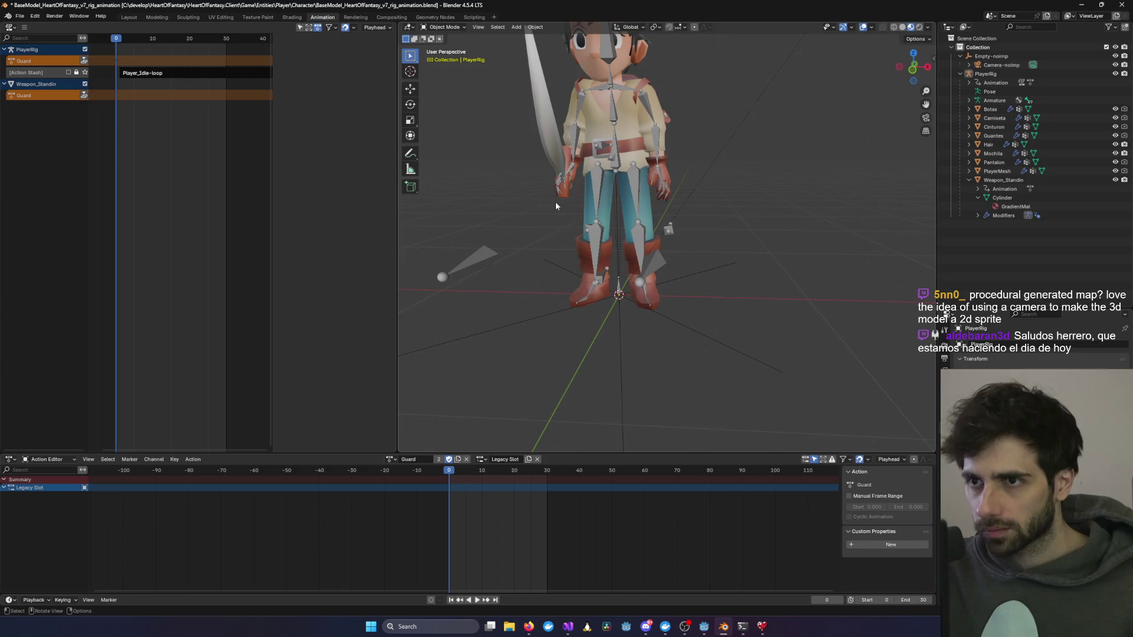
left_click(444, 27)
left_click(444, 57)
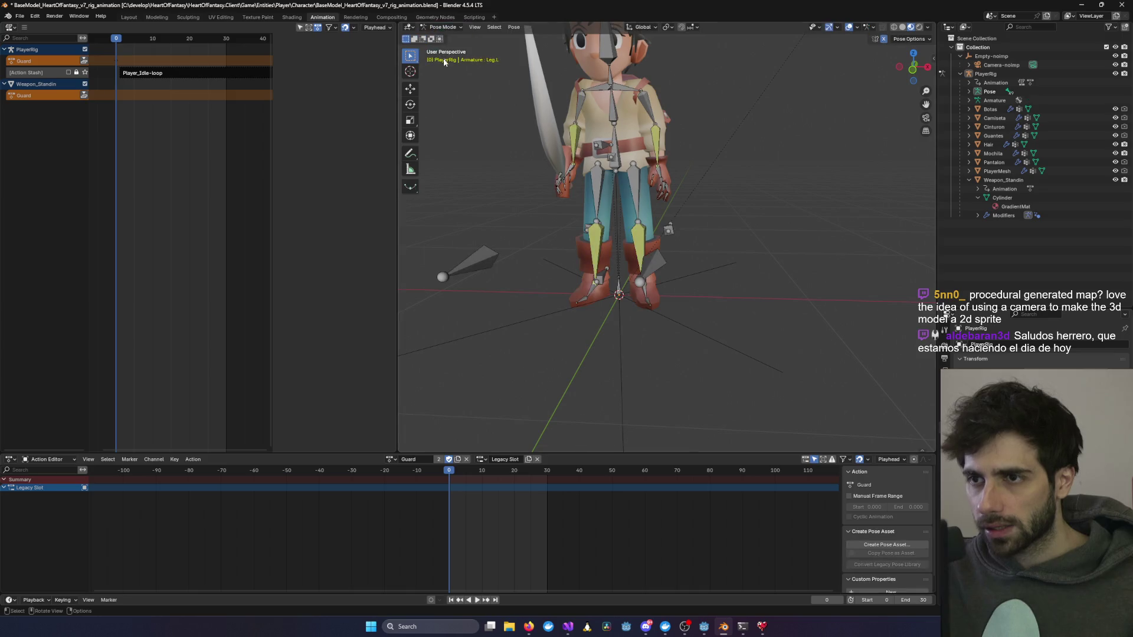
double_click(430, 459)
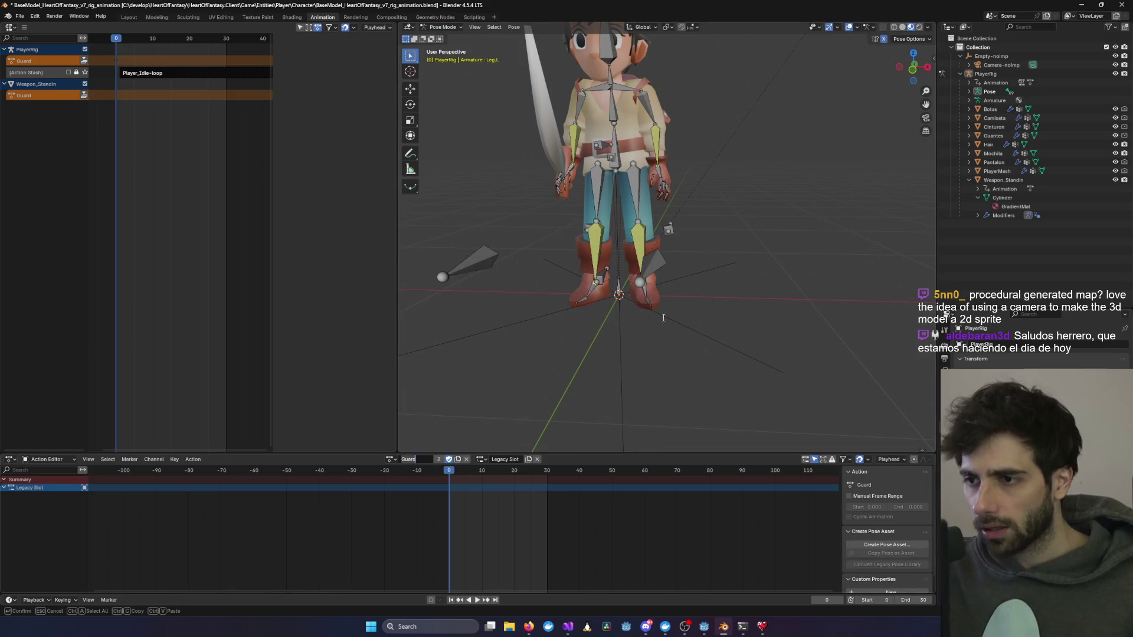
scroll(650, 289, "up", 2)
scroll(480, 427, "down", 5)
scroll(715, 295, "up", 3)
mouse_move(715, 295)
left_mouse_down()
mouse_move(725, 261)
mouse_move(539, 282)
mouse_move(760, 249)
mouse_move(558, 287)
mouse_move(616, 363)
mouse_move(700, 330)
mouse_move(581, 333)
left_mouse_up()
Step: Undo back to Walk, reassign Guard, and orbit to face the character front-on
key("ctrl+Tab")
scroll(616, 363, "up", 2)
key("ctrl+z")
left_click(395, 459)
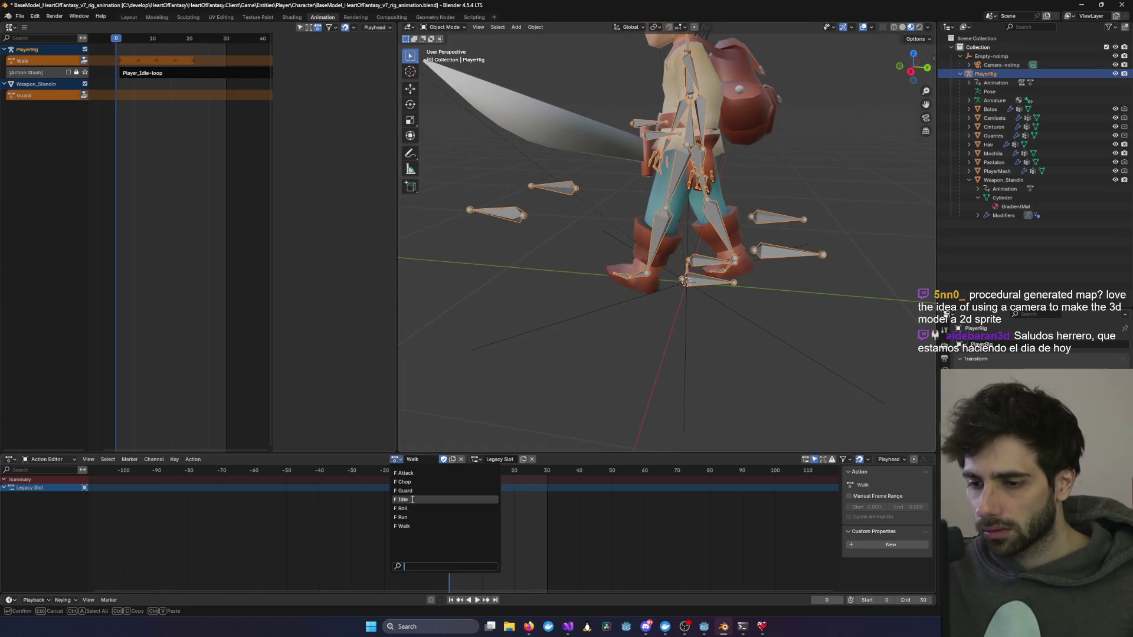
left_click(413, 490)
mouse_move(590, 295)
left_mouse_down()
mouse_move(693, 292)
mouse_move(596, 348)
mouse_move(607, 304)
mouse_move(642, 280)
mouse_move(691, 275)
mouse_move(576, 253)
mouse_move(756, 260)
left_mouse_up()
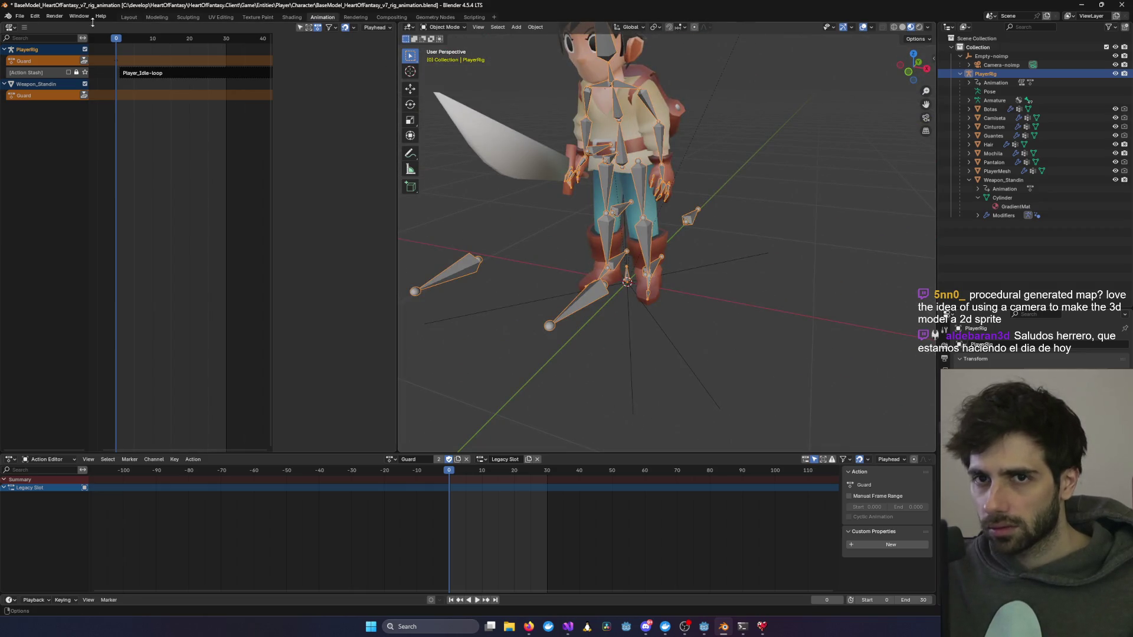
Step: Turn the left panel into a Dope Sheet with the rig in Pose Mode
left_click(11, 27)
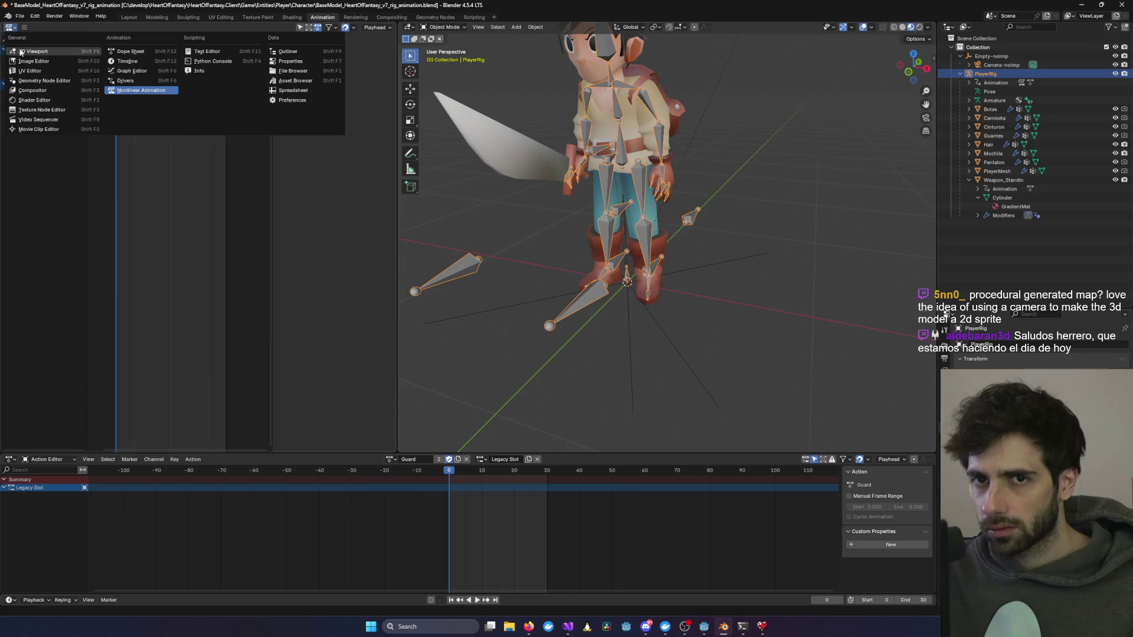
left_click(139, 52)
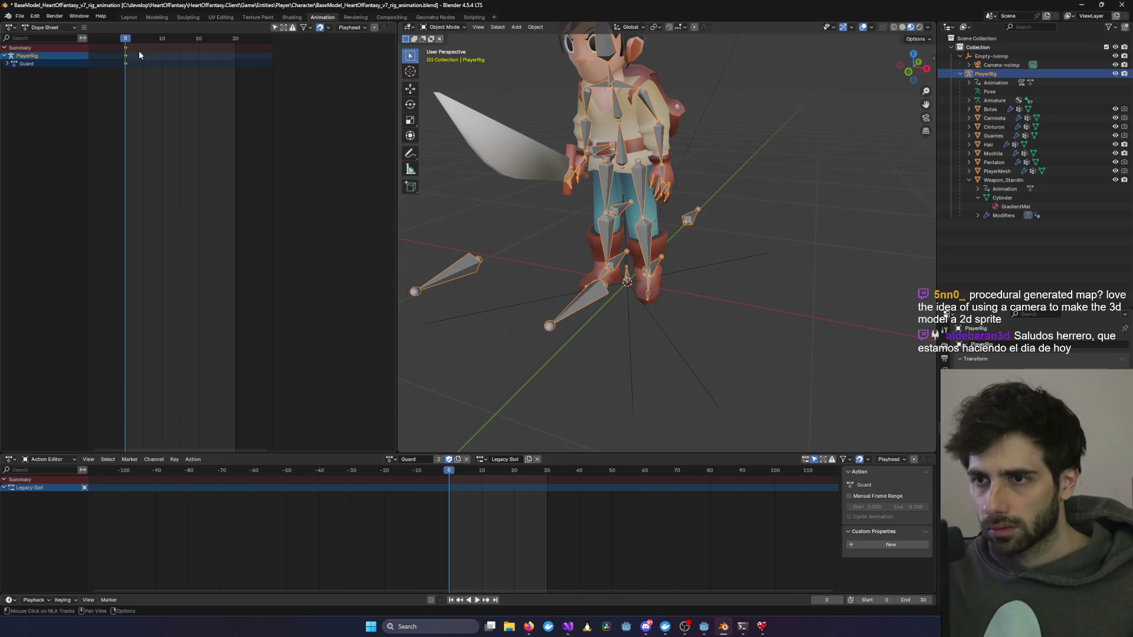
left_click(50, 28)
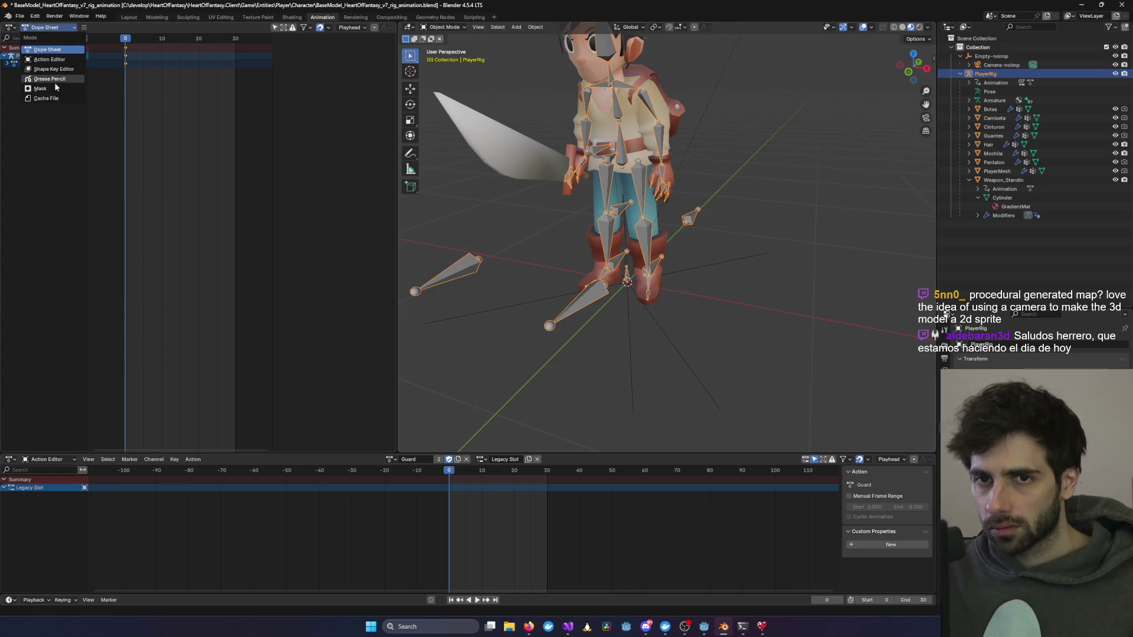
key("ctrl+Tab")
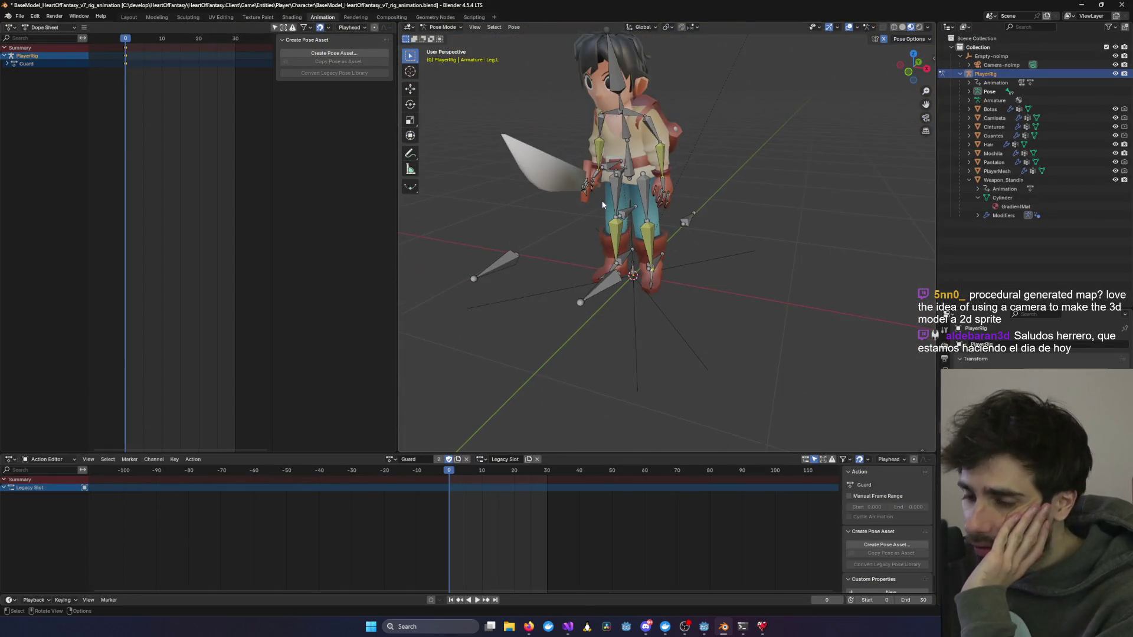
scroll(451, 473, "up", 8)
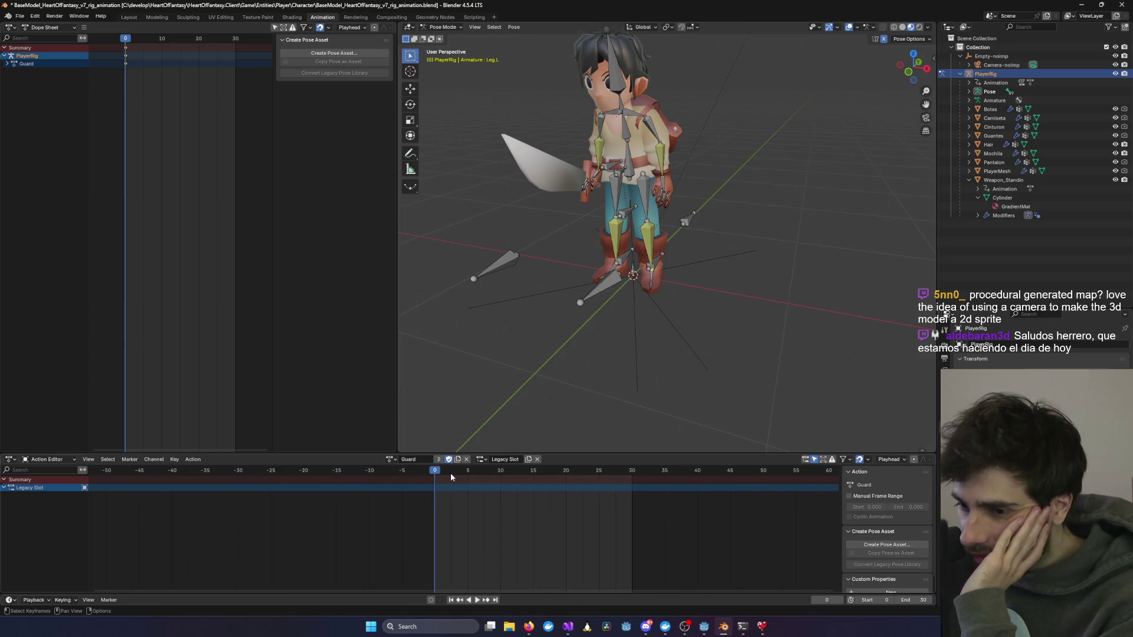
scroll(447, 476, "up", 3)
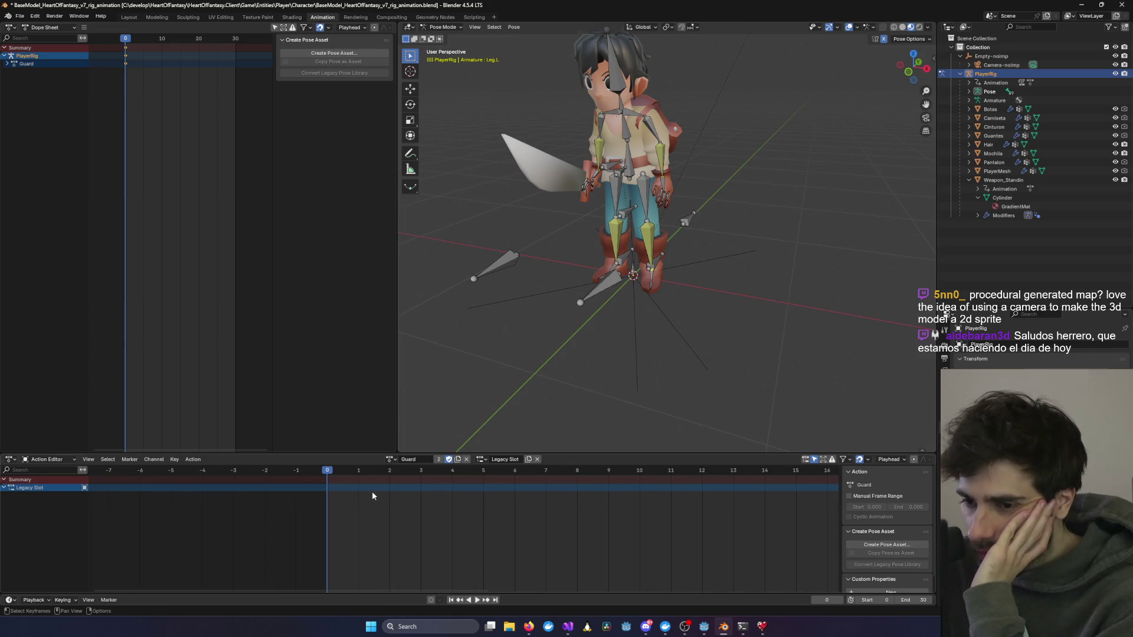
left_click(391, 459)
key("alt+Tab")
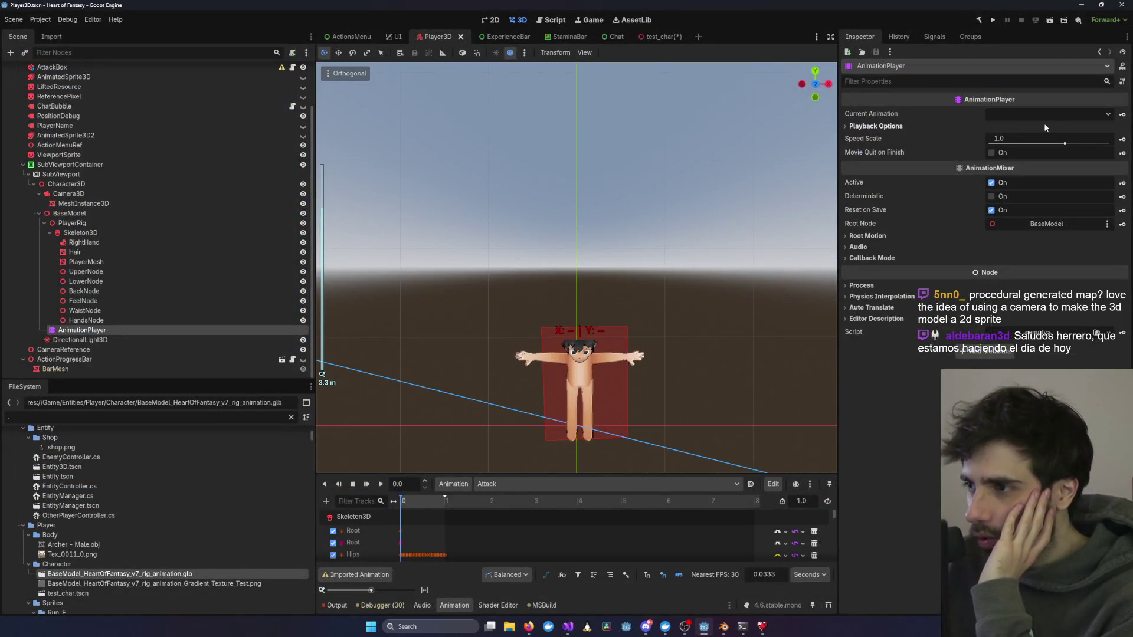
Step: Preview Guard in the AnimationPlayer and frame ViewportSprite in front orthographic view
left_click(1044, 114)
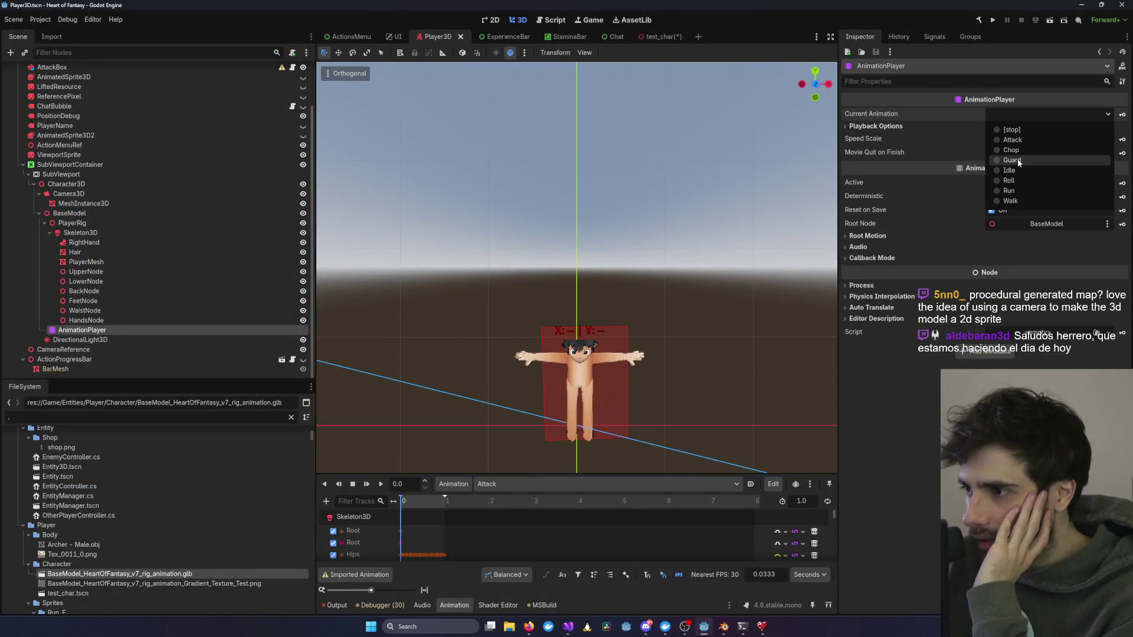
left_click(1016, 160)
mouse_move(589, 272)
left_mouse_down()
mouse_move(561, 273)
mouse_move(667, 273)
mouse_move(565, 320)
mouse_move(500, 320)
mouse_move(575, 316)
mouse_move(494, 352)
mouse_move(278, 292)
left_mouse_up()
scroll(667, 273, "down", 2)
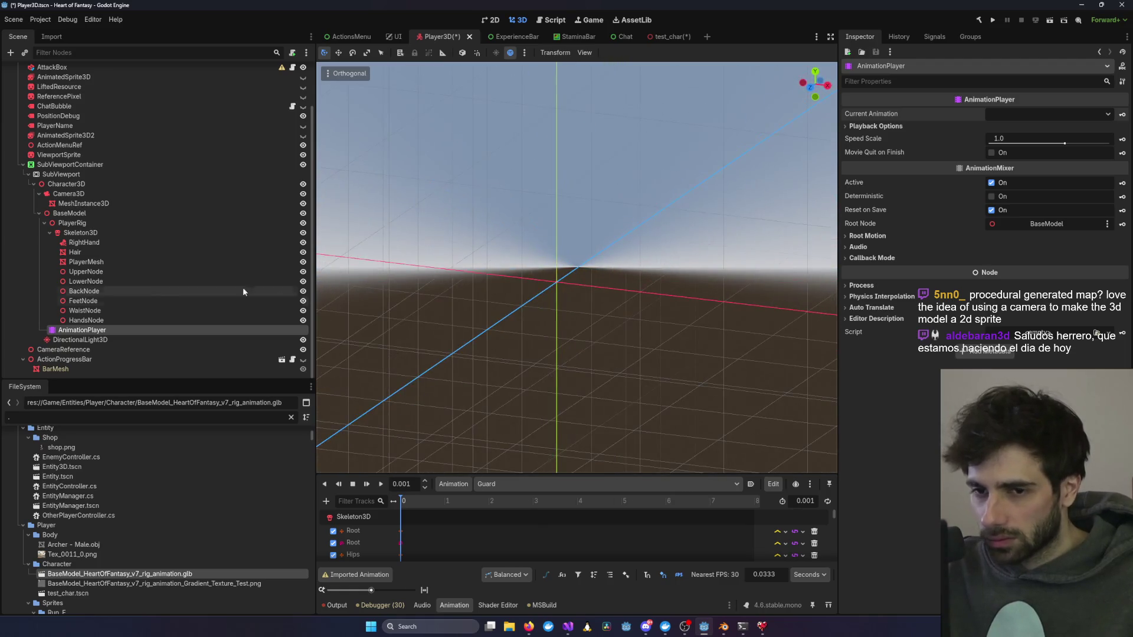
double_click(59, 155)
key("KP_1")
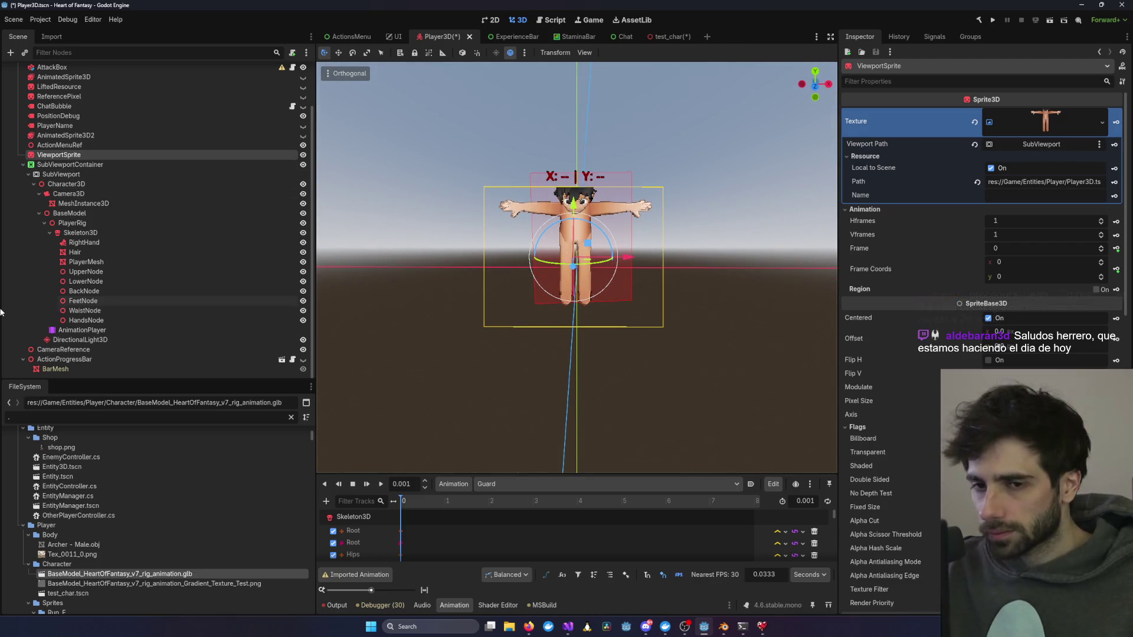
Step: Set the AnimationPlayer's current animation back to Attack and close the Player3D scene
left_click(82, 329)
left_click(1080, 115)
left_click(1051, 143)
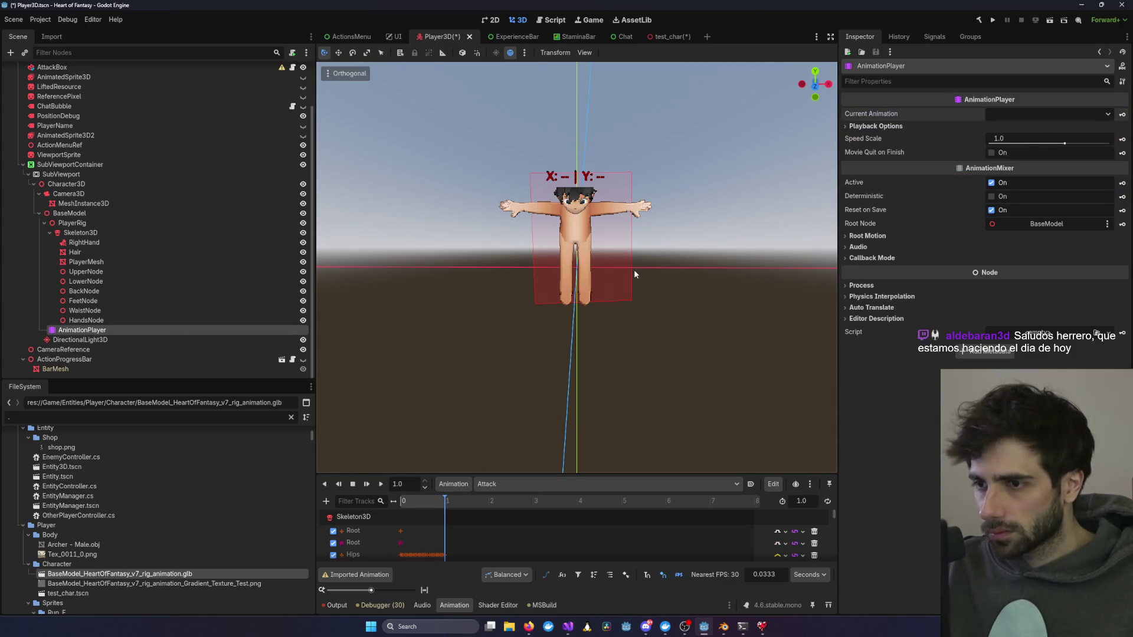
key("ctrl+shift+w")
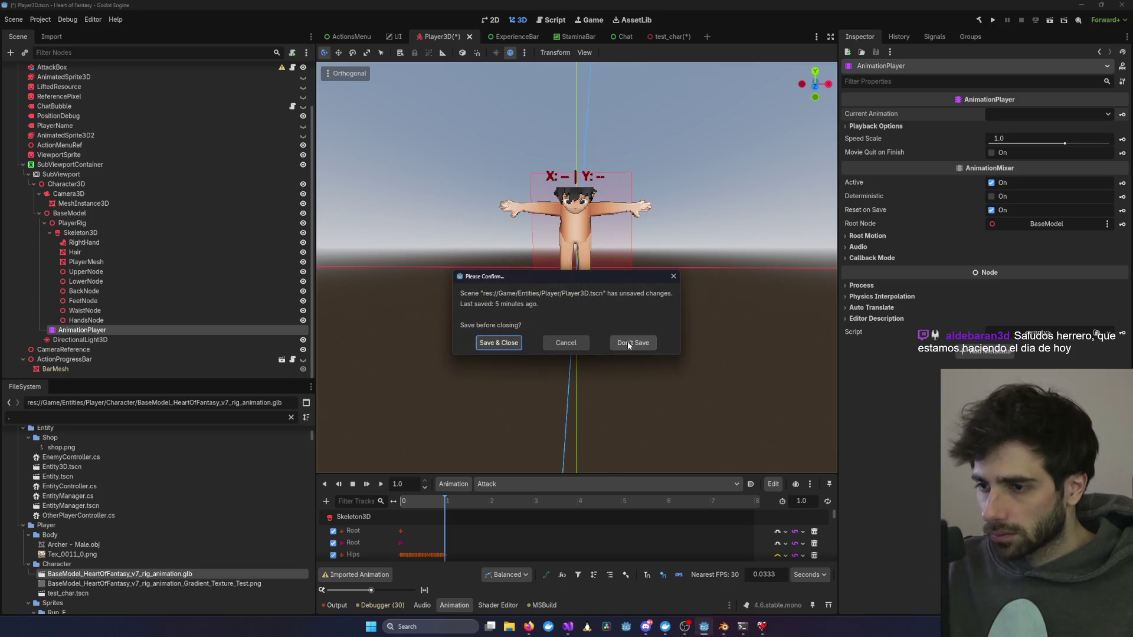
Step: Discard unsaved changes and reopen Player3D.tscn by filtering for 'Player3'
left_click(624, 345)
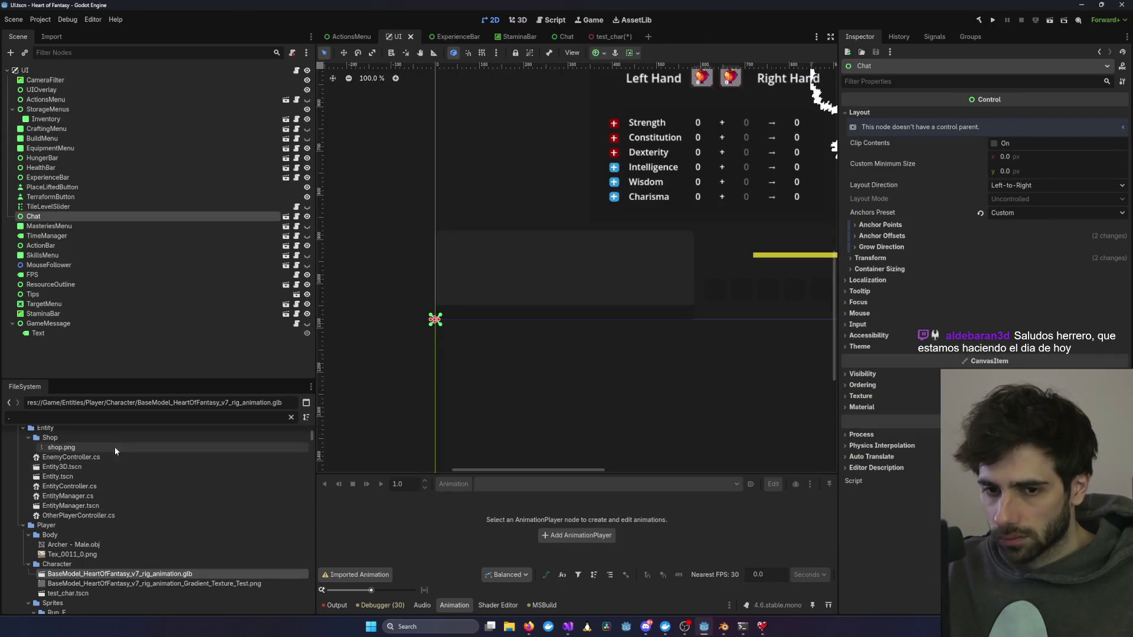
scroll(139, 530, "up", 10)
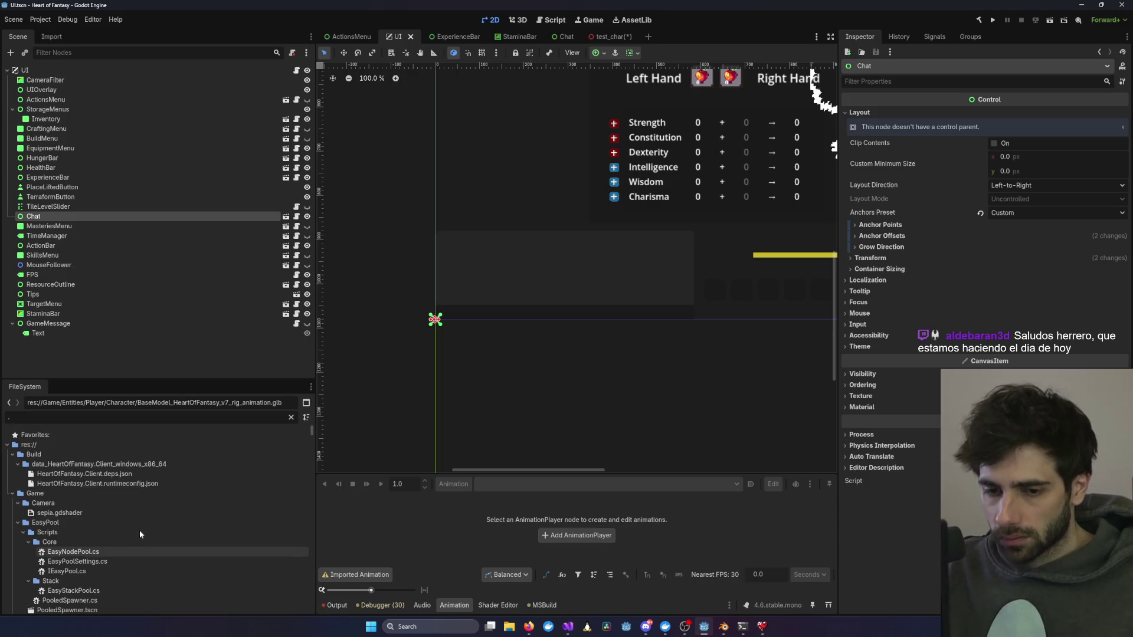
left_click(121, 417)
type("Pl")
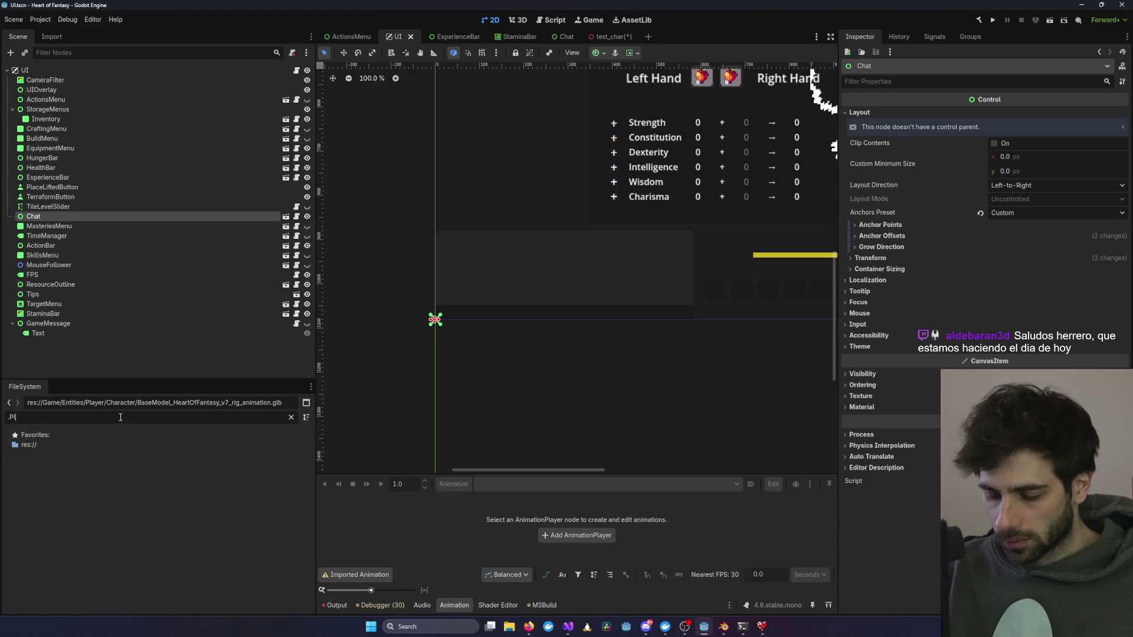
type("ayer3D")
key("ctrl+a")
type("Player3")
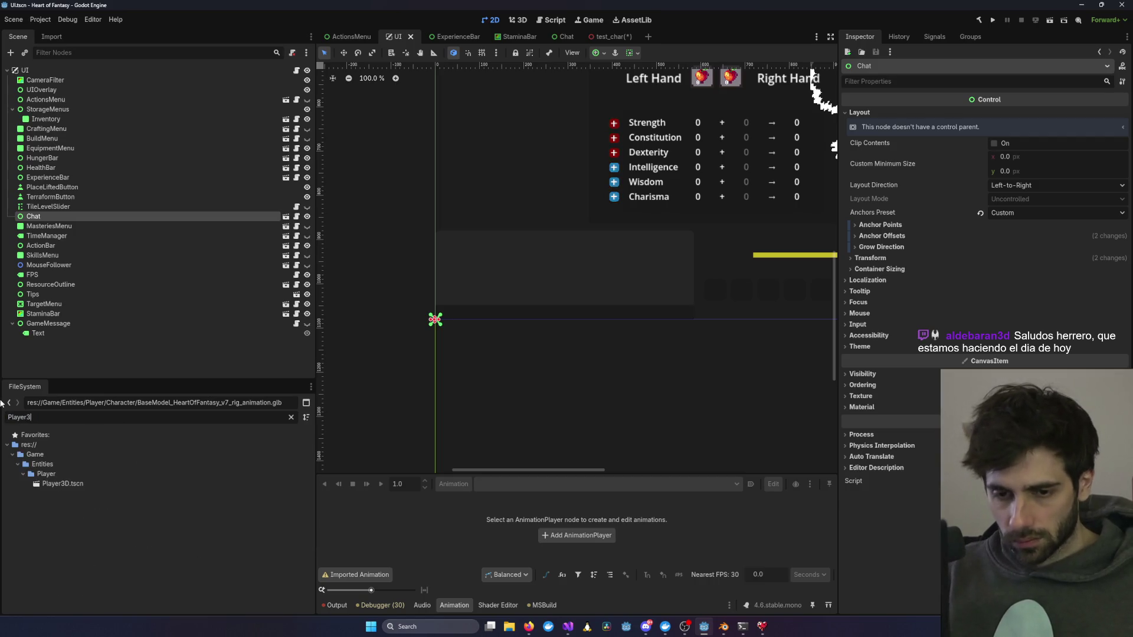
double_click(97, 483)
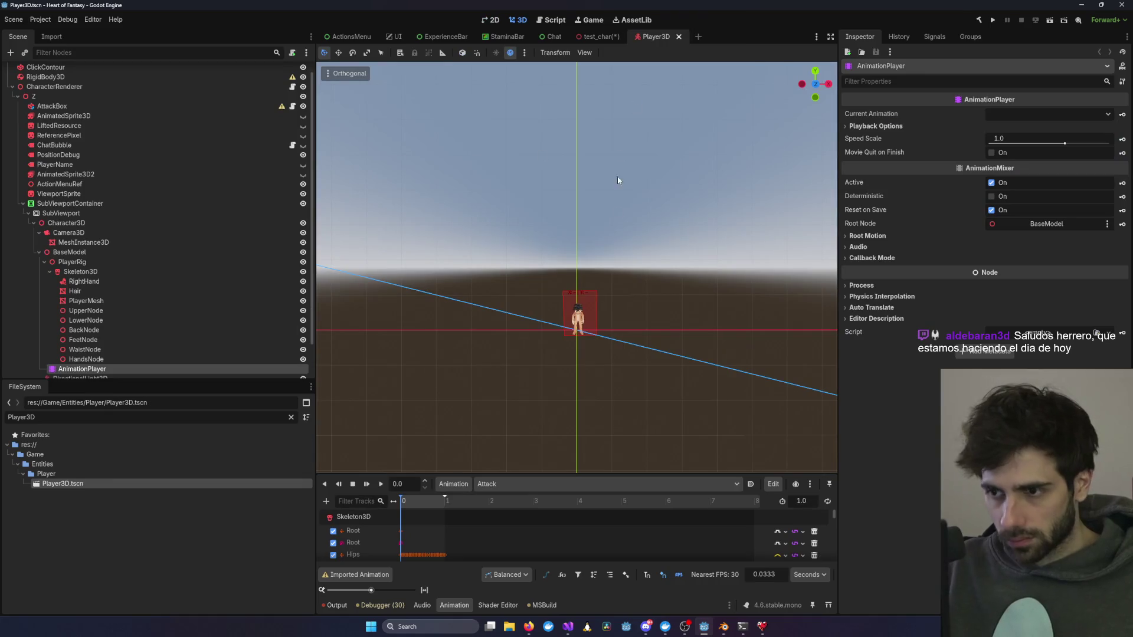
Step: Set AnimationPlayer to Guard and zoom in on the character in front orthographic view
scroll(97, 334, "down", 2)
left_click(1101, 116)
left_click(1044, 140)
left_click(1107, 116)
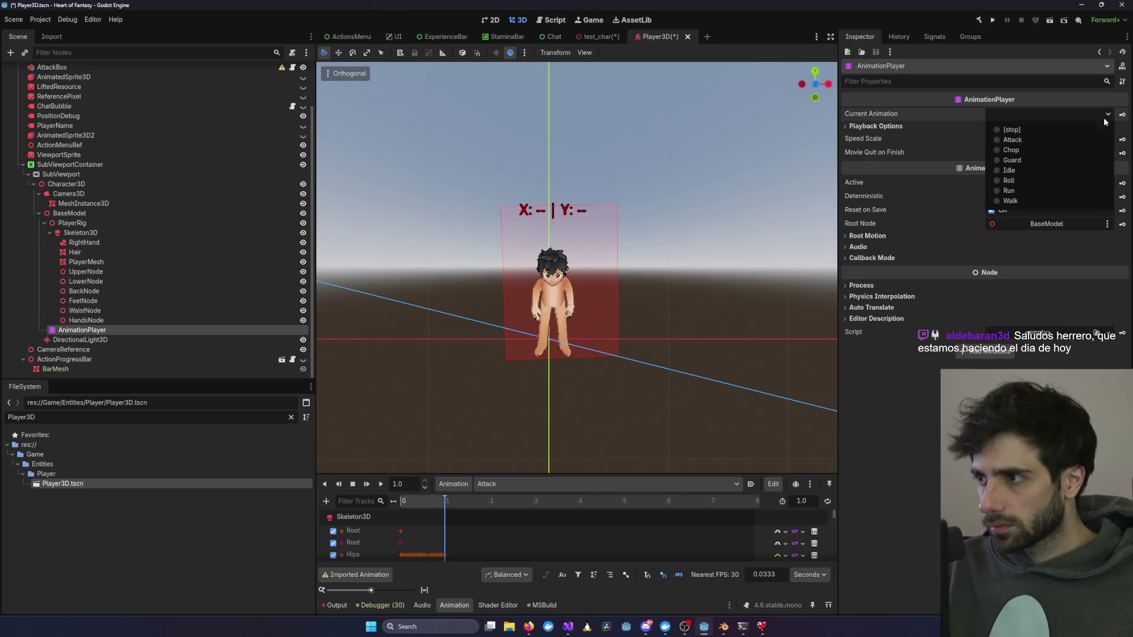
left_click(1022, 160)
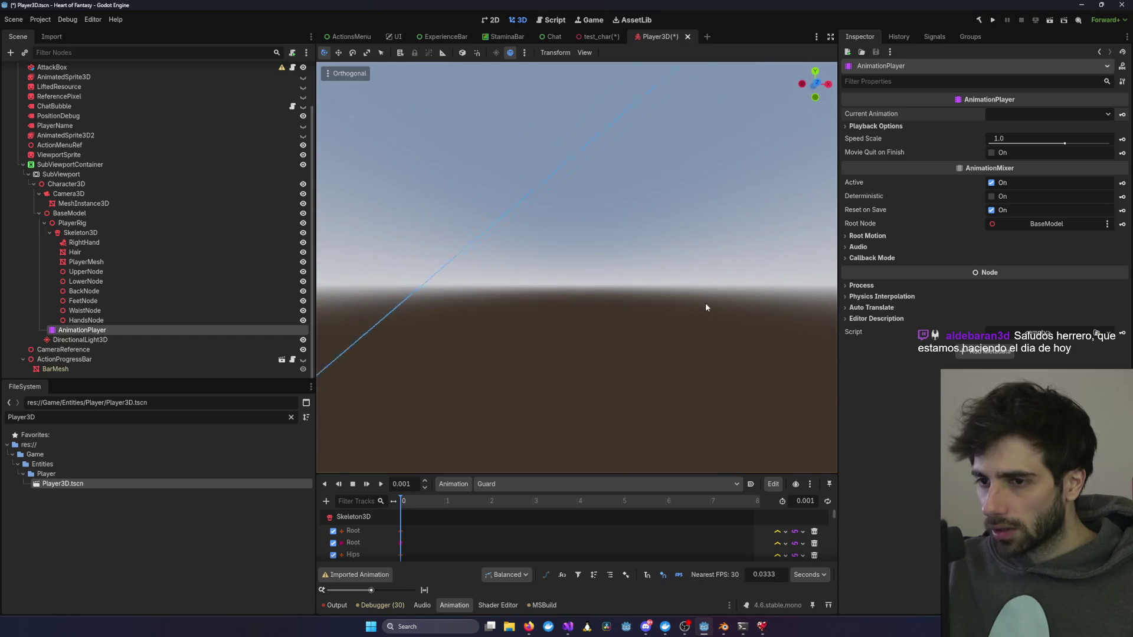
key("KP_1")
scroll(608, 307, "up", 2)
scroll(566, 319, "up", 3)
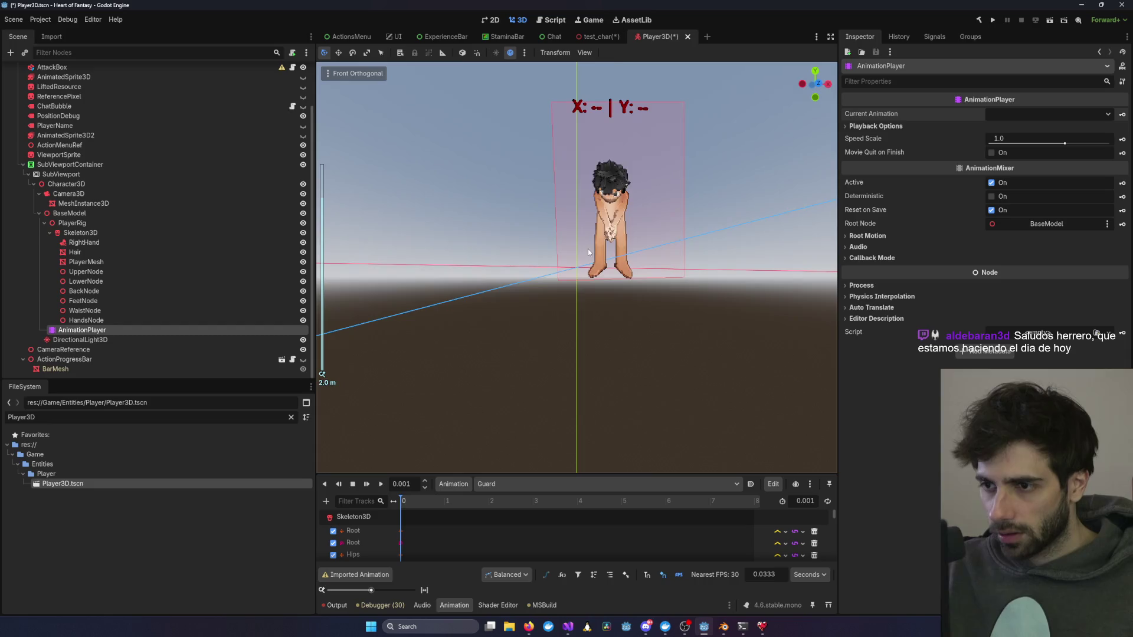
scroll(590, 260, "up", 3)
scroll(624, 271, "down", 2)
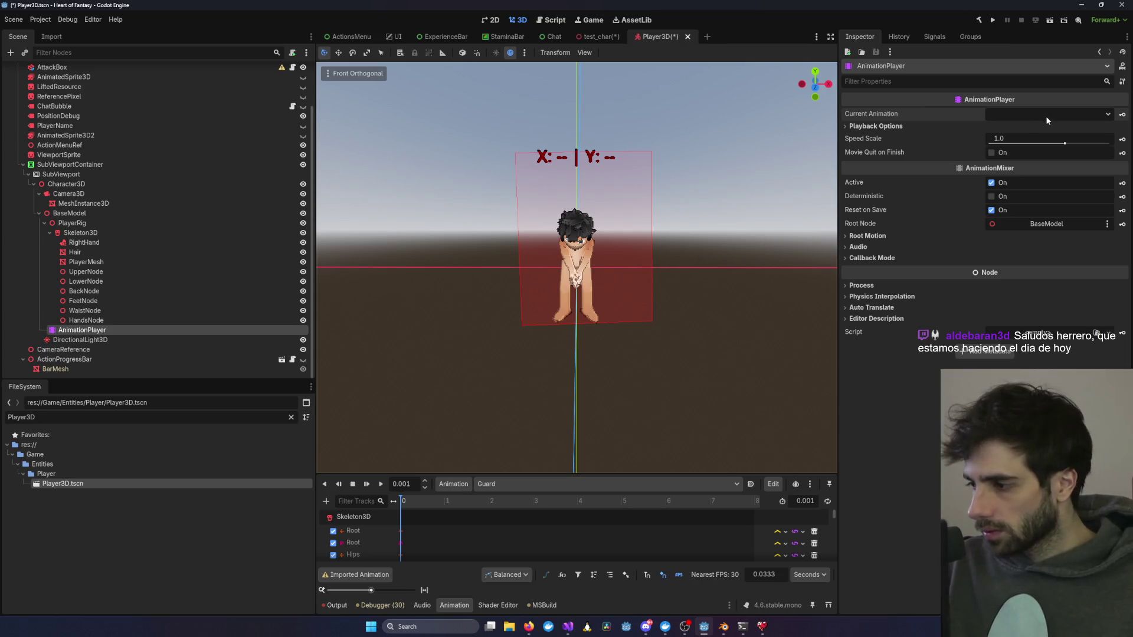
left_click(722, 626)
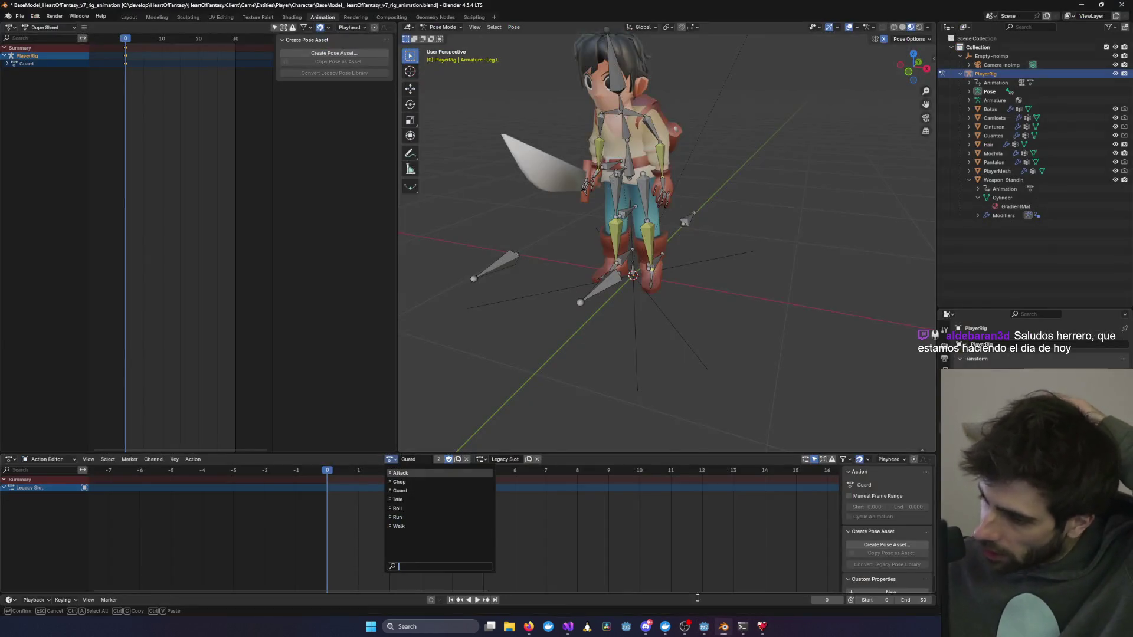
Step: Relaunch Blender and open the rig animation .blend from recent files
key("alt+Tab")
left_click(461, 627)
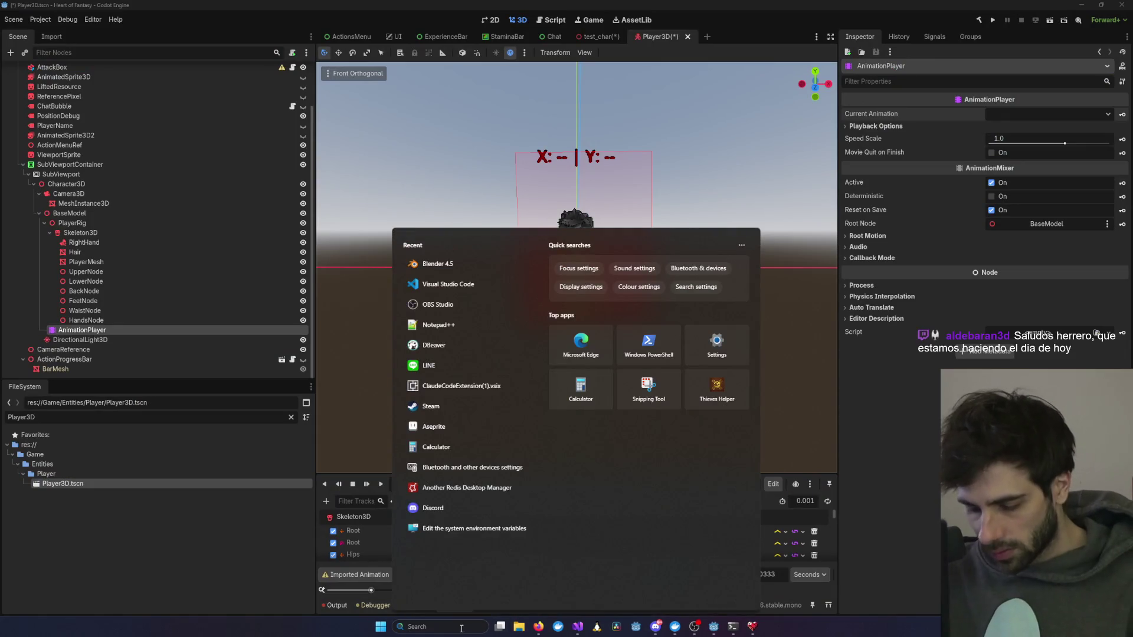
type("b")
key("Return")
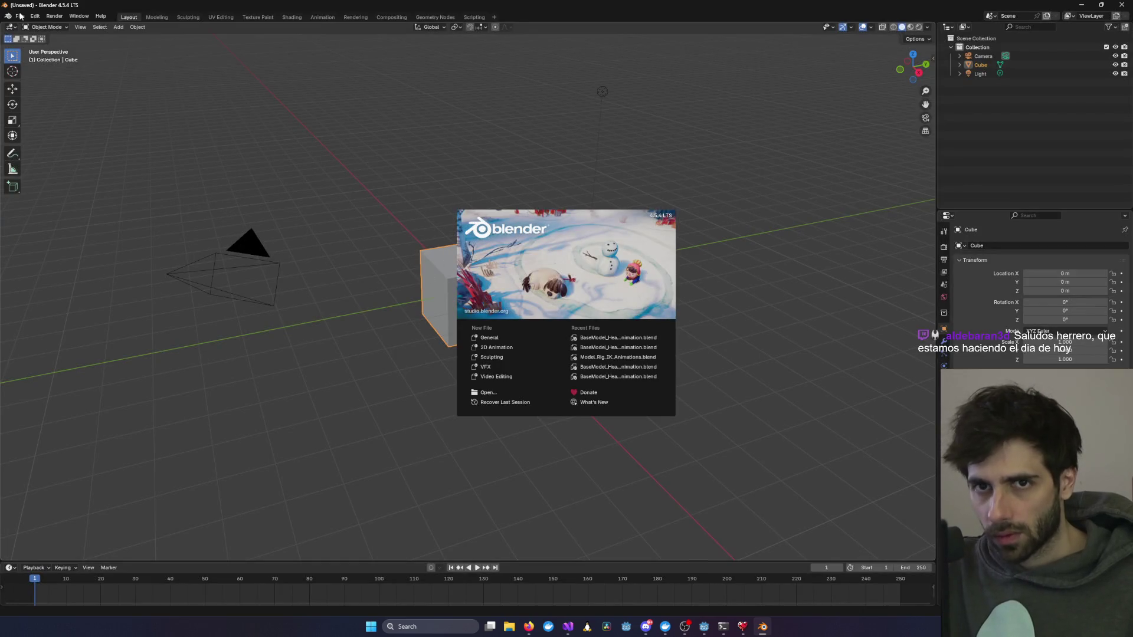
left_click(19, 16)
mouse_move(75, 44)
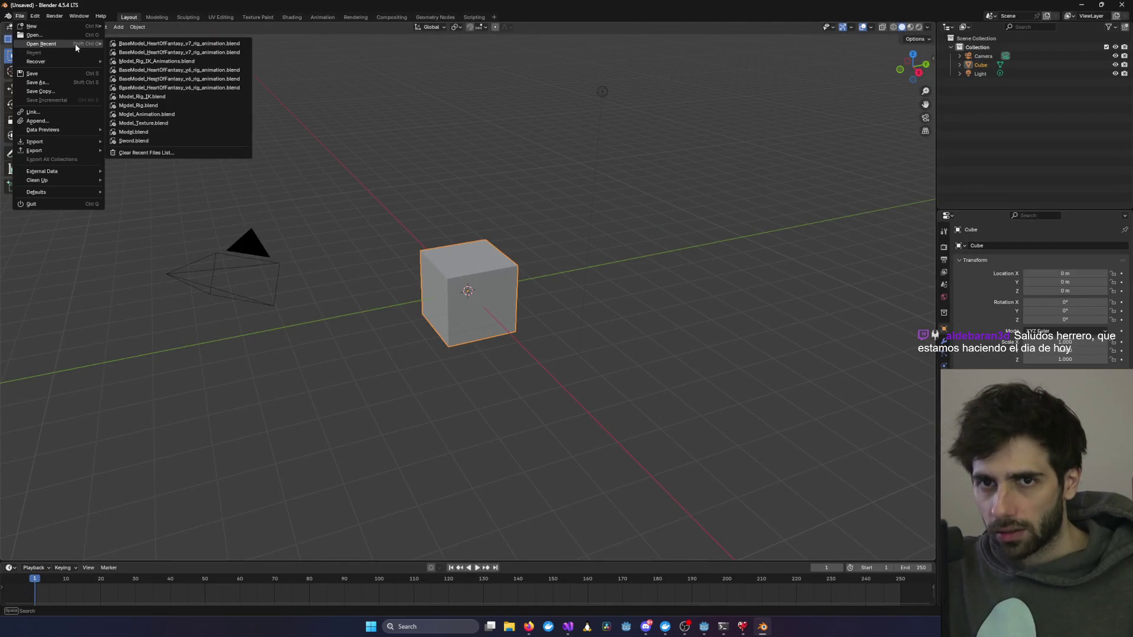
left_click(153, 45)
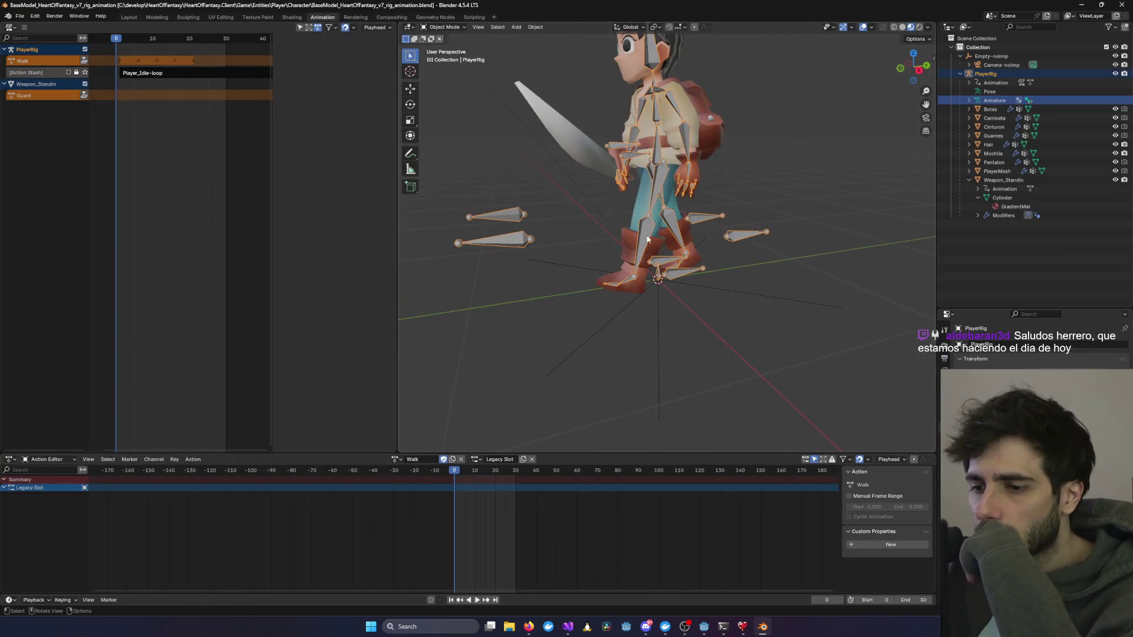
Step: Play through the Walk, Attack and Guard actions, deselect the armature, and minimise Blender
key("space")
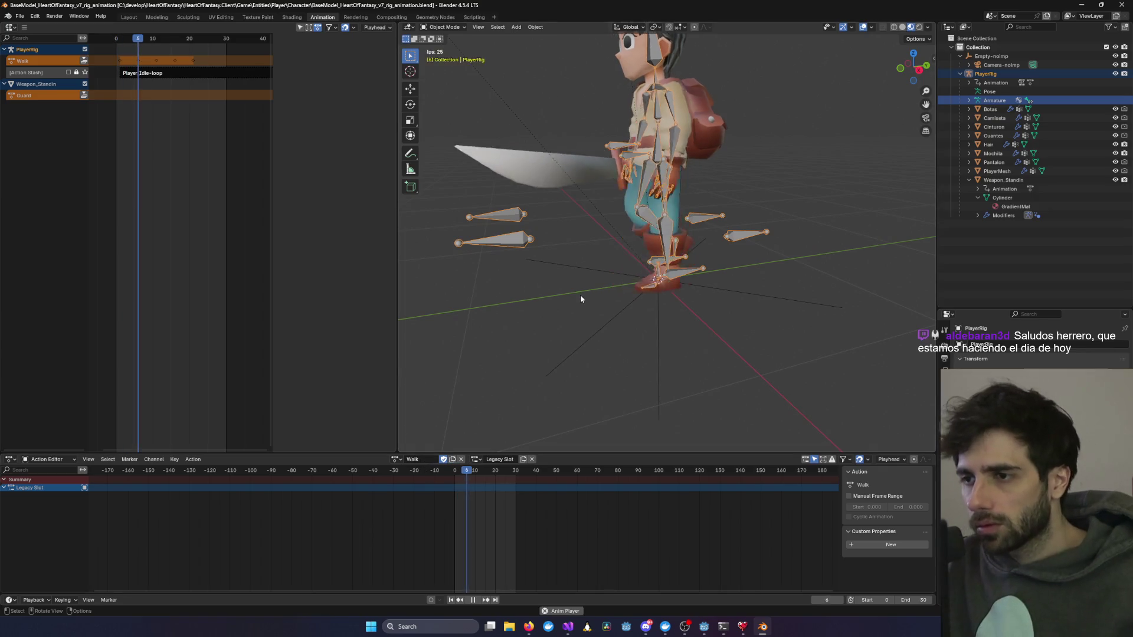
left_click(395, 459)
left_click(412, 475)
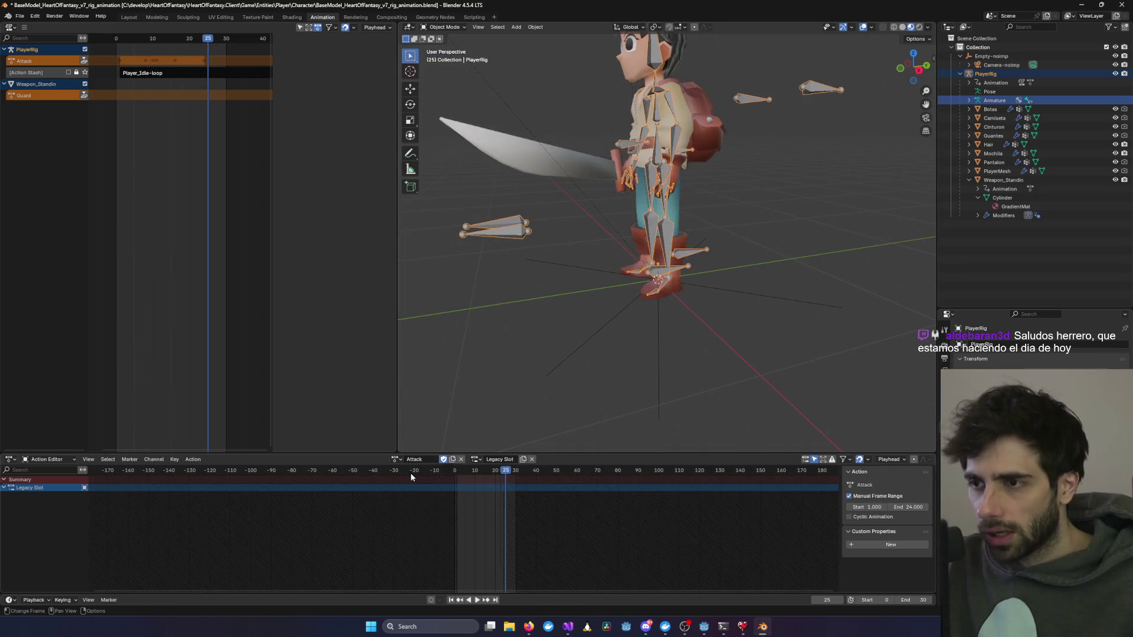
key("space")
left_click(395, 459)
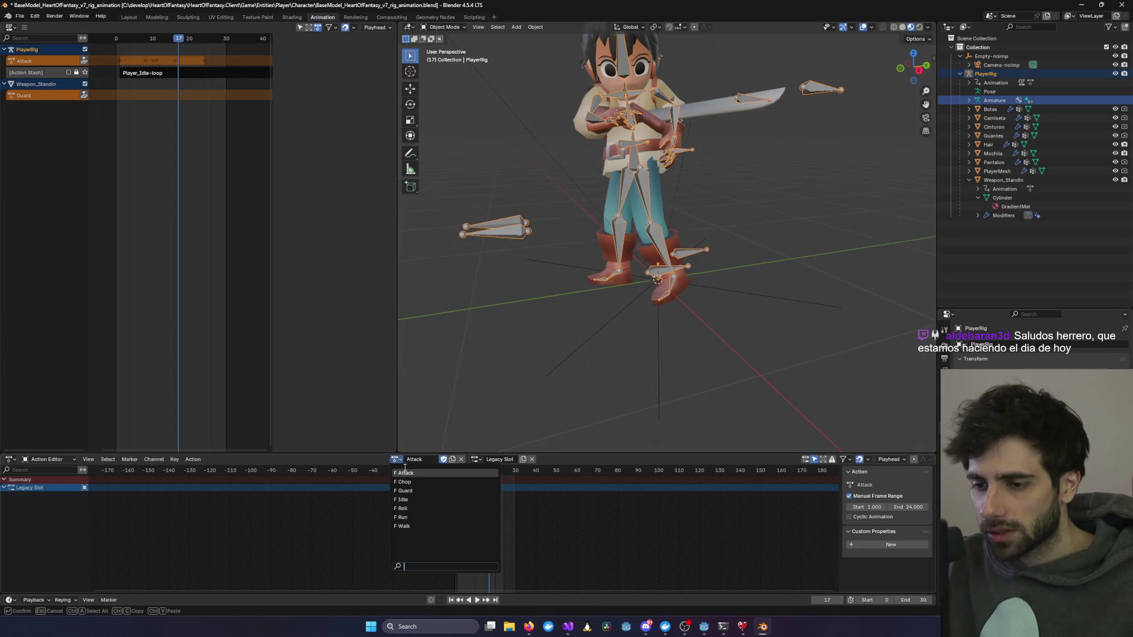
left_click(406, 491)
key("space")
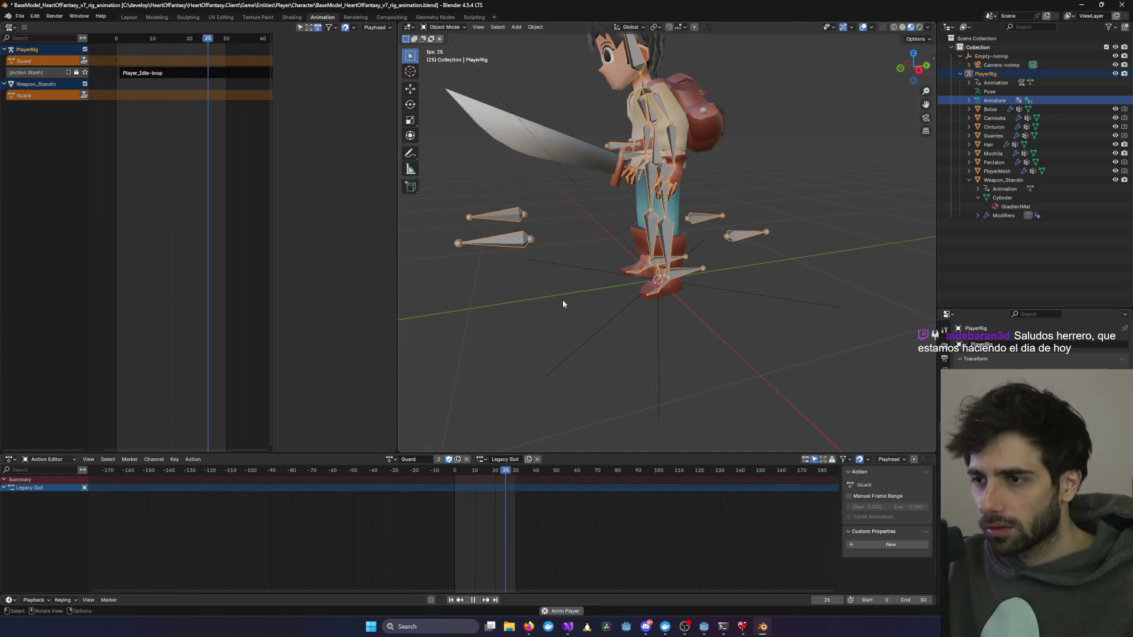
key("space")
mouse_move(546, 285)
left_mouse_down()
mouse_move(691, 247)
mouse_move(678, 257)
left_mouse_up()
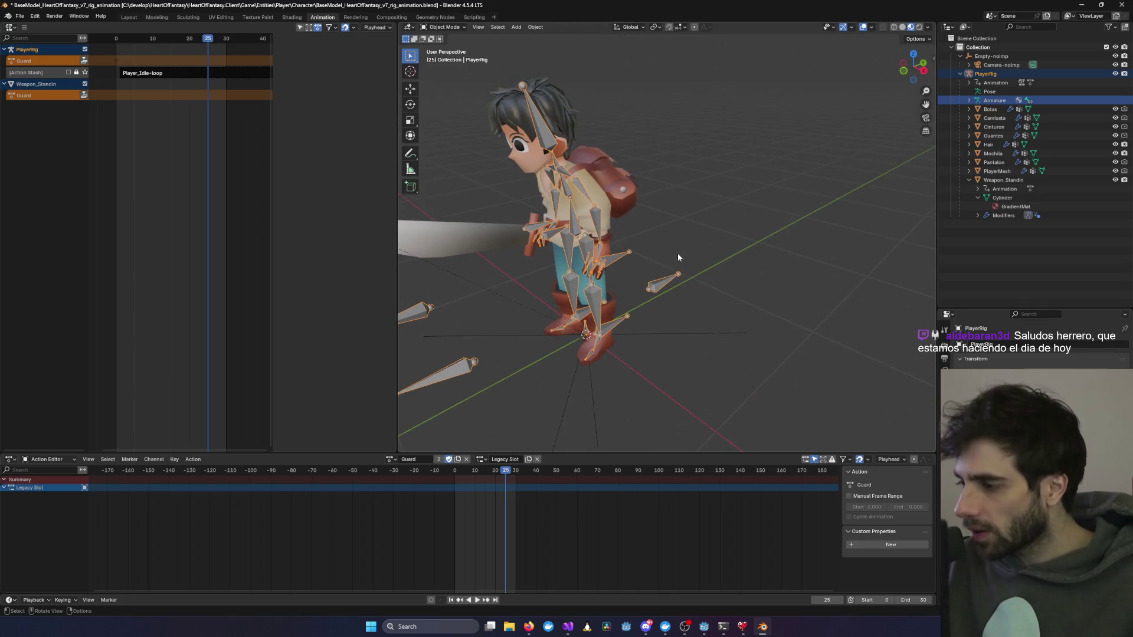
left_click(836, 250)
left_click(1081, 6)
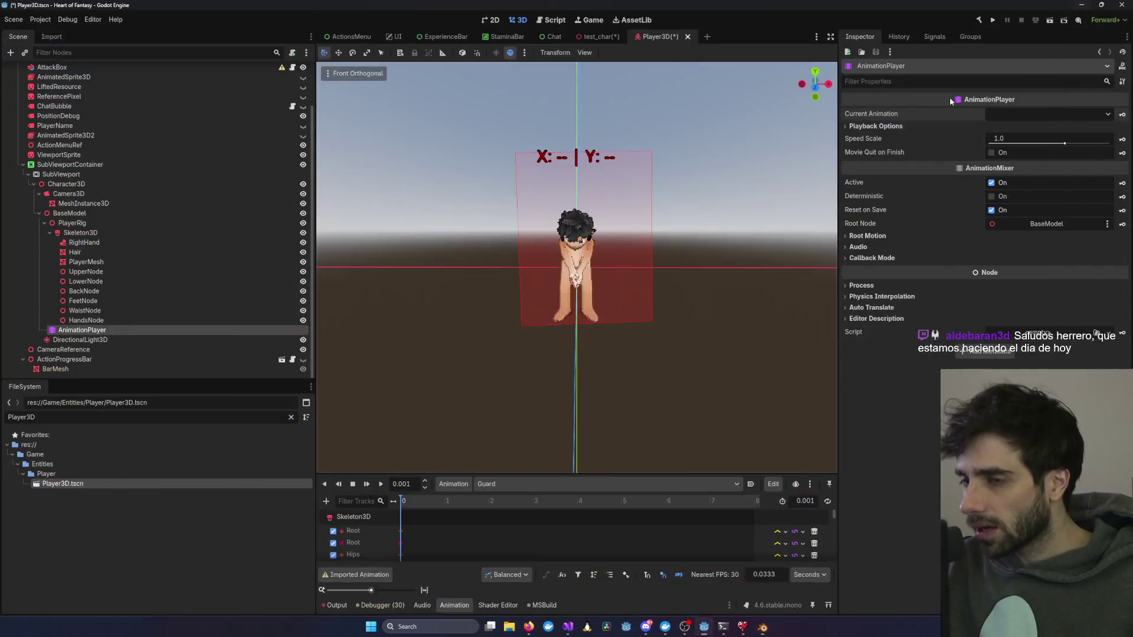
Step: Drag the animation panel splitter upward so more Guard bone tracks are listed
left_click(710, 323)
scroll(631, 410, "down", 1)
scroll(638, 410, "up", 3)
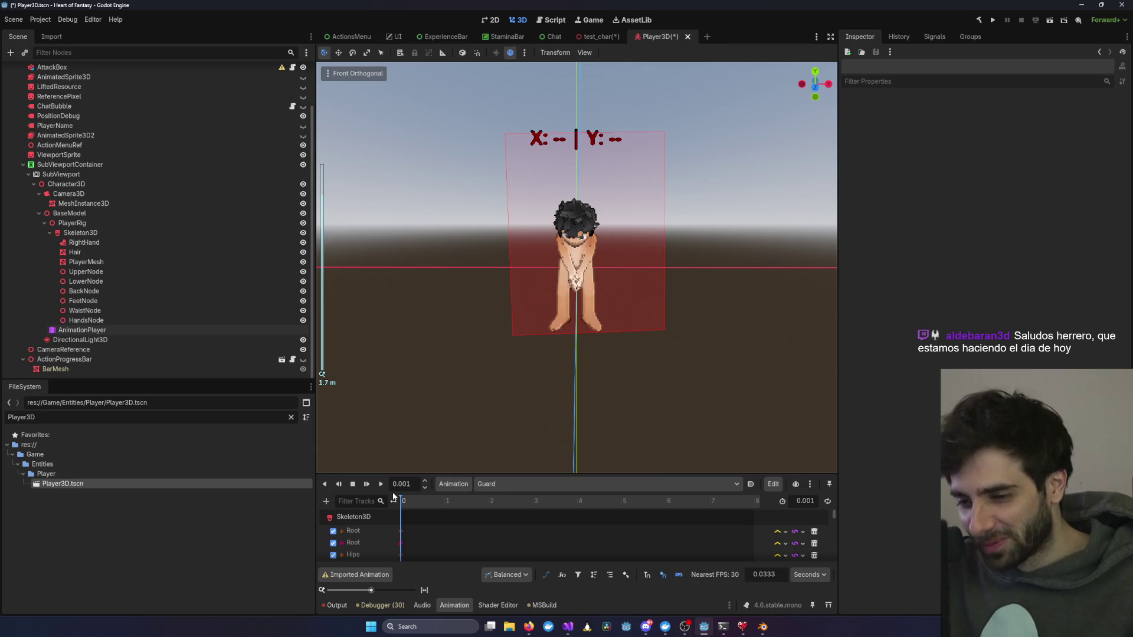
left_click_drag(425, 473, 469, 384)
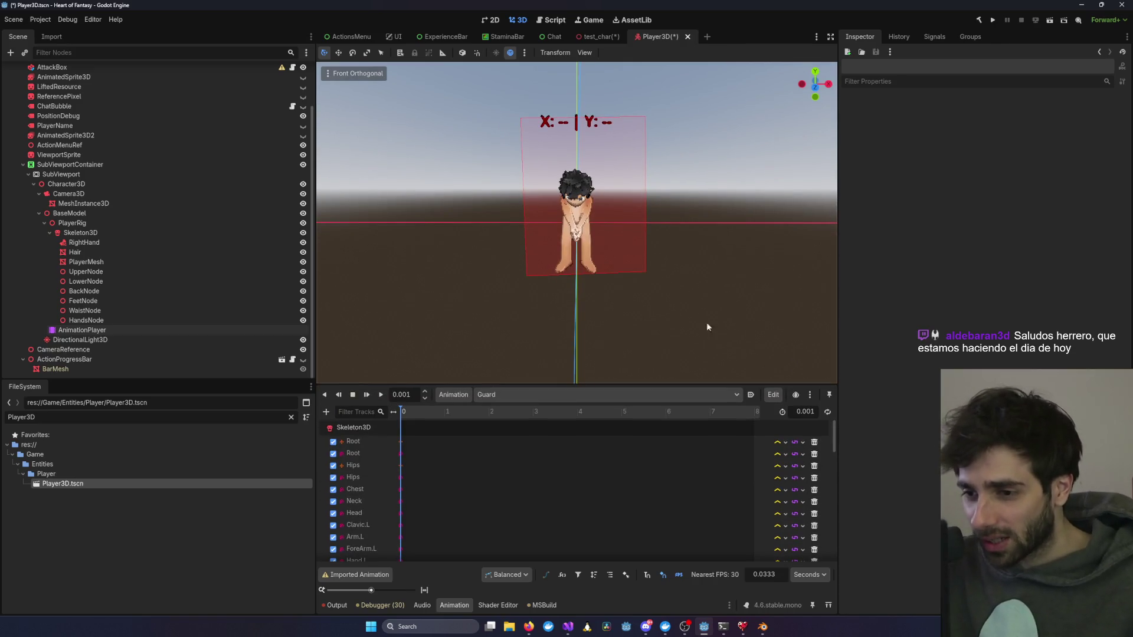
left_click(762, 627)
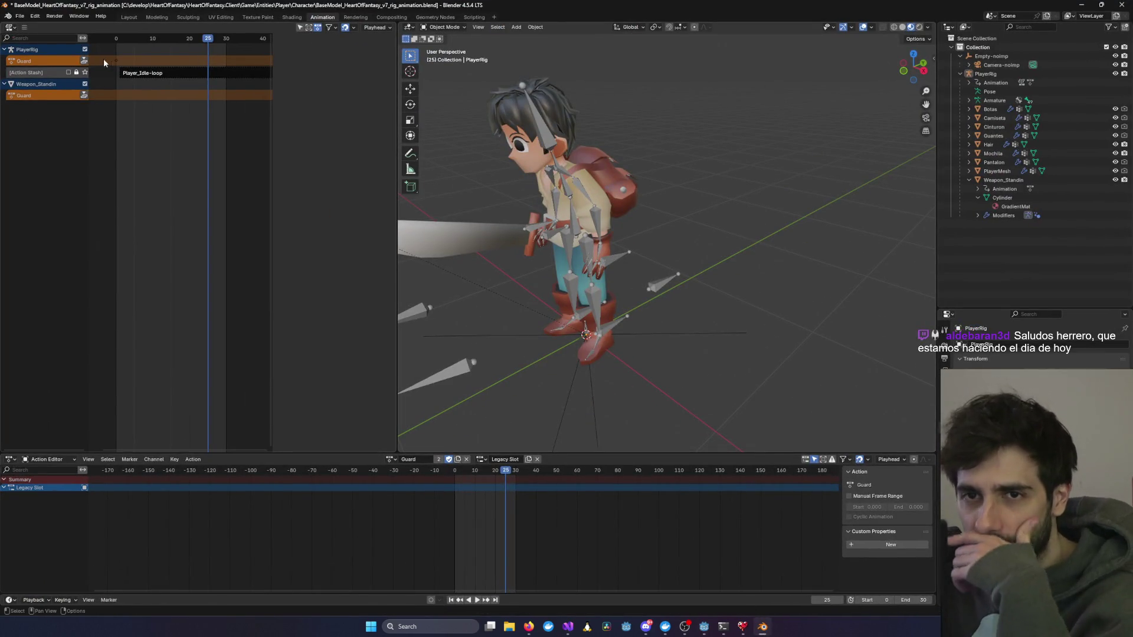
Step: Show the Guard NLA track's animation data and view the character front-on at frame 1
left_click(50, 96)
left_click(52, 69)
left_click(46, 60)
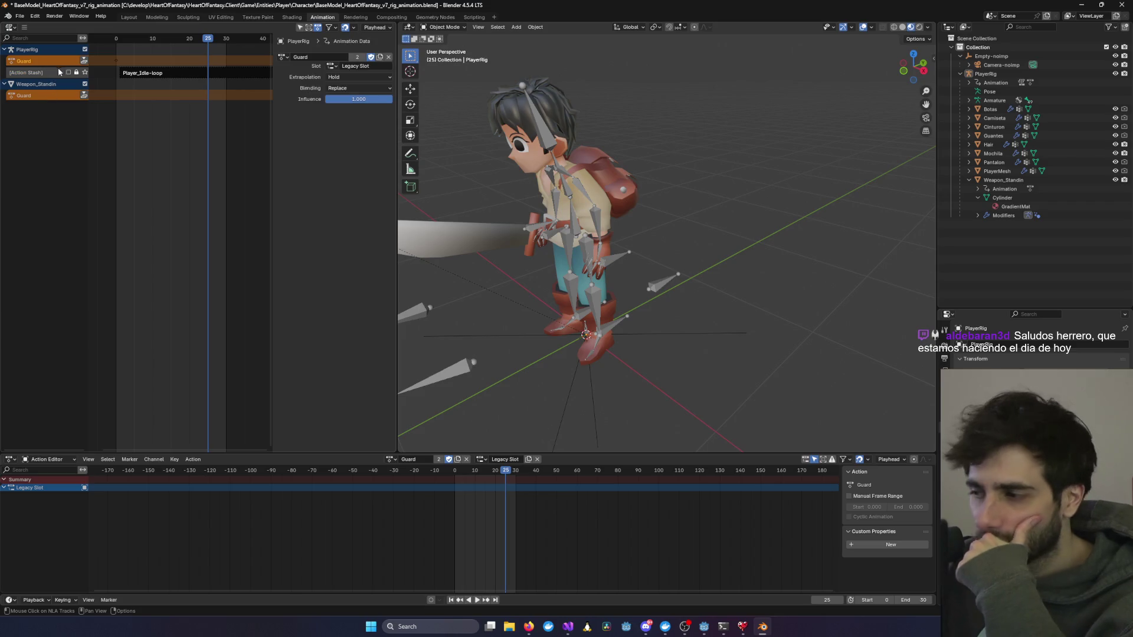
left_click_drag(449, 177, 518, 172)
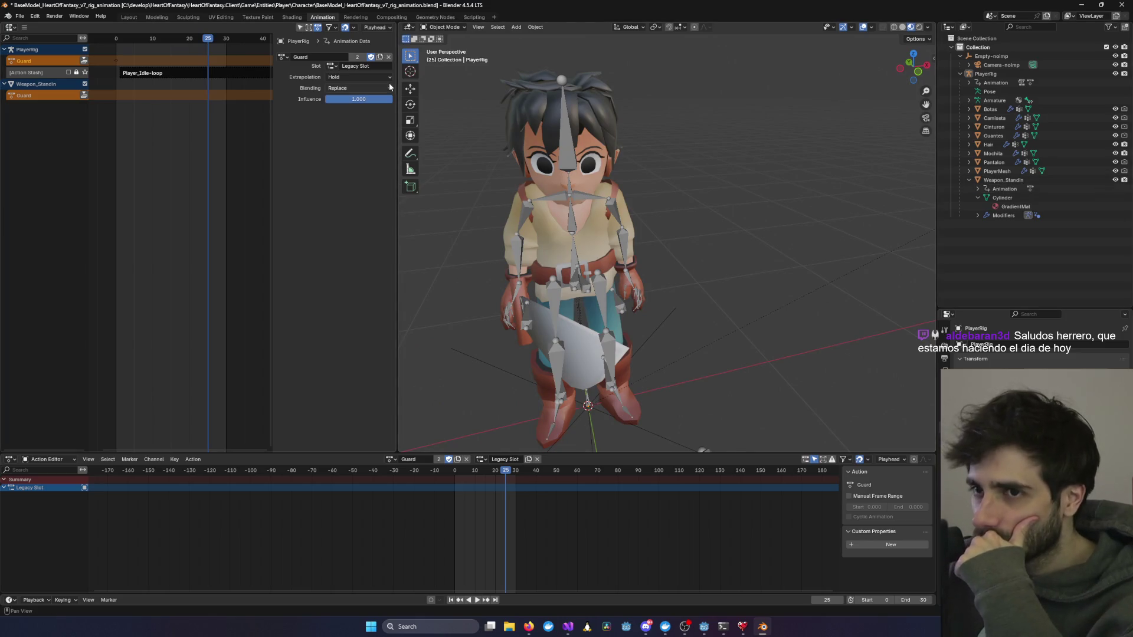
left_click_drag(506, 472, 456, 475)
Step: Switch the Action Editor to a Dope Sheet and select everything including PlayerRig
left_click(50, 459)
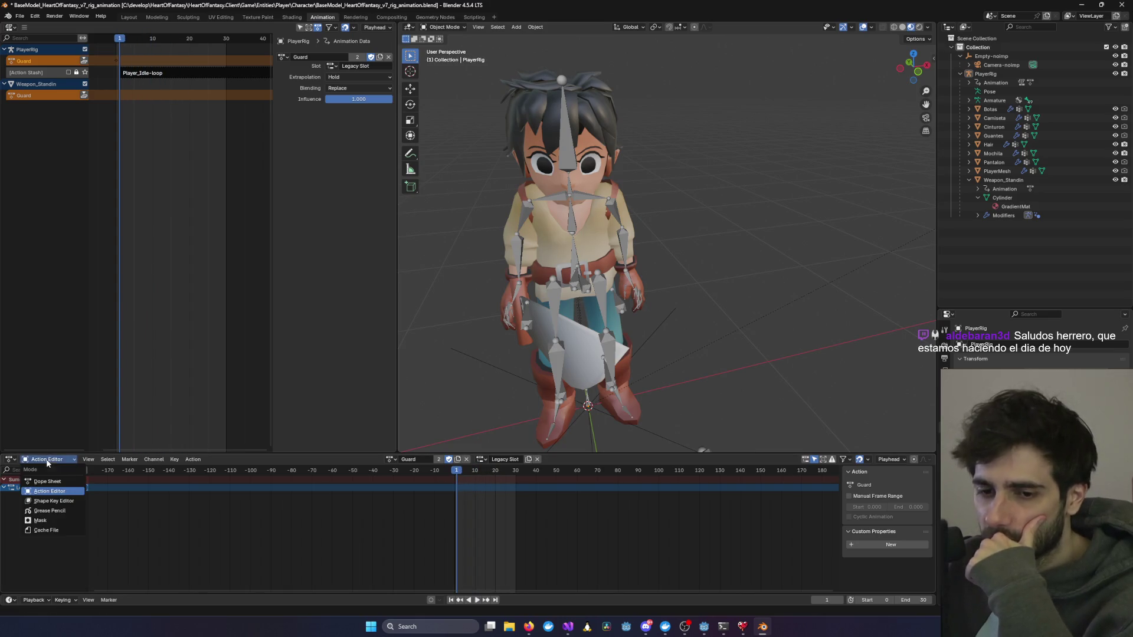
left_click(47, 482)
scroll(459, 481, "up", 3)
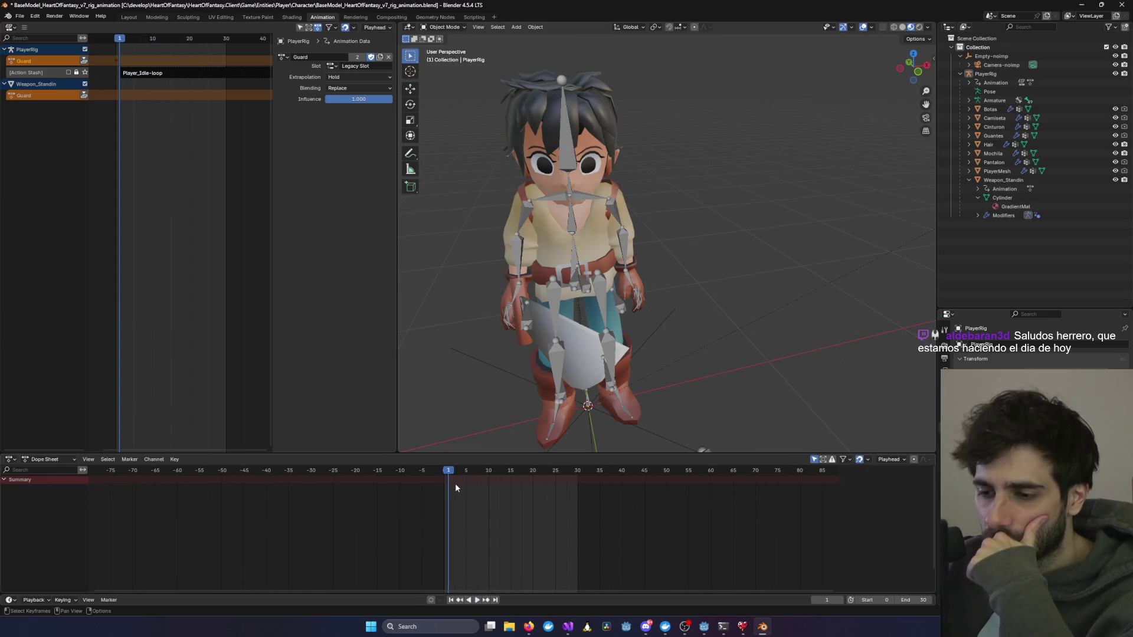
left_click(572, 220)
key("a")
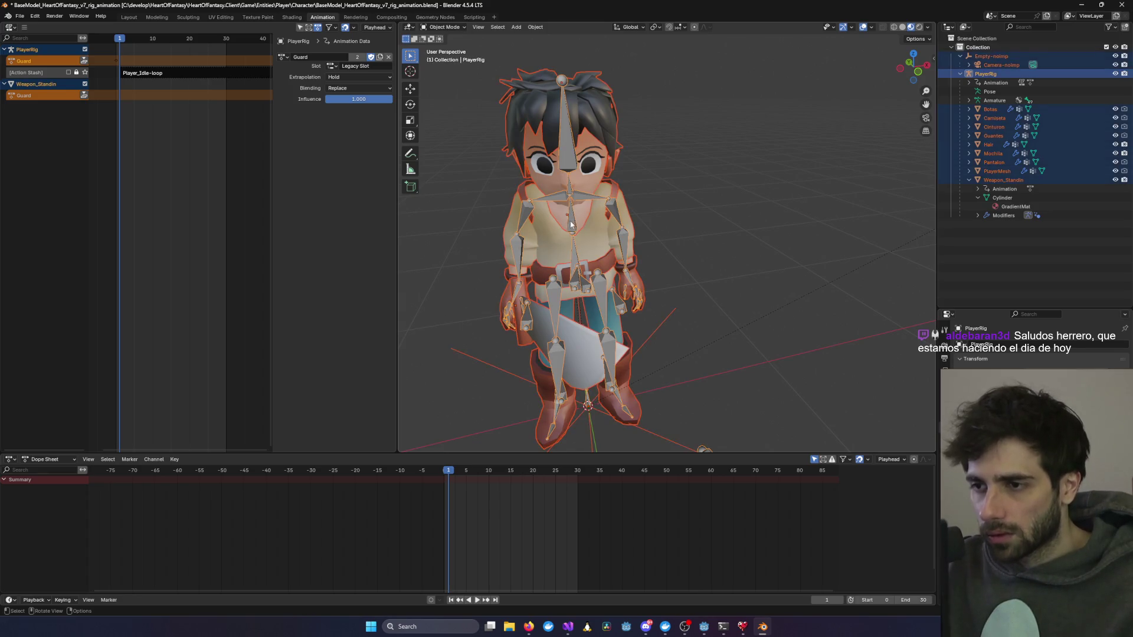
left_click(442, 27)
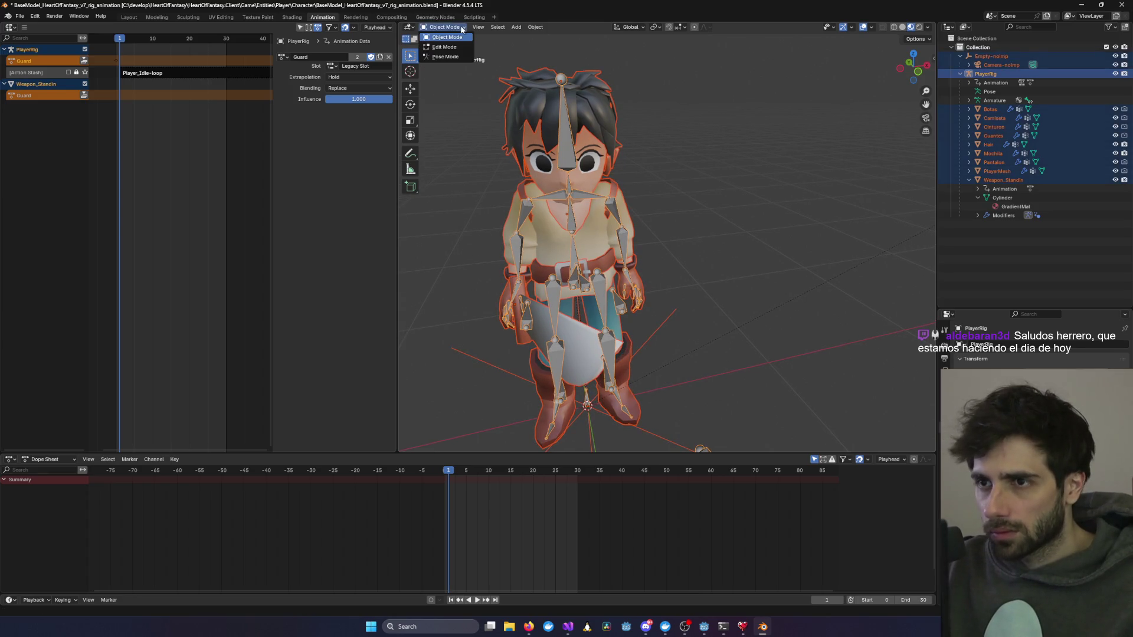
Step: Enter Pose Mode at frame 0 and select the ForeArm.L and Arm.L.001 bones
left_click(451, 60)
left_click_drag(752, 236, 659, 220)
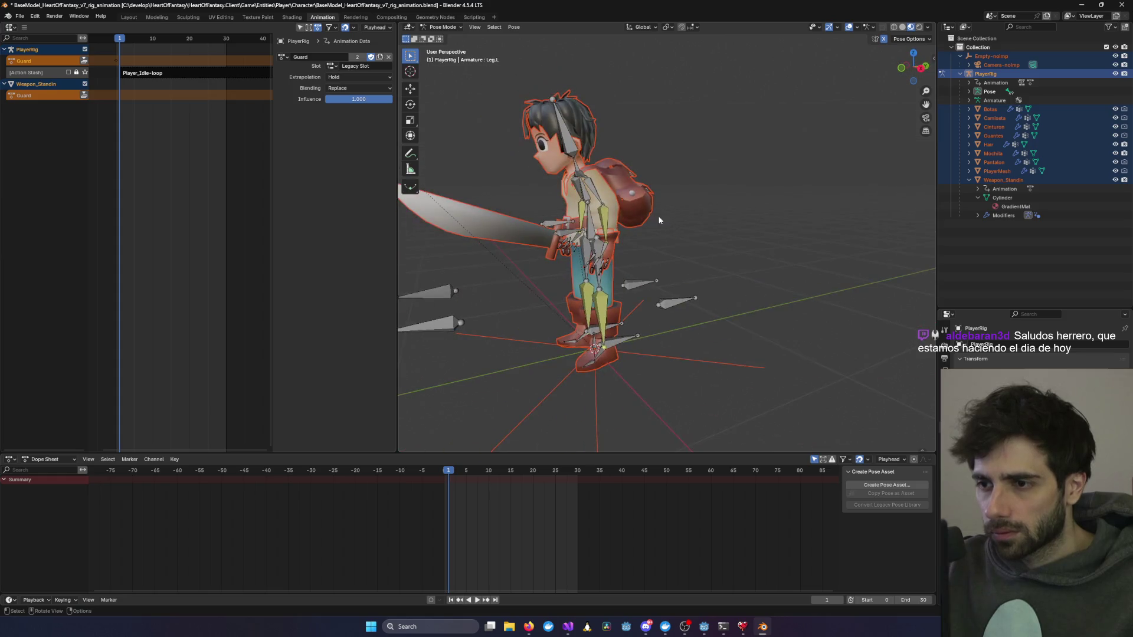
left_click(602, 217)
key("shift+Left")
mouse_move(529, 348)
left_mouse_down()
mouse_move(537, 380)
mouse_move(590, 378)
left_mouse_up()
mouse_move(453, 473)
left_mouse_down()
mouse_move(510, 472)
mouse_move(473, 475)
left_mouse_up()
key("shift+Left")
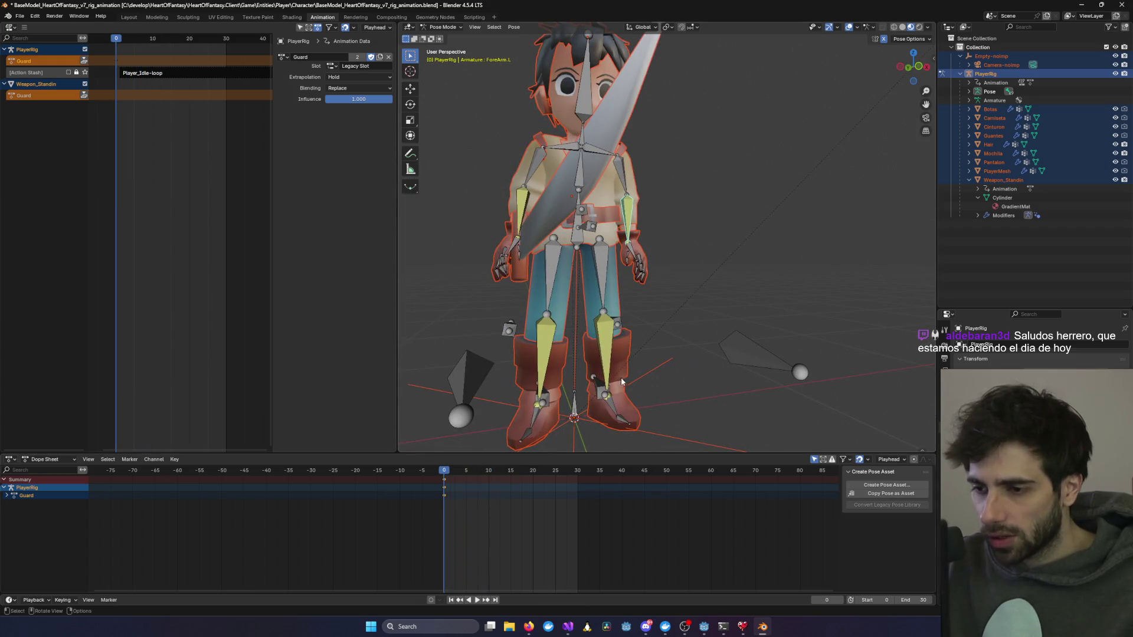
left_click_drag(590, 366, 555, 393)
left_click(663, 296)
mouse_move(663, 296)
left_mouse_down()
mouse_move(518, 334)
mouse_move(572, 307)
left_mouse_up()
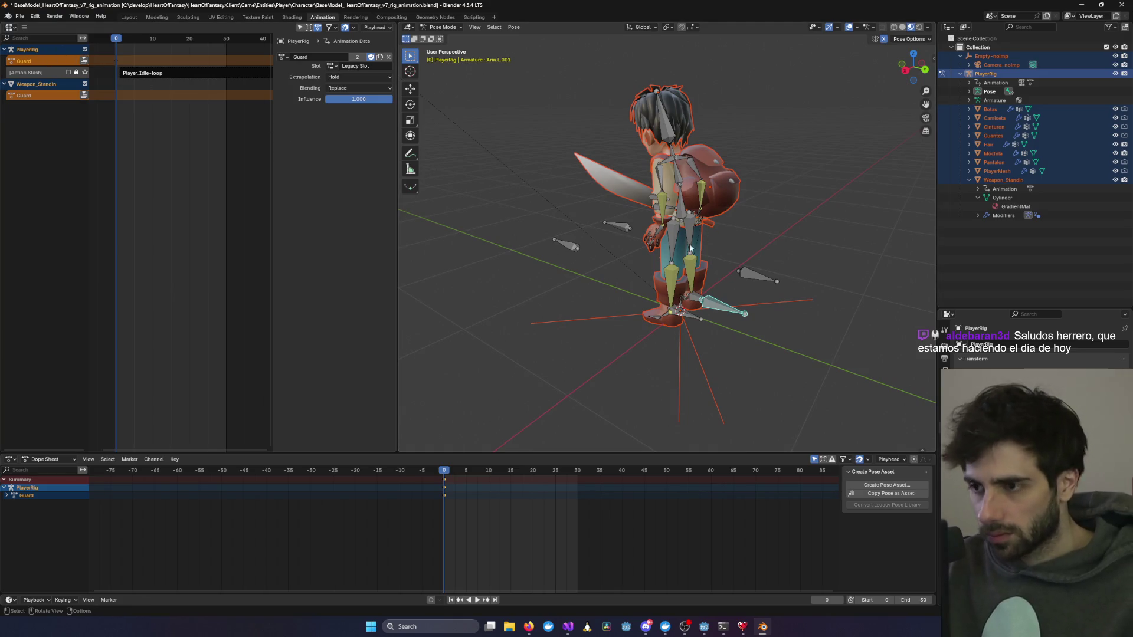
Step: Move the left foot and ForeLeg.L.001 bones lower and outward, then switch the left area to Drivers
key("g")
left_click(684, 319)
left_click(688, 317)
key("g")
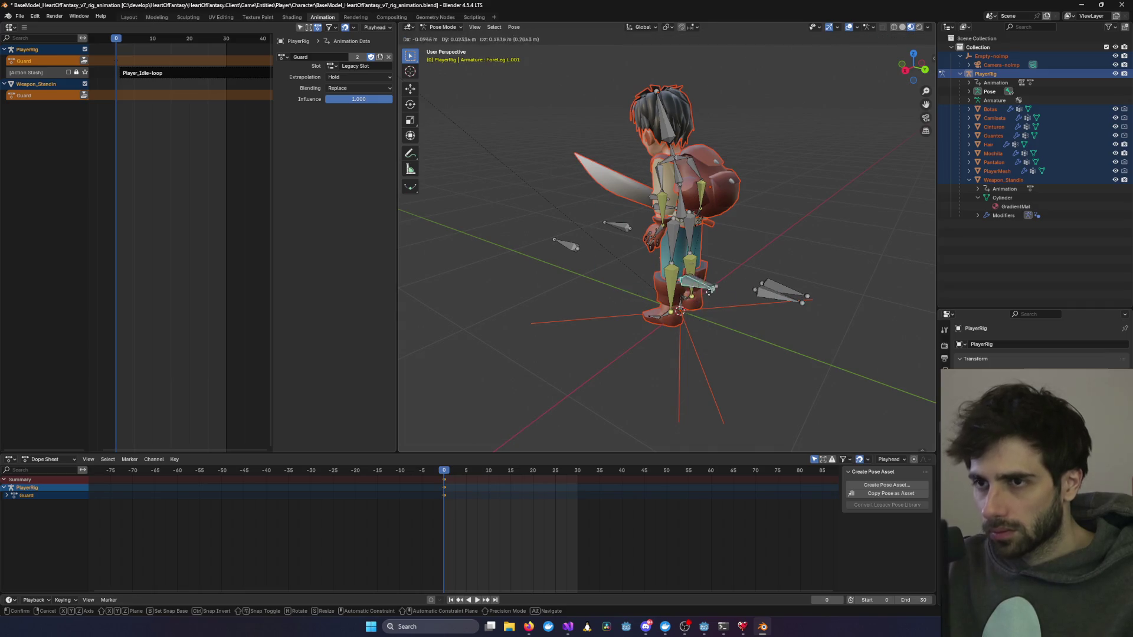
left_click(628, 286)
left_click(592, 253)
mouse_move(497, 270)
left_mouse_down()
mouse_move(629, 259)
mouse_move(598, 264)
mouse_move(587, 288)
left_mouse_up()
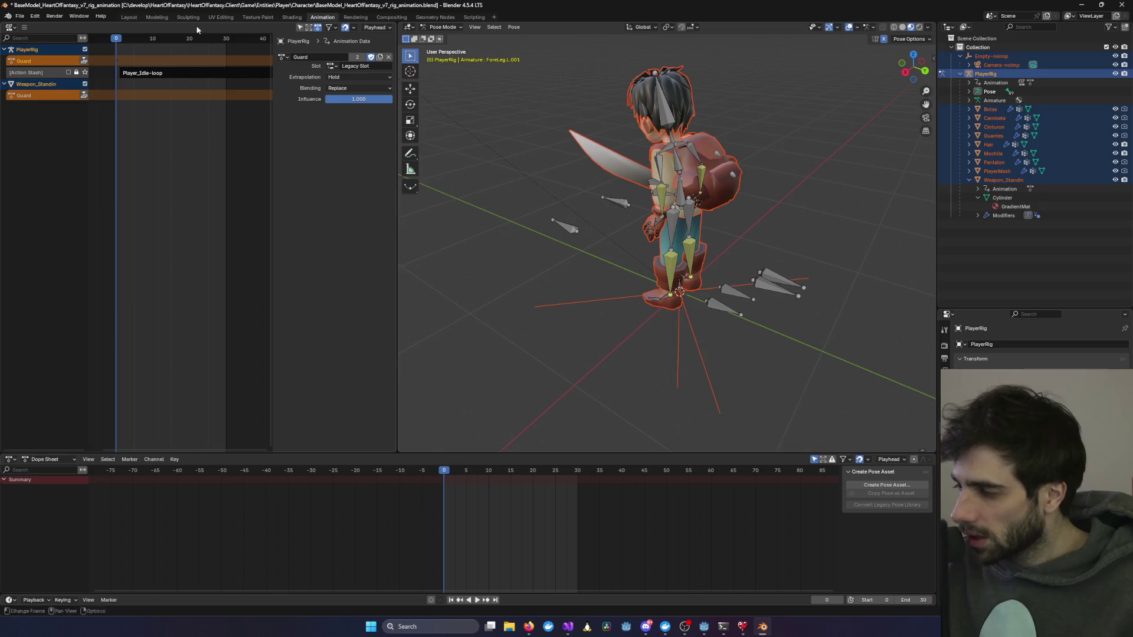
left_click(12, 27)
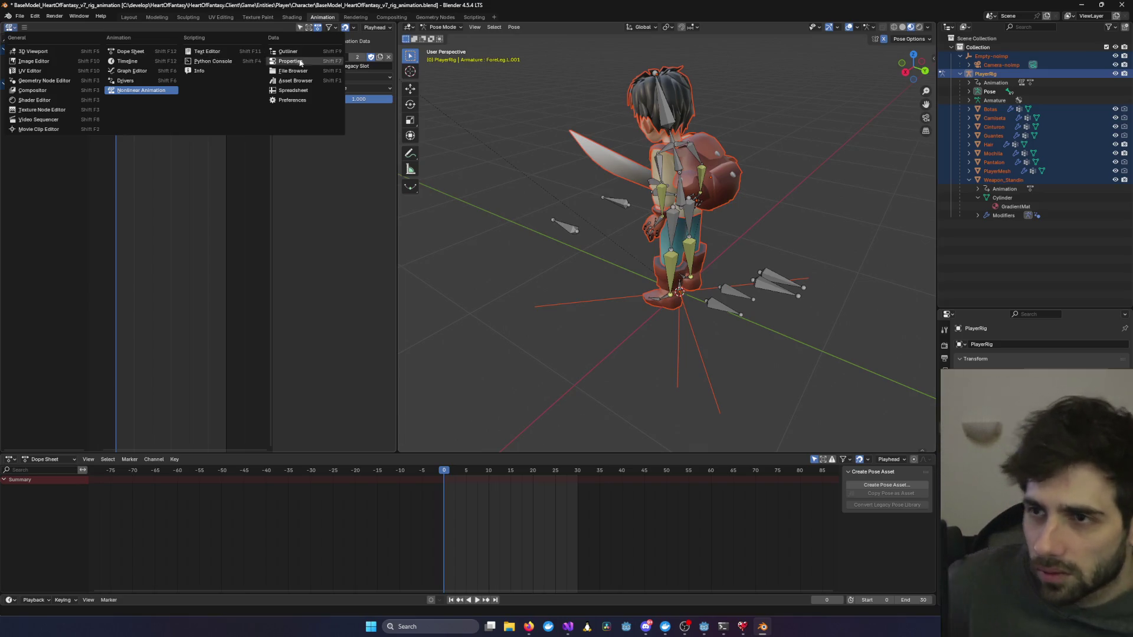
left_click(122, 82)
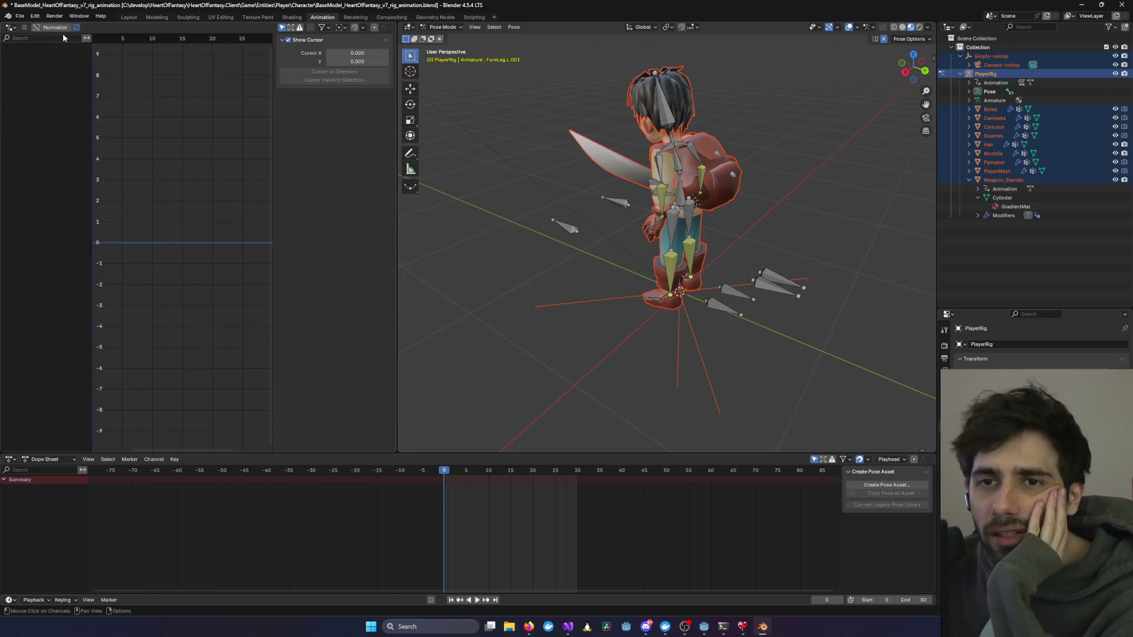
Step: Turn the left Drivers panel into a second 3D Viewport showing the character
left_click(11, 27)
left_click(26, 49)
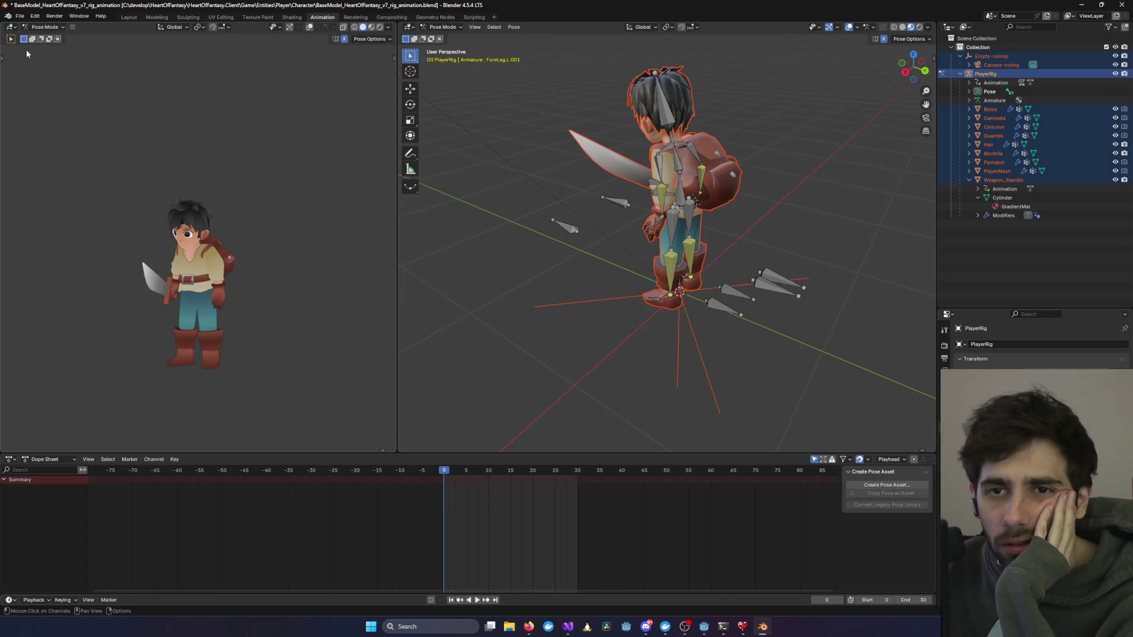
scroll(523, 165, "up", 5)
scroll(454, 157, "down", 8)
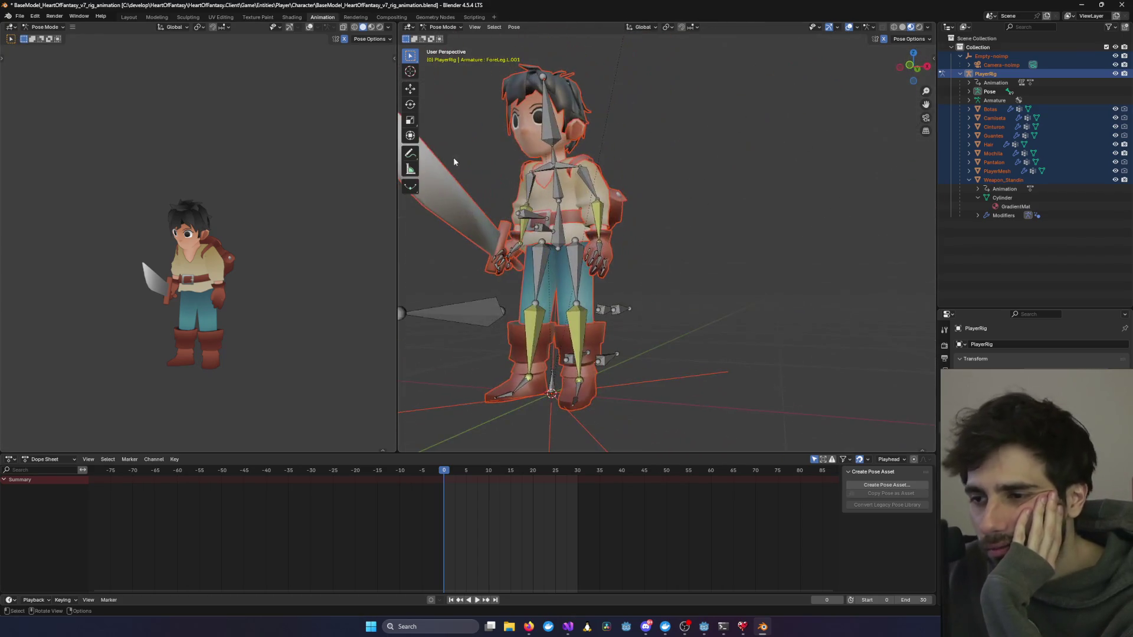
mouse_move(551, 189)
left_mouse_down()
mouse_move(655, 200)
mouse_move(446, 191)
mouse_move(548, 185)
mouse_move(632, 252)
left_mouse_up()
scroll(717, 185, "up", 8)
Step: Select all rig bones and reapply the keyed Guard pose at frame 0
left_click(530, 240)
key("a")
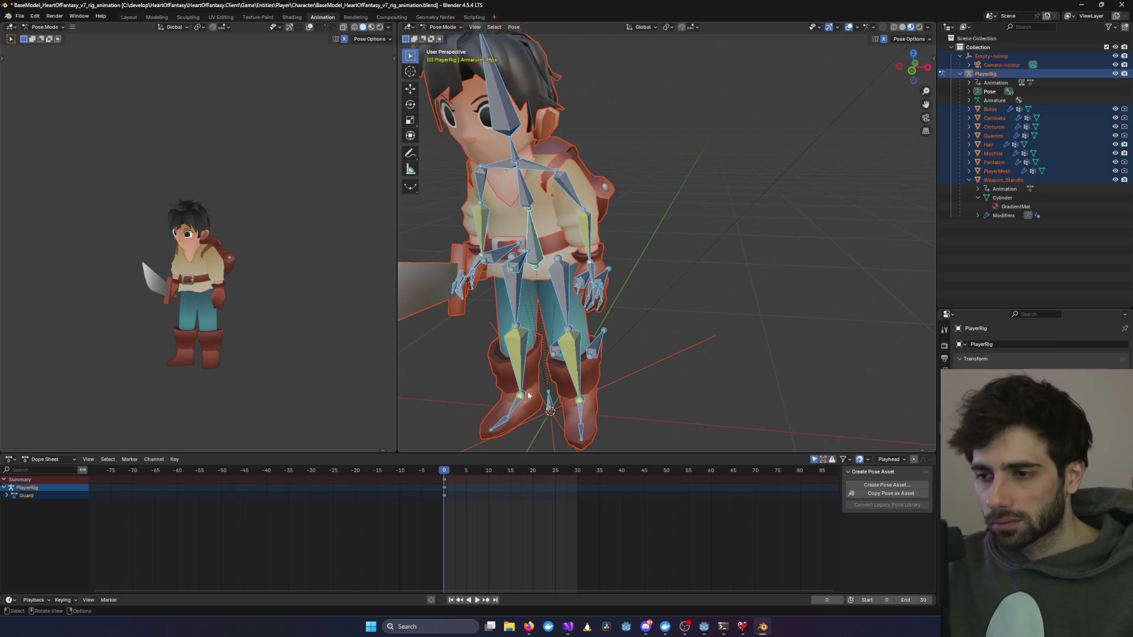
left_click(804, 157)
left_click(1034, 128)
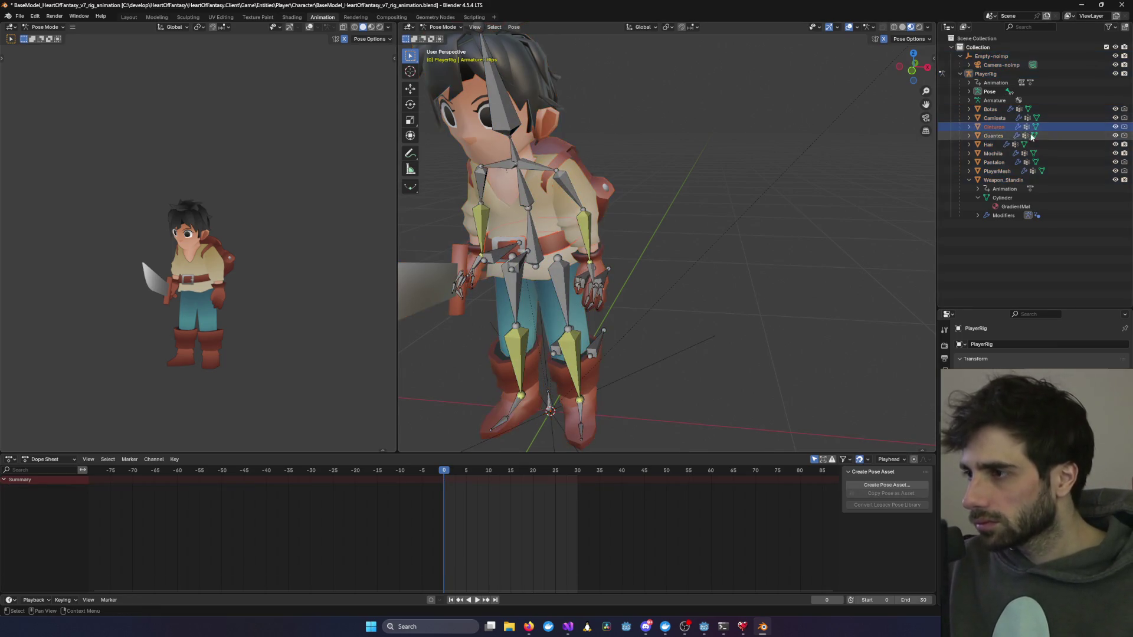
left_click(1033, 118)
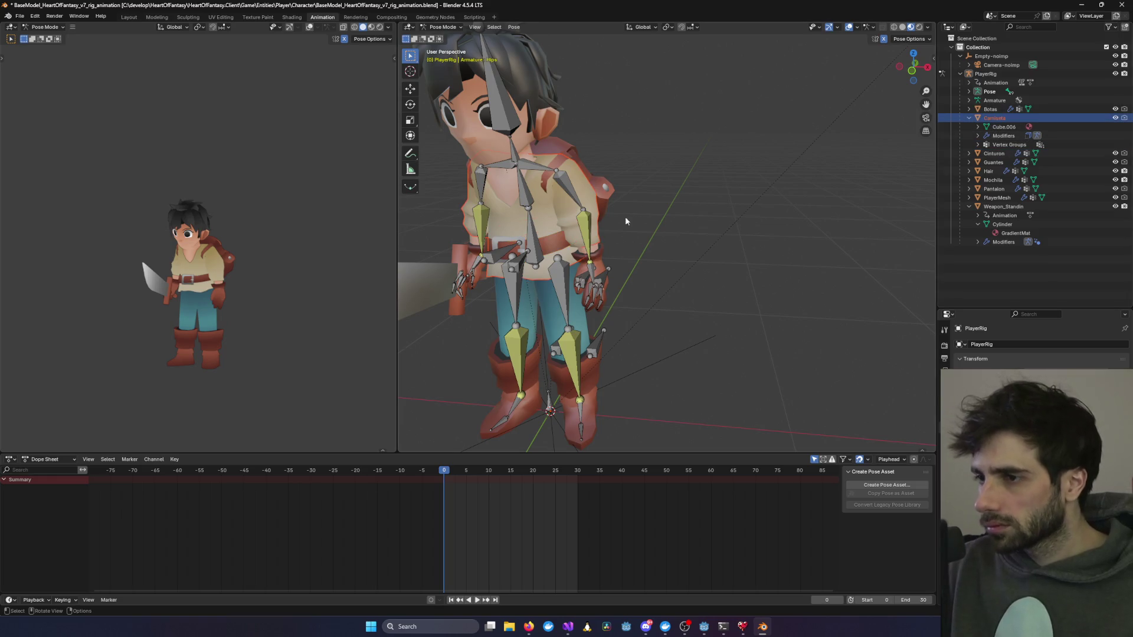
left_click(528, 190)
key("a")
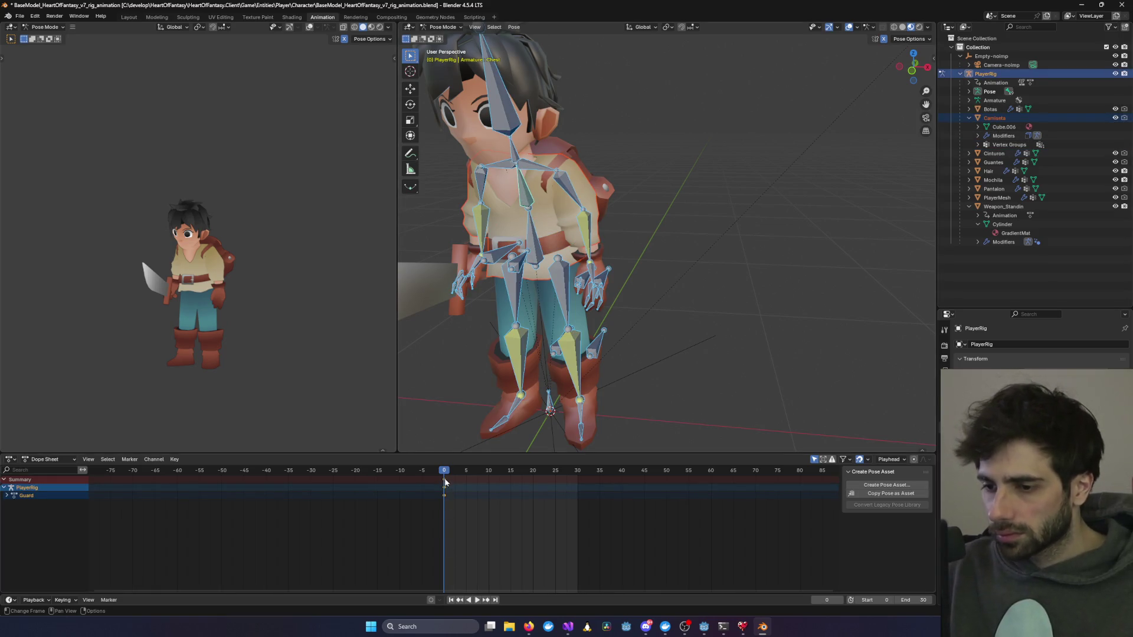
left_click(447, 483)
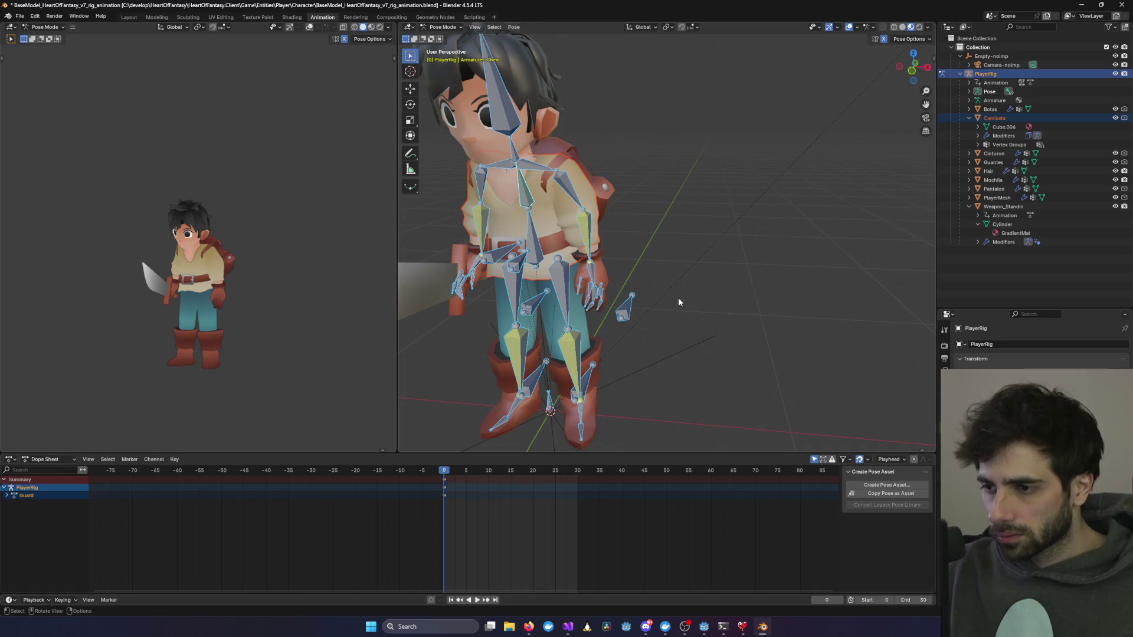
Step: From the back view, move the Leg.L IK foot control to the left of the leg
key("KP_1")
key("KP_3")
key("ctrl+KP_1")
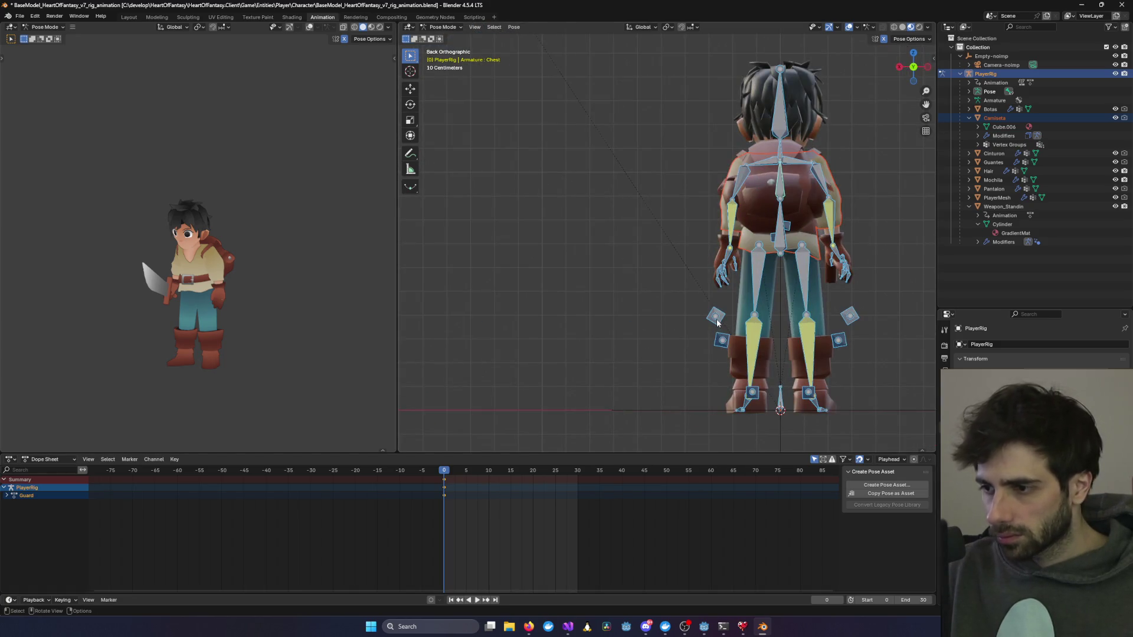
left_click(716, 317)
key("g")
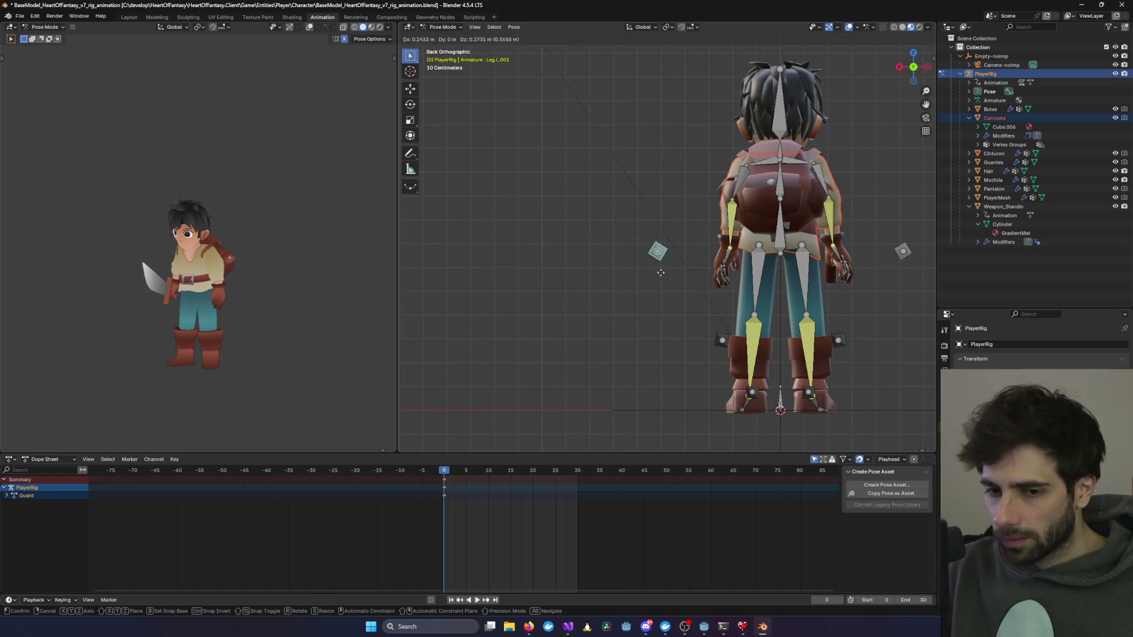
left_click(686, 243)
mouse_move(599, 292)
left_mouse_down()
mouse_move(551, 280)
mouse_move(654, 302)
mouse_move(572, 307)
mouse_move(602, 302)
left_mouse_up()
mouse_move(732, 298)
left_mouse_down()
mouse_move(651, 302)
mouse_move(863, 291)
mouse_move(691, 305)
mouse_move(650, 325)
mouse_move(665, 317)
mouse_move(612, 301)
left_mouse_up()
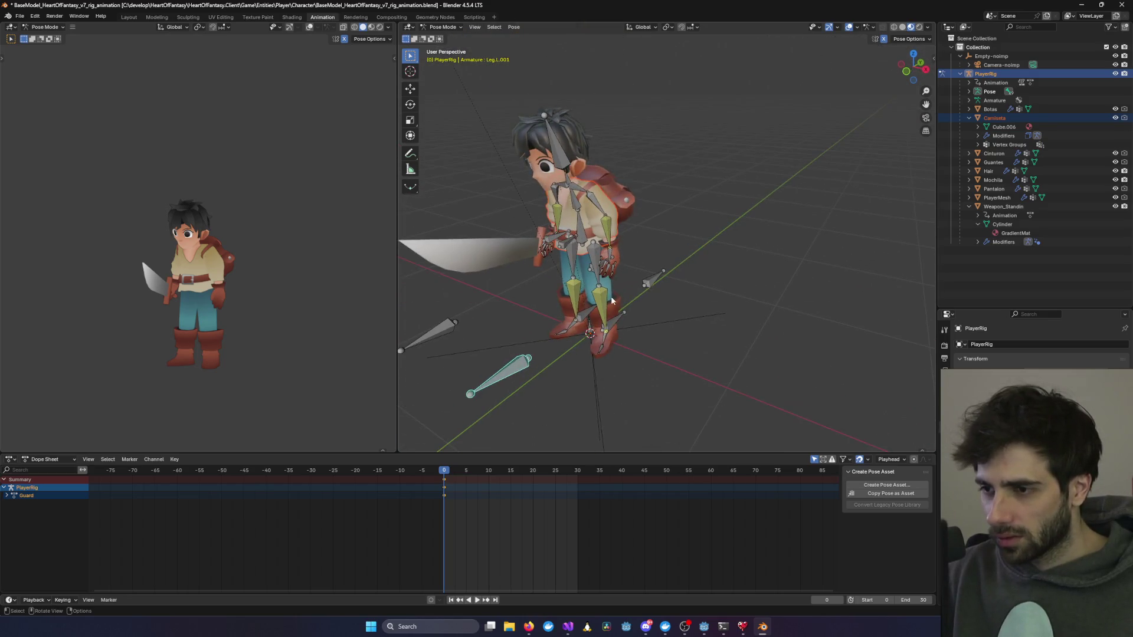
Step: Inspect the arms from several angles and select the right hand IK control in front view
left_click(656, 286)
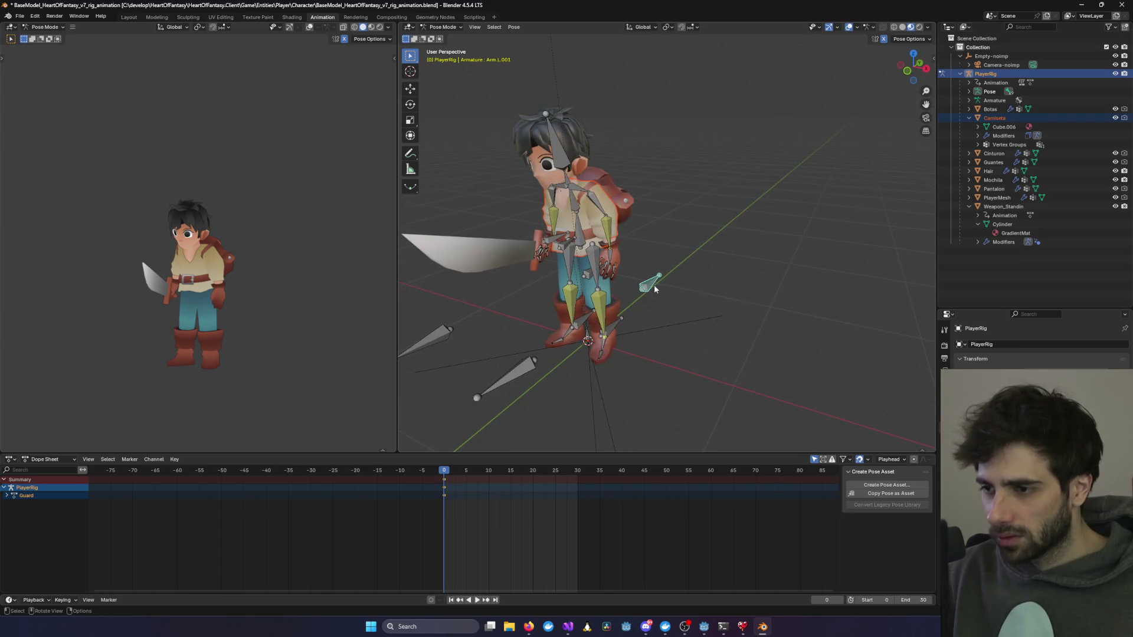
scroll(657, 288, "up", 5)
mouse_move(656, 288)
left_mouse_down()
mouse_move(603, 264)
mouse_move(671, 232)
left_mouse_up()
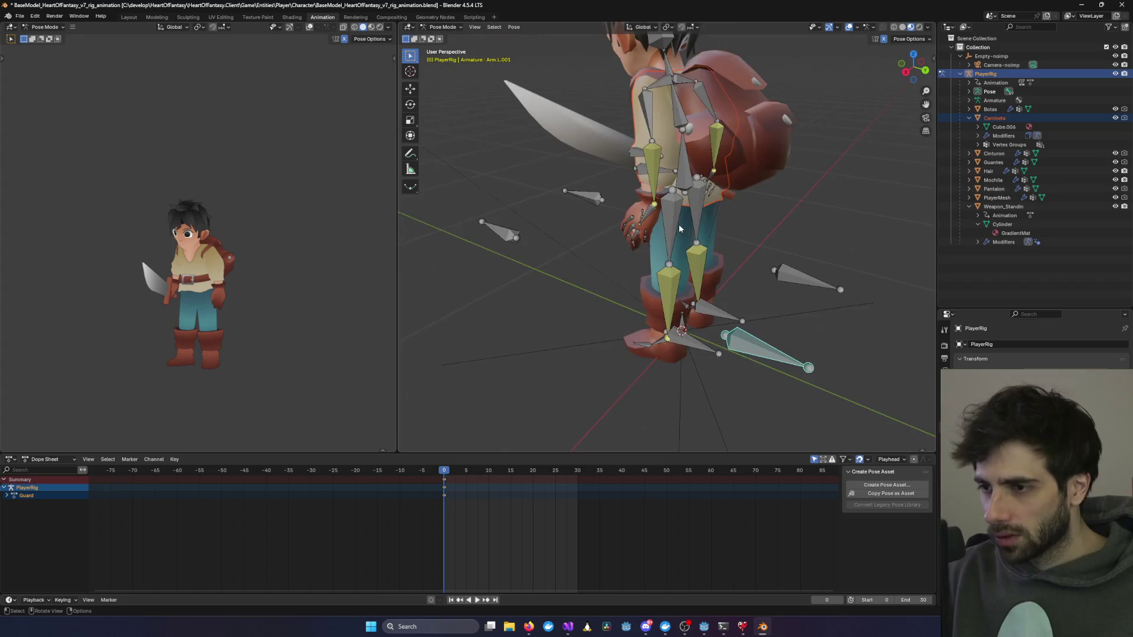
scroll(672, 232, "up", 3)
scroll(633, 158, "down", 3)
mouse_move(633, 158)
left_mouse_down()
mouse_move(657, 185)
mouse_move(502, 261)
mouse_move(703, 355)
mouse_move(598, 345)
mouse_move(667, 363)
left_mouse_up()
scroll(501, 260, "up", 4)
left_click(702, 354)
left_click(671, 346)
key("KP_1")
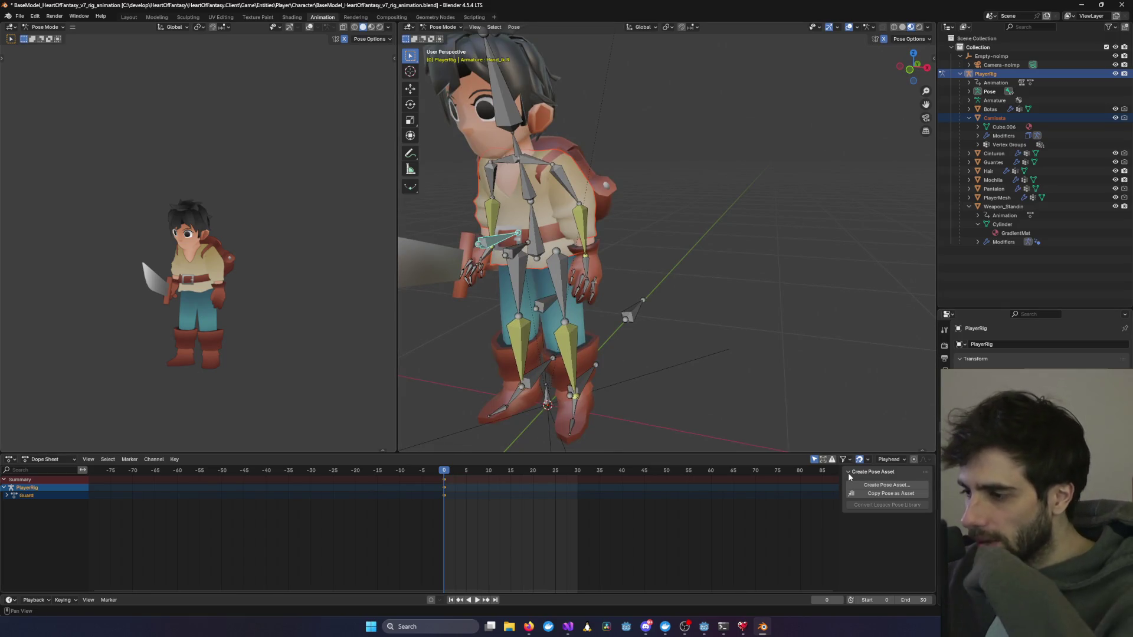
Step: Check the lower-leg IK constraints and rotate the right lower leg, saving the file
left_click(945, 493)
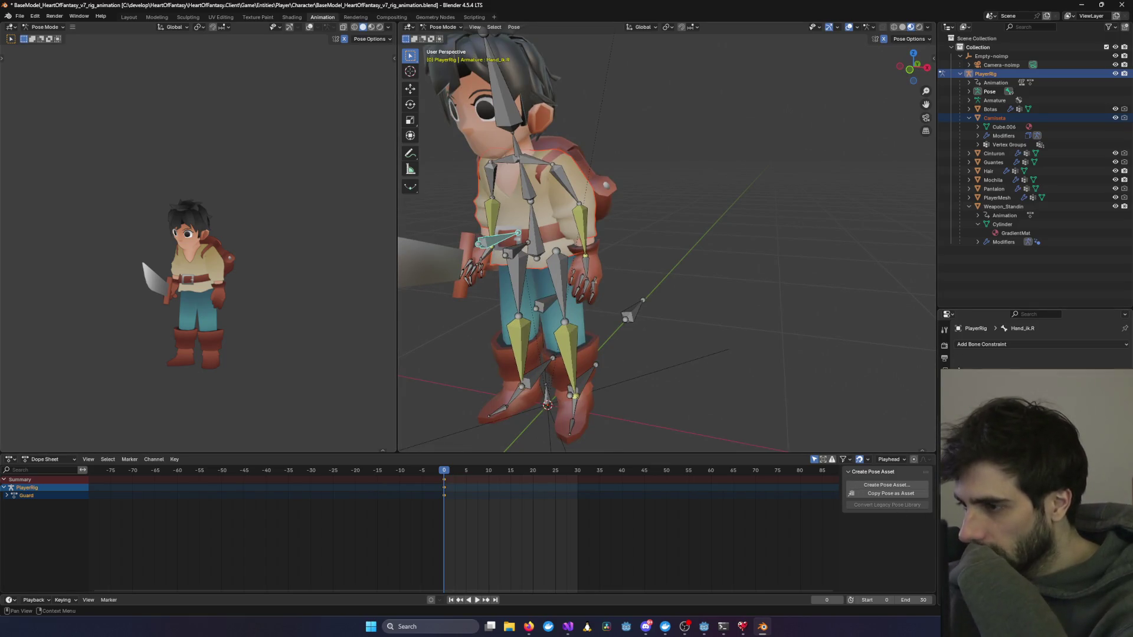
left_click(568, 357)
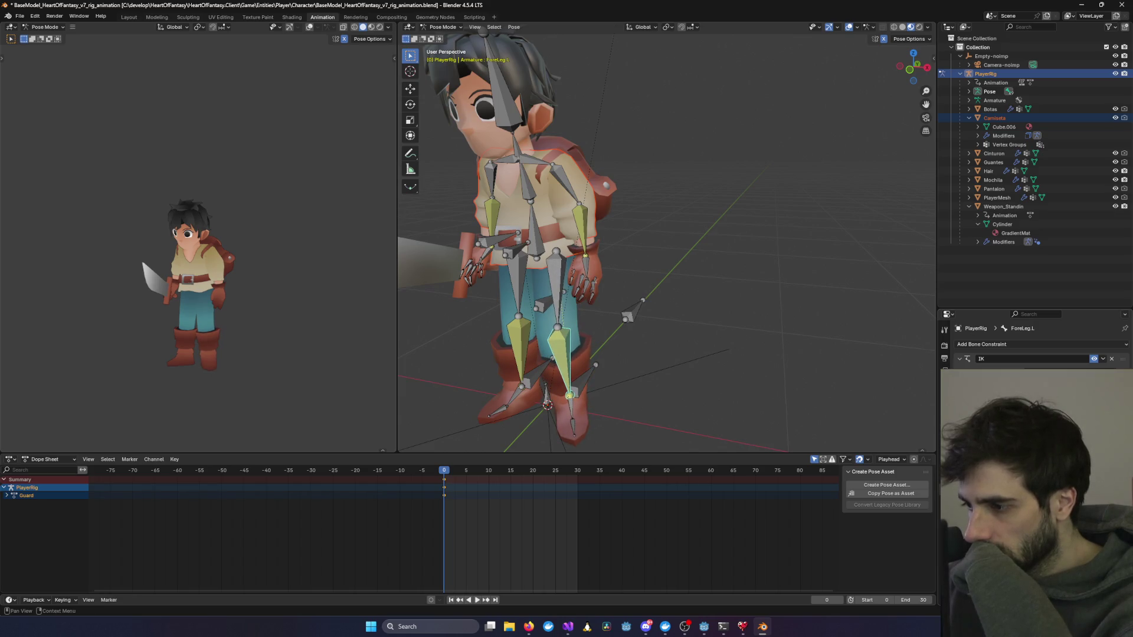
key("ctrl+s")
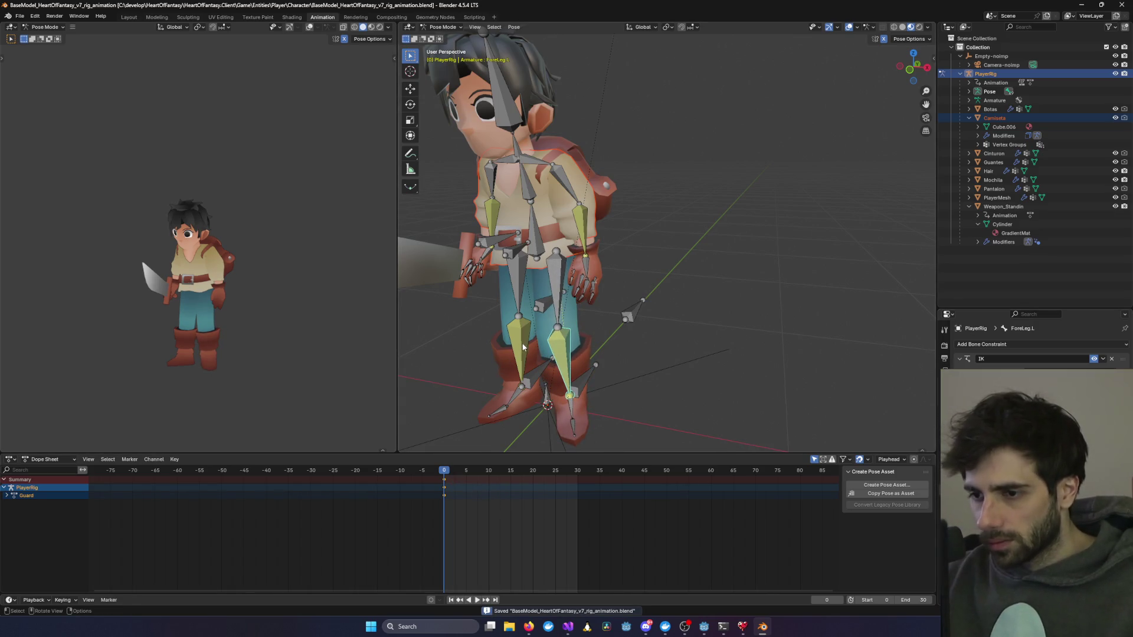
left_click(522, 348)
key("r")
left_click(623, 308)
key("ctrl+s")
Step: Rotate the left and right forearms forward to raise the sword, and save
left_click(584, 225)
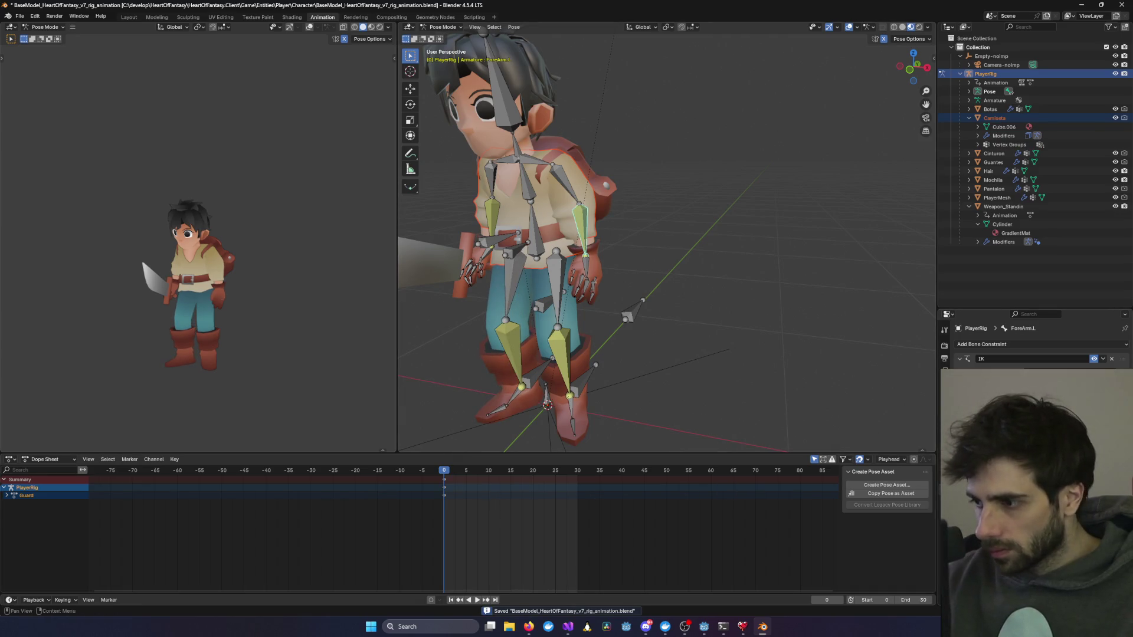
key("r")
left_click(615, 351)
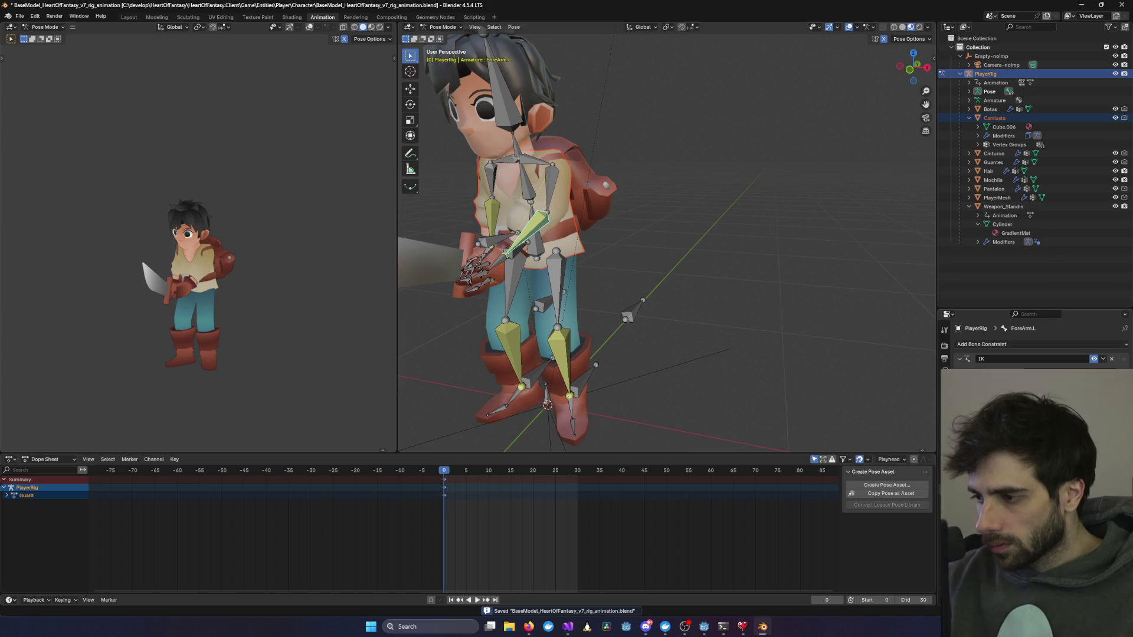
left_click(490, 210)
key("r")
key("Return")
key("ctrl+s")
Step: Preview the reworked Guard pose from behind, save again, and switch back to Godot
left_click(759, 252)
mouse_move(759, 253)
left_mouse_down()
mouse_move(750, 308)
mouse_move(574, 297)
mouse_move(769, 328)
left_mouse_up()
scroll(770, 328, "down", 5)
key("ctrl+s")
key("space")
key("space")
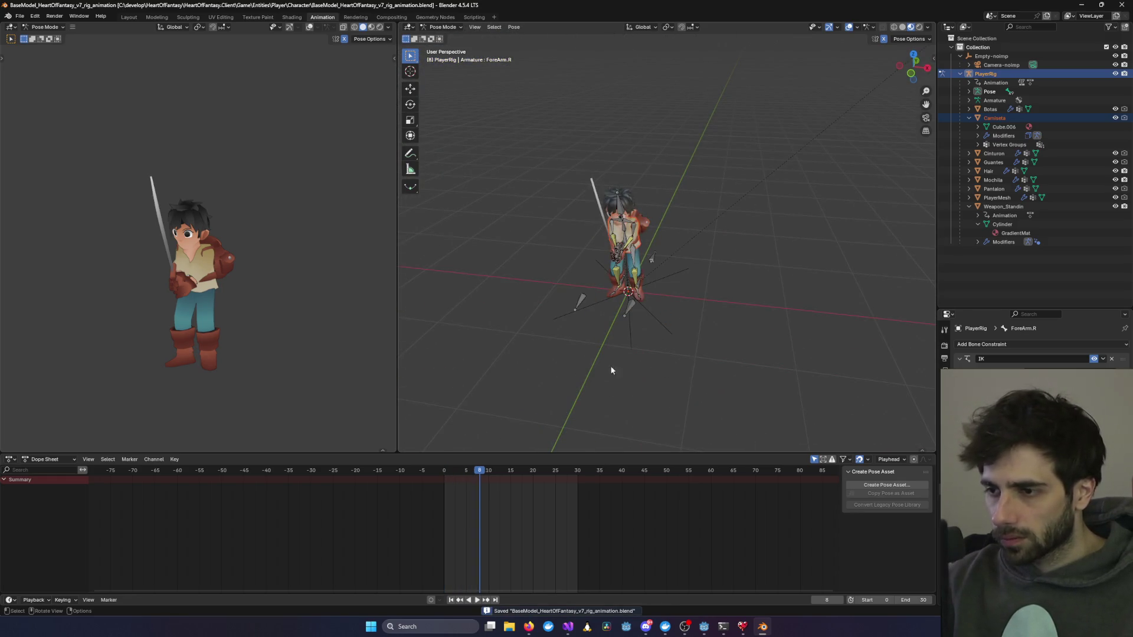
key("alt+Tab")
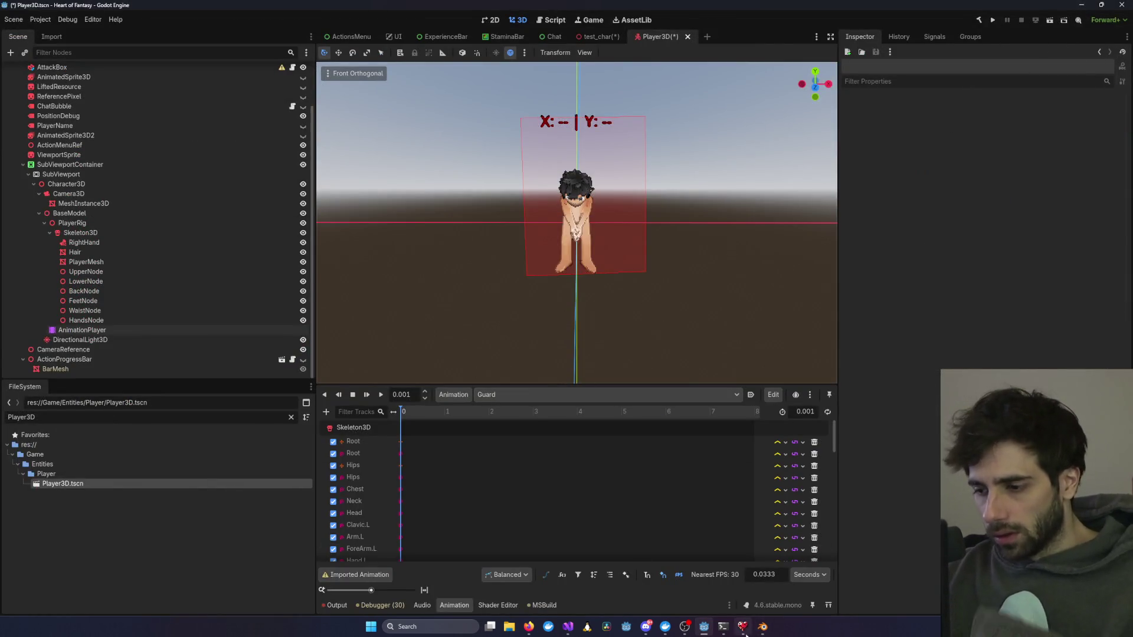
Step: Approve the haxegodot.github.io fetch and always allow rokojori.com for the plan agent
mouse_move(723, 627)
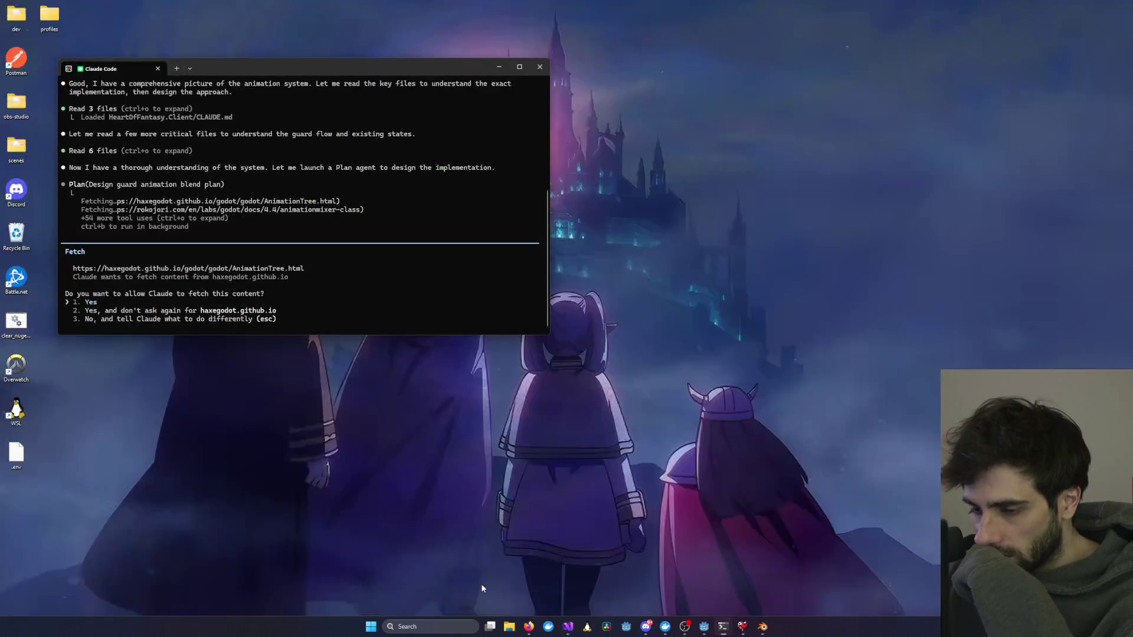
left_click(480, 587)
key("Return")
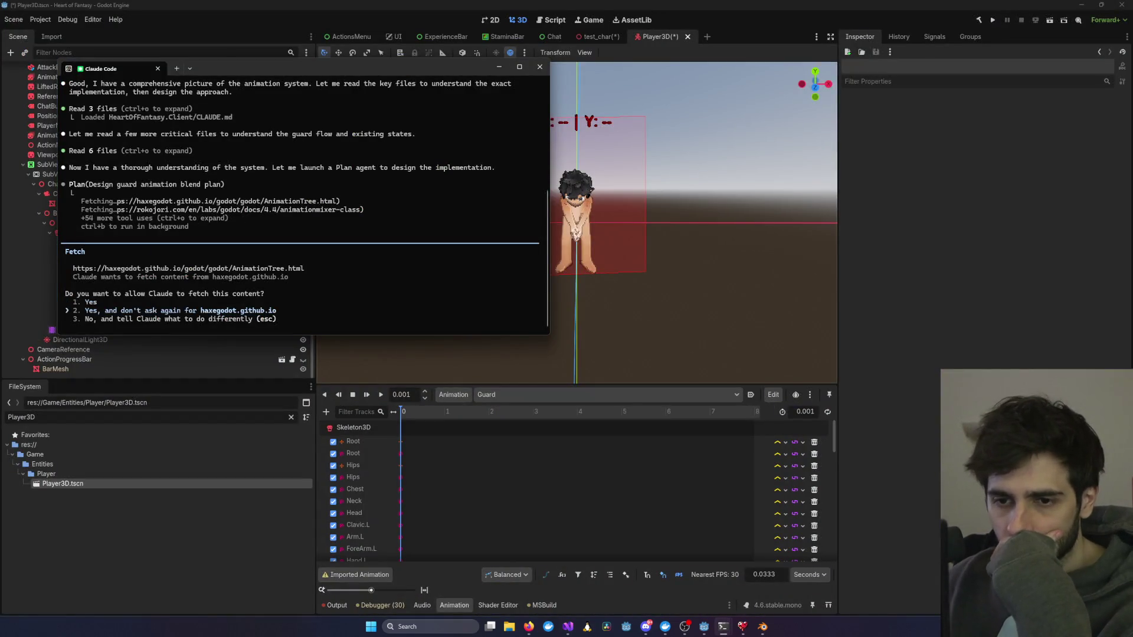
key("Return")
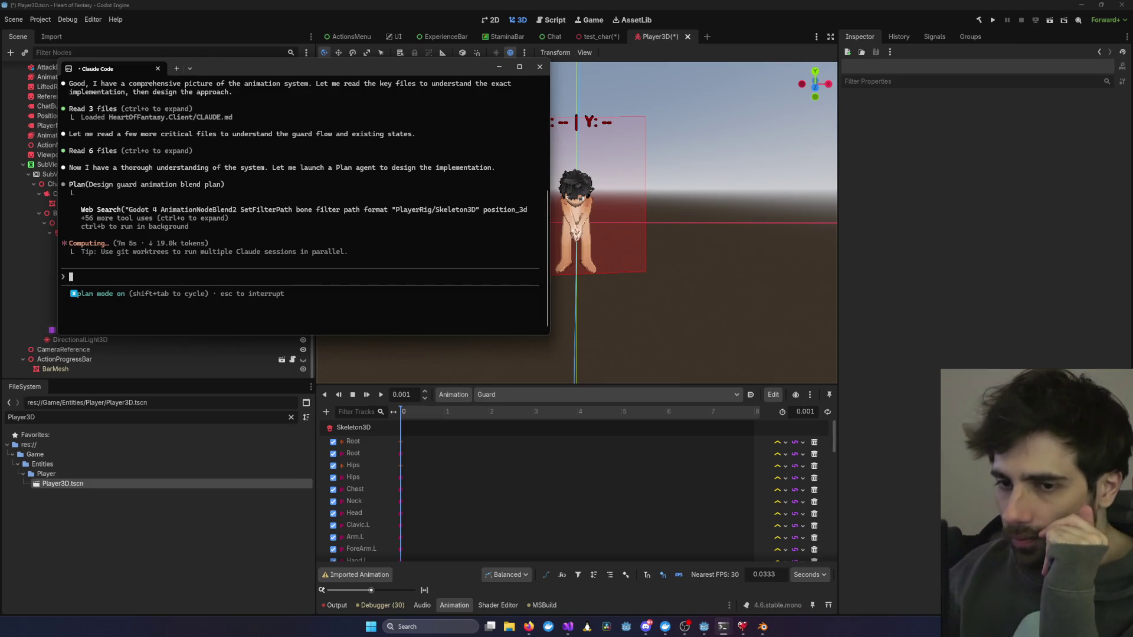
key("alt+Tab")
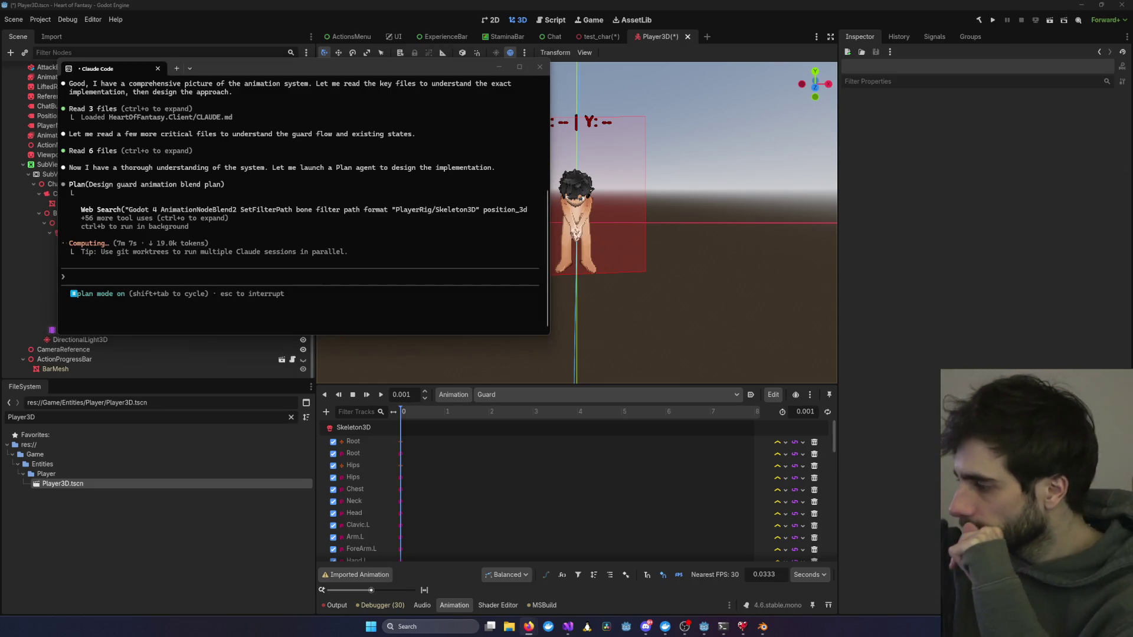
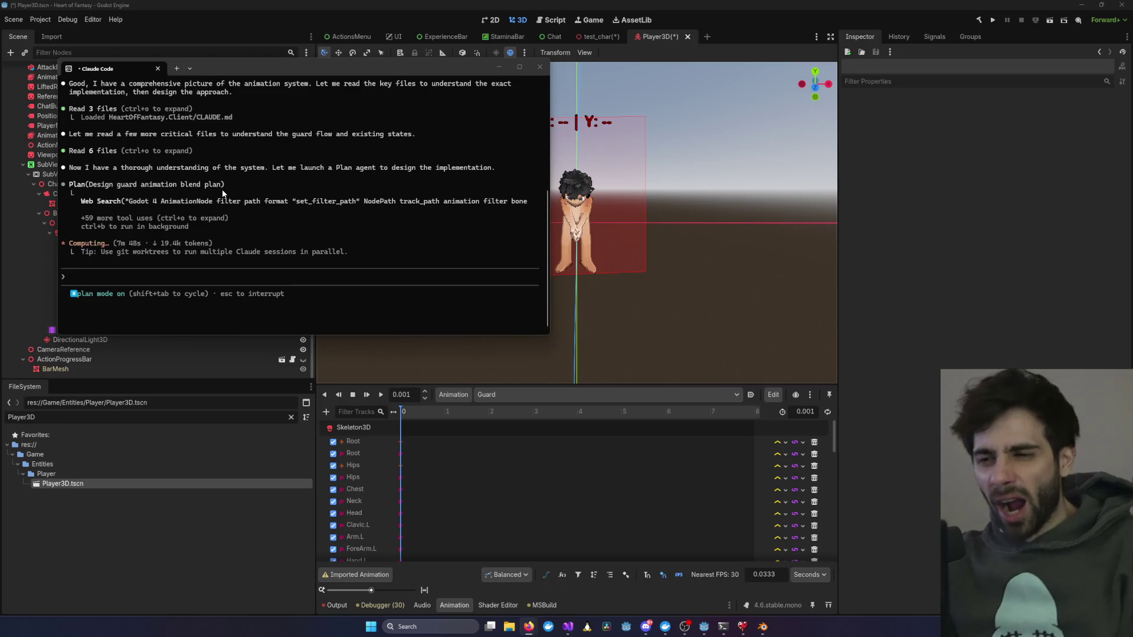
Step: Stop the running game session in Visual Studio
mouse_move(567, 627)
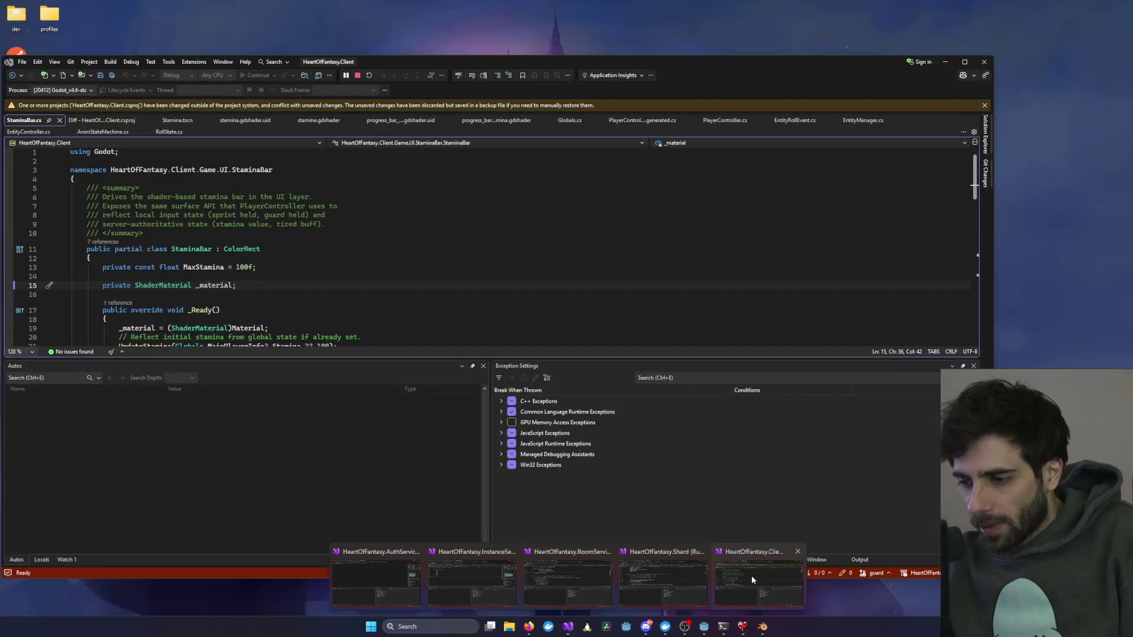
left_click(752, 575)
left_click(357, 75)
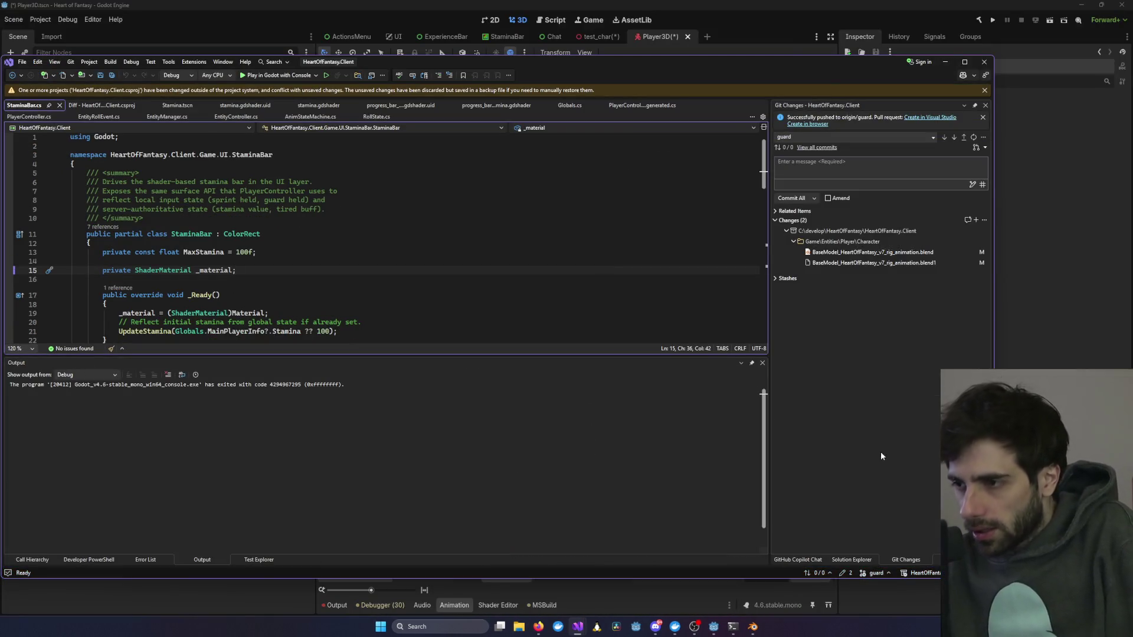
Step: Commit the two changed rig model files with the message 'changed model'
left_click(806, 174)
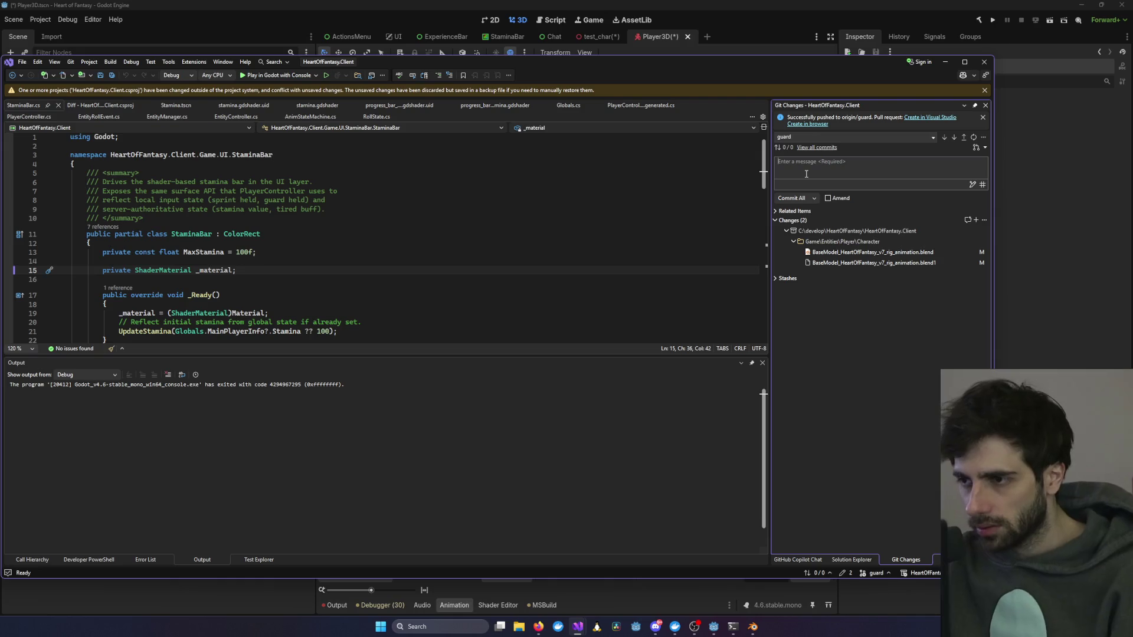
type("changed model")
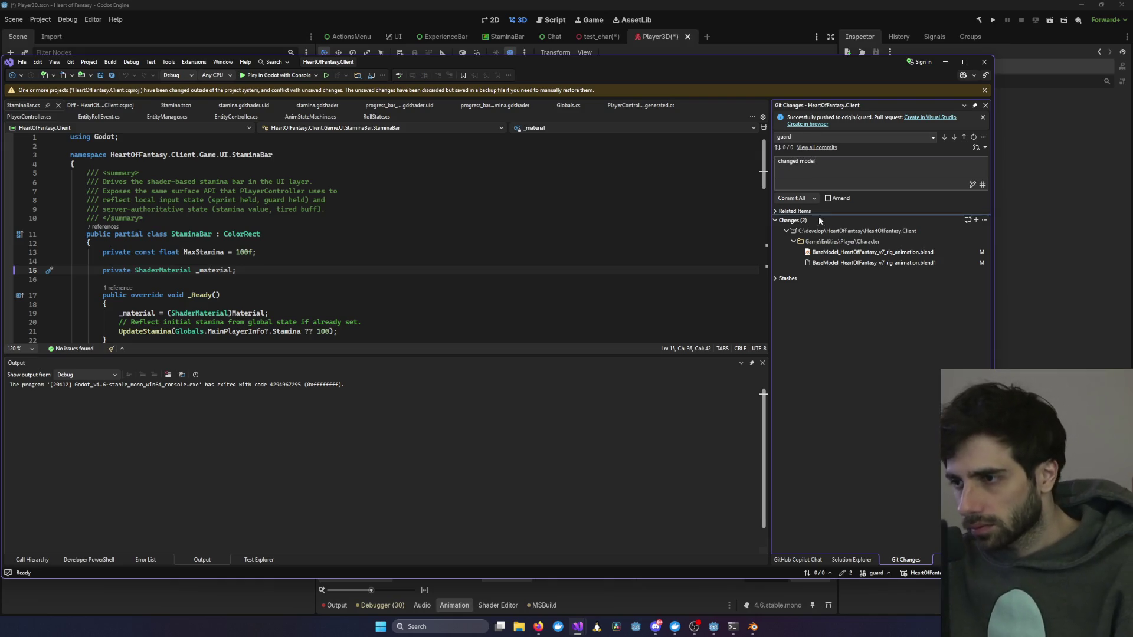
key("ctrl+Return")
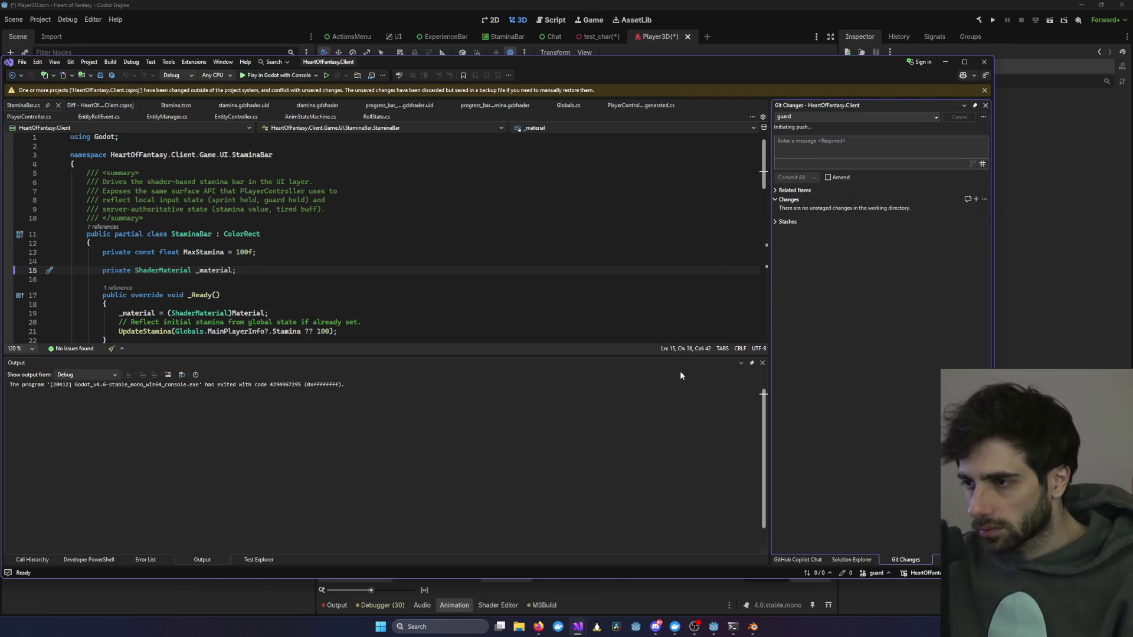
left_click(945, 62)
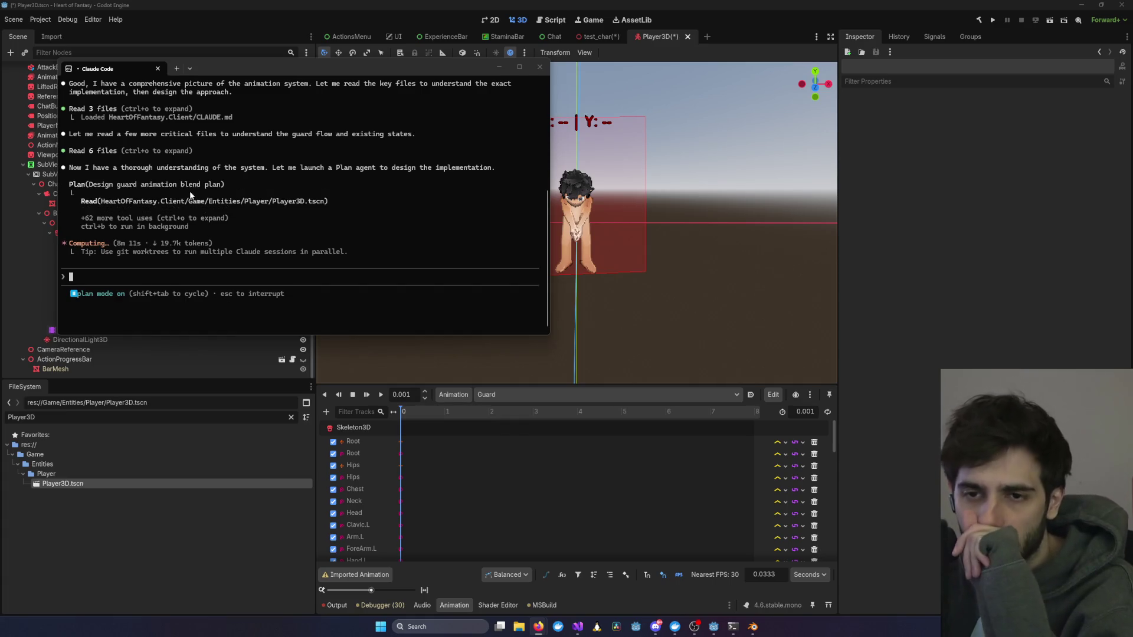
scroll(190, 195, "up", 1)
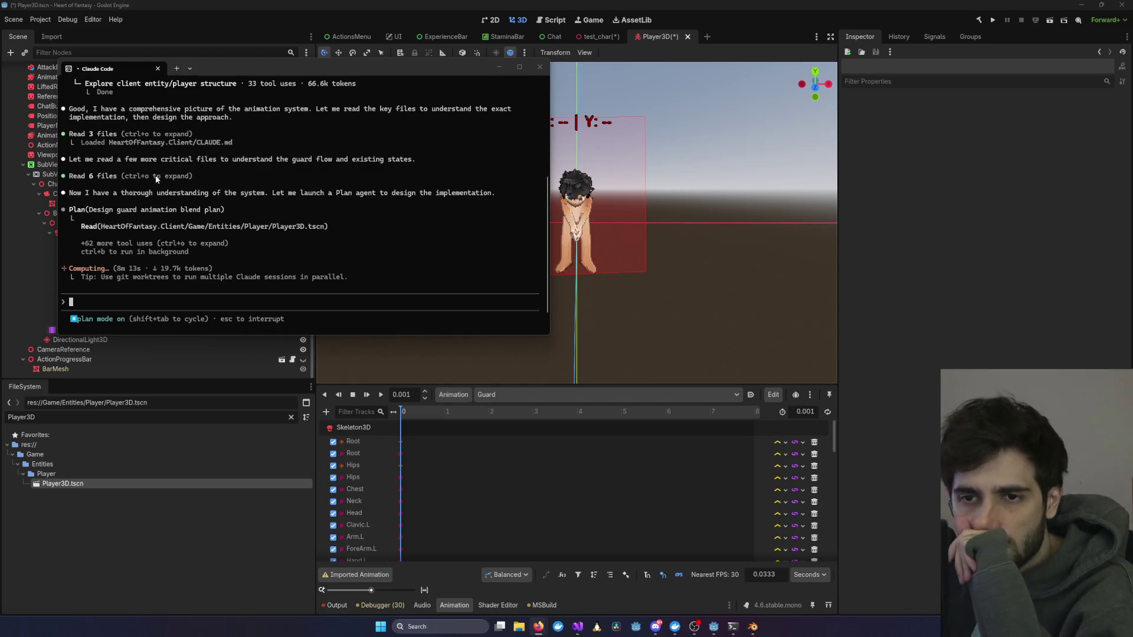
scroll(155, 182, "down", 1)
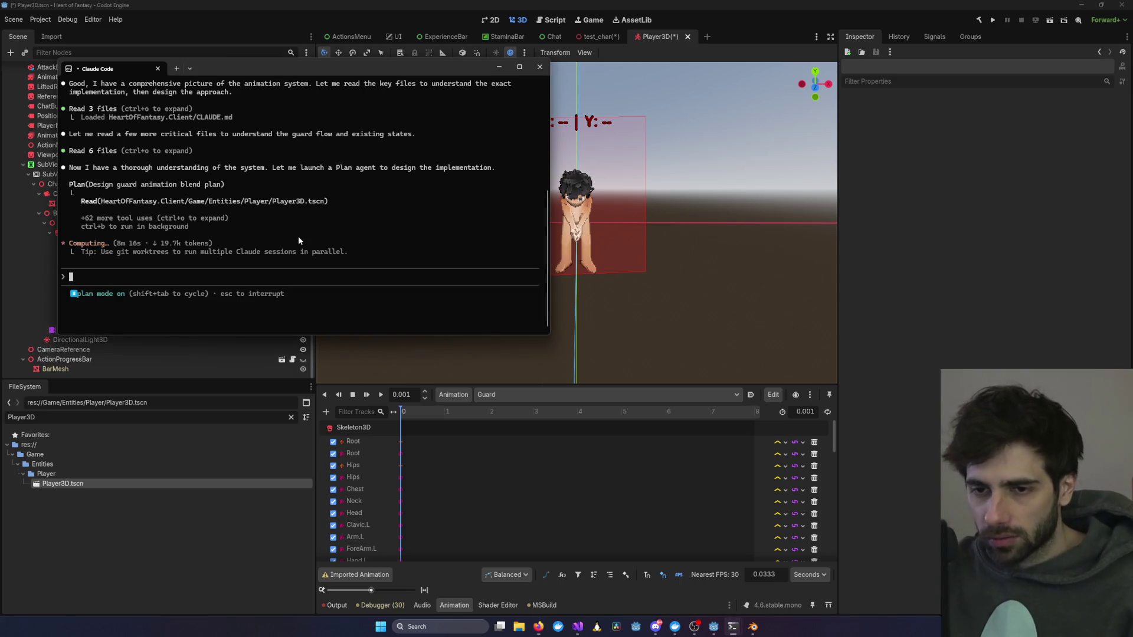
key("ctrl+o")
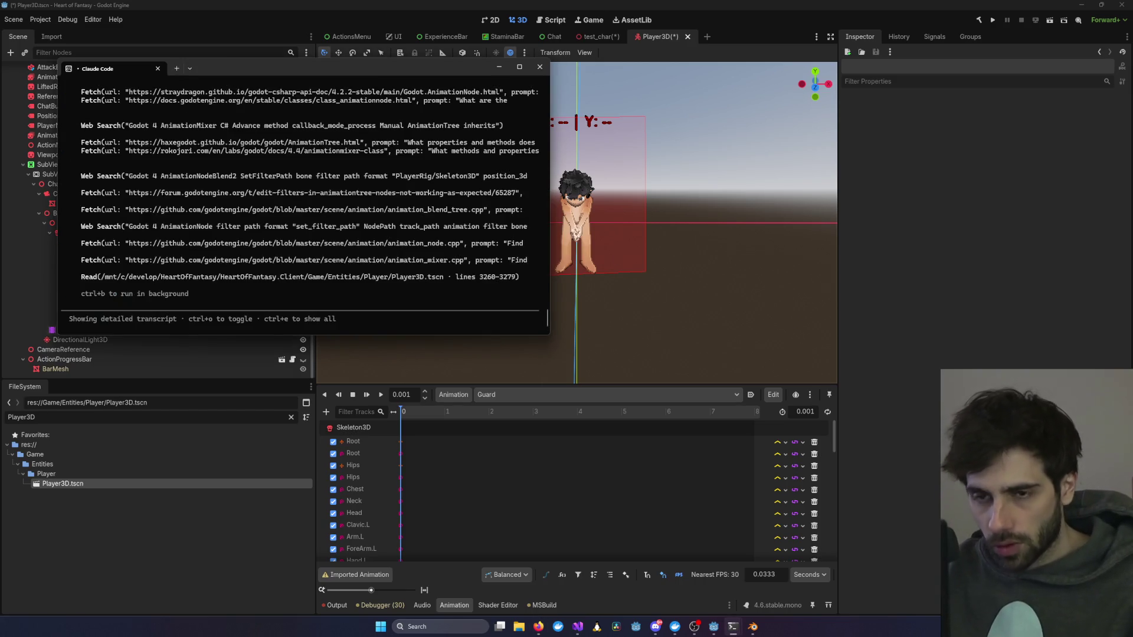
scroll(289, 232, "up", 5)
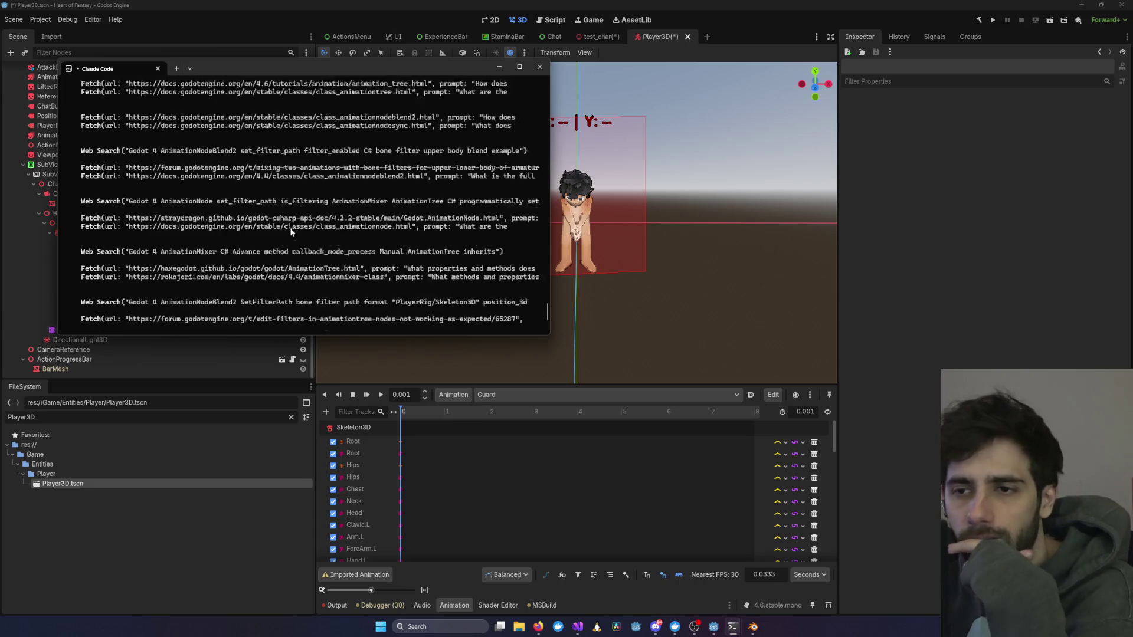
scroll(289, 231, "up", 10)
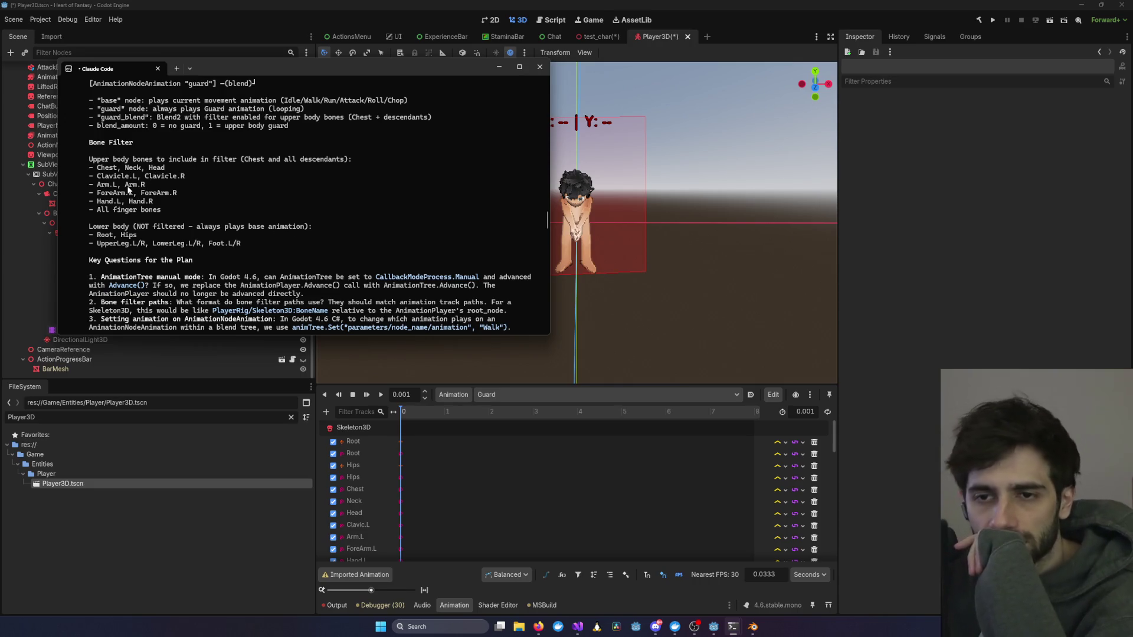
scroll(177, 258, "down", 6)
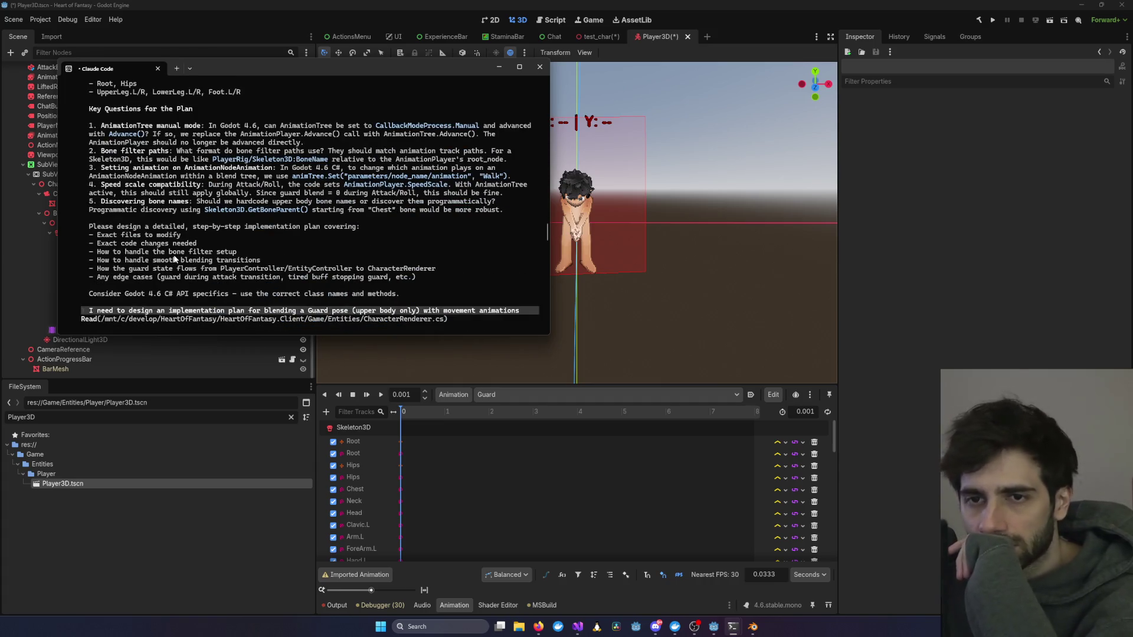
scroll(174, 258, "down", 10)
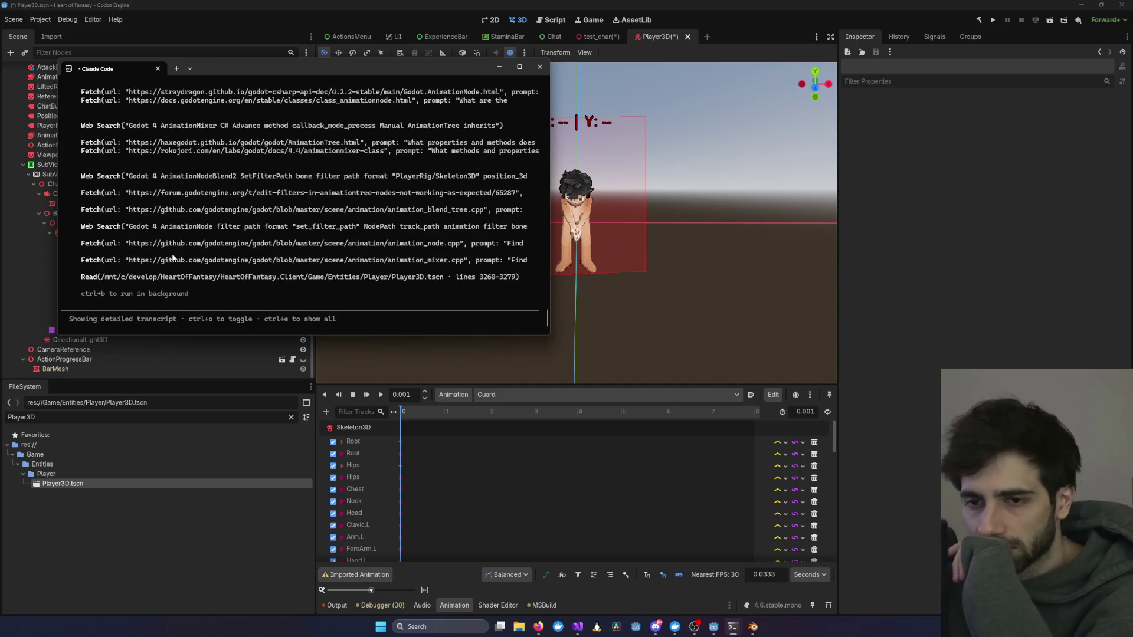
scroll(173, 258, "up", 9)
scroll(173, 258, "down", 9)
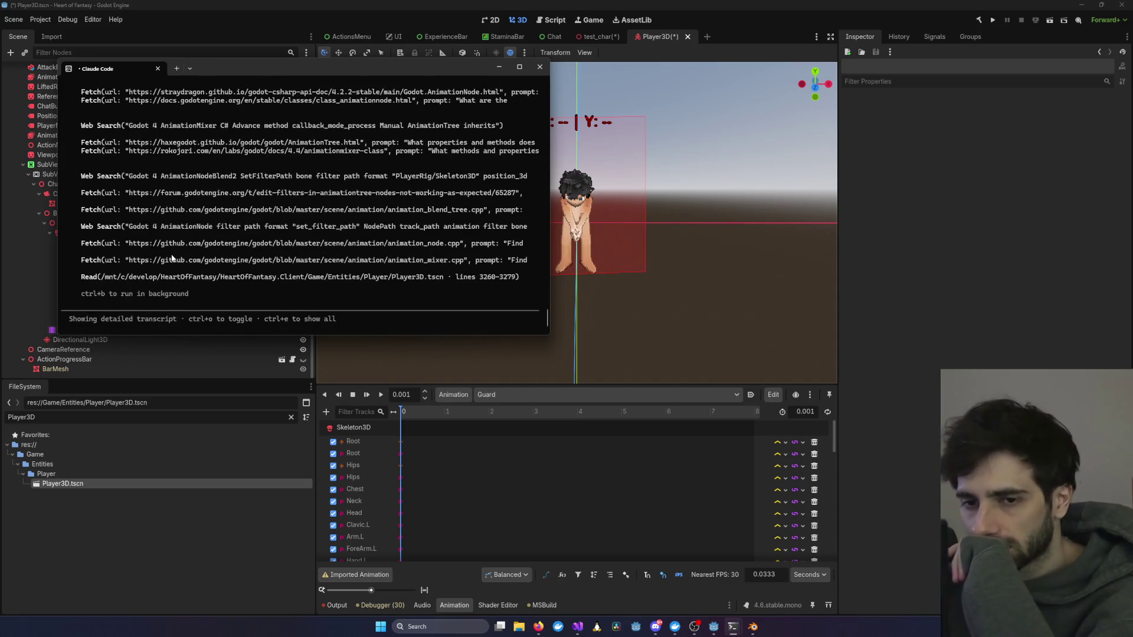
key("ctrl+o")
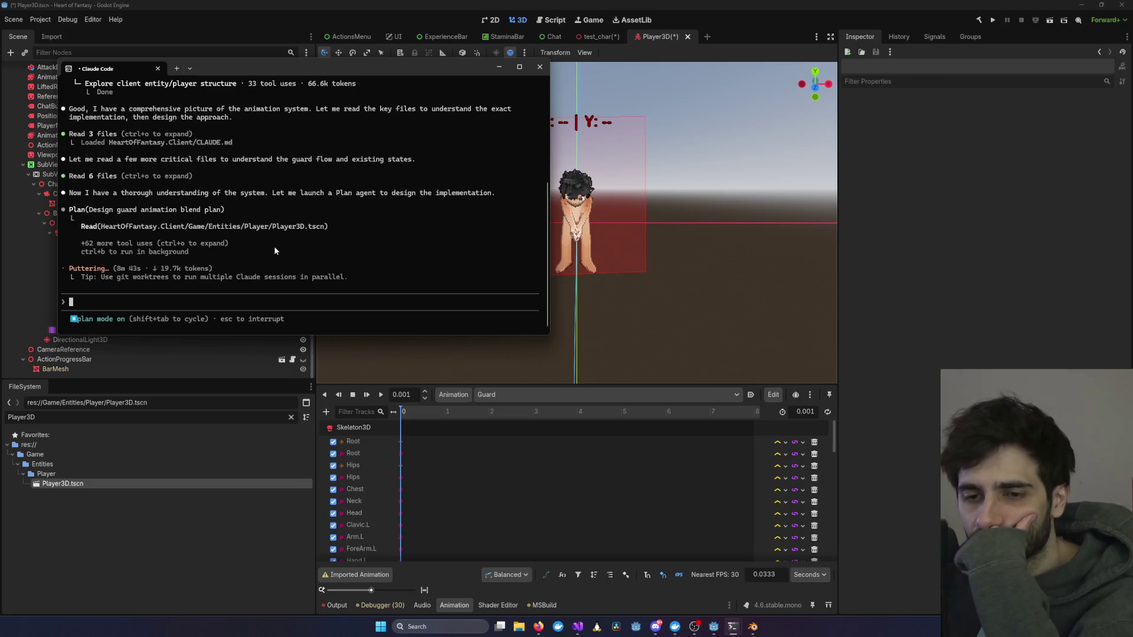
key("ctrl+c")
key("ctrl+c")
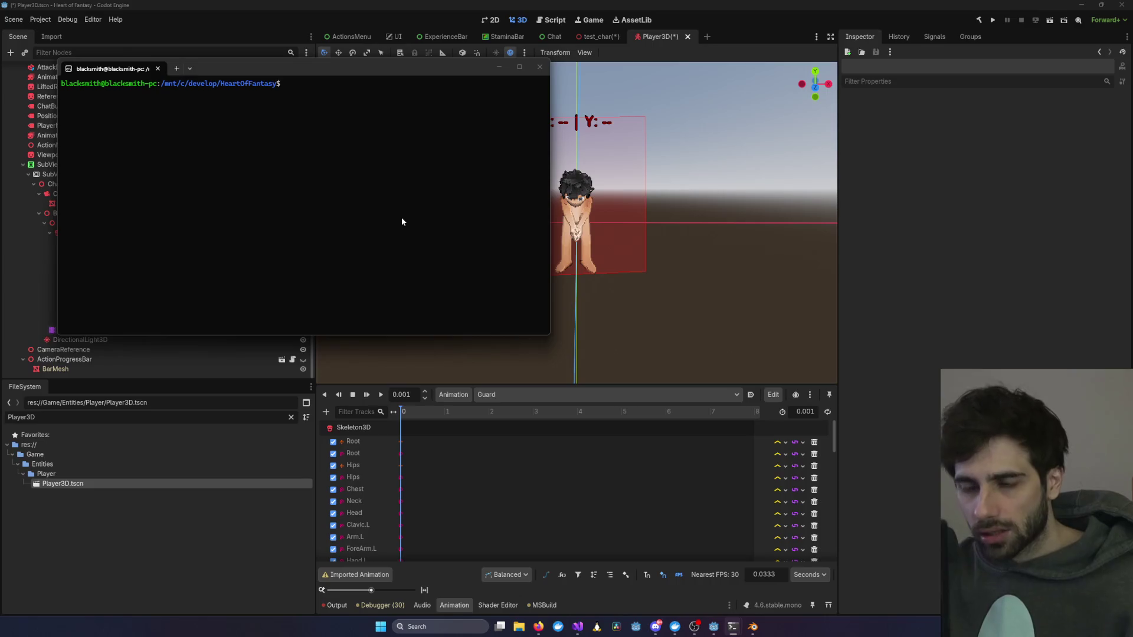
type("claude")
key("Return")
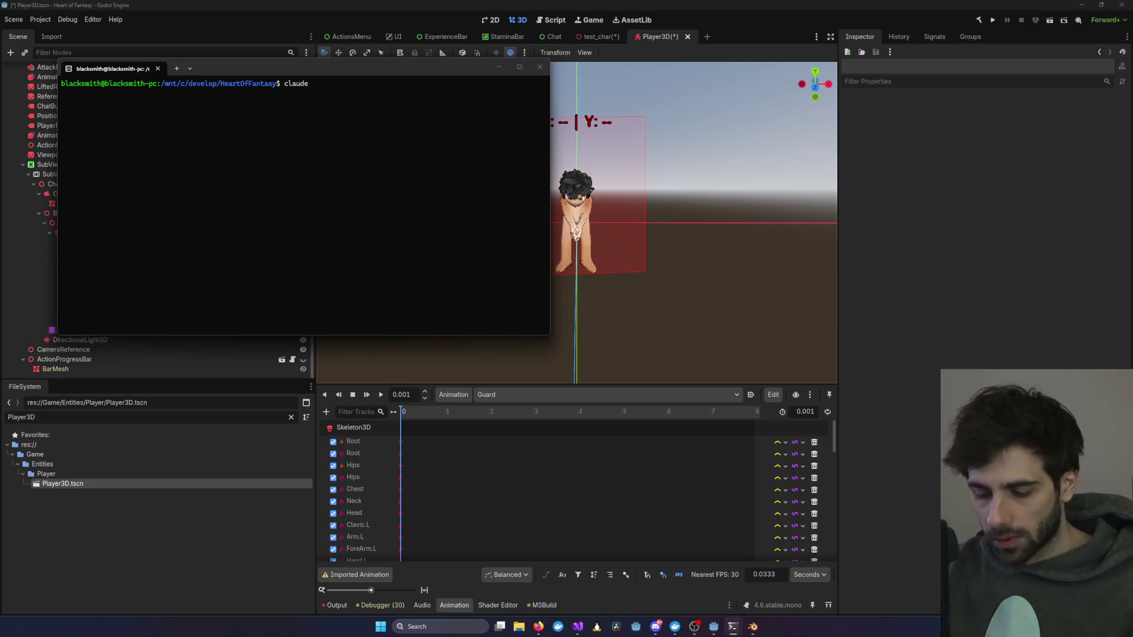
type("/usage")
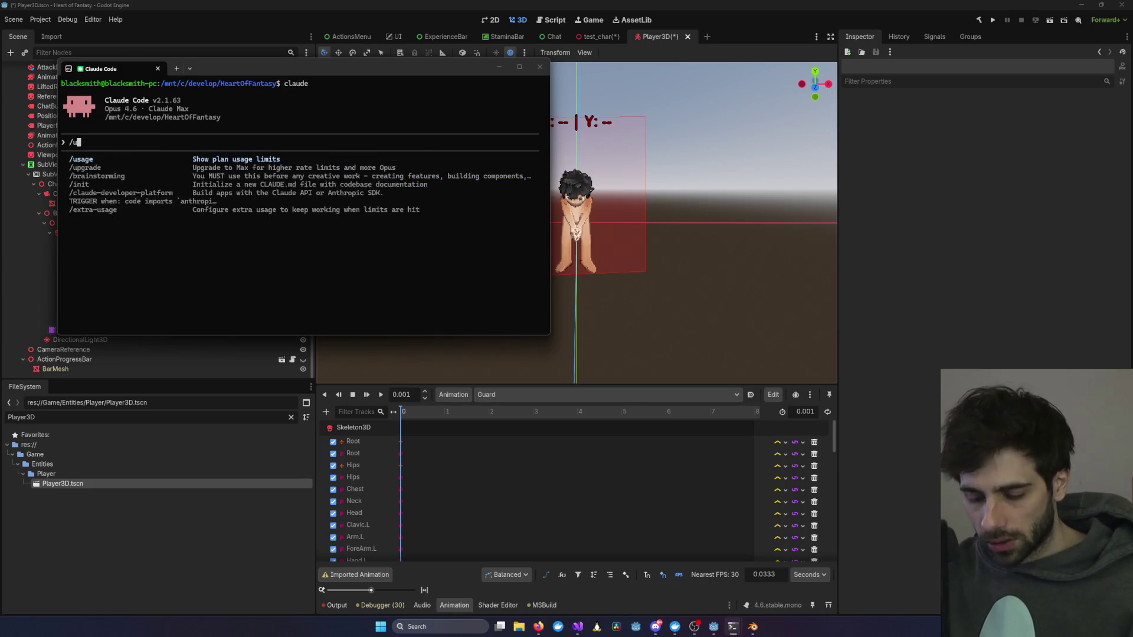
key("Return")
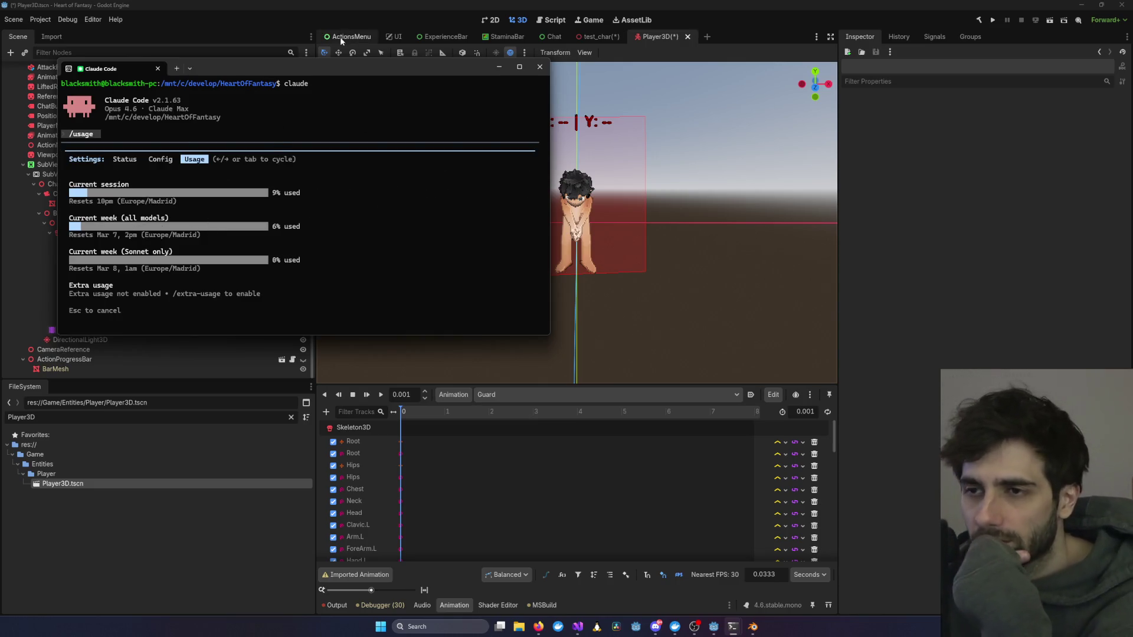
left_click_drag(321, 68, 762, 74)
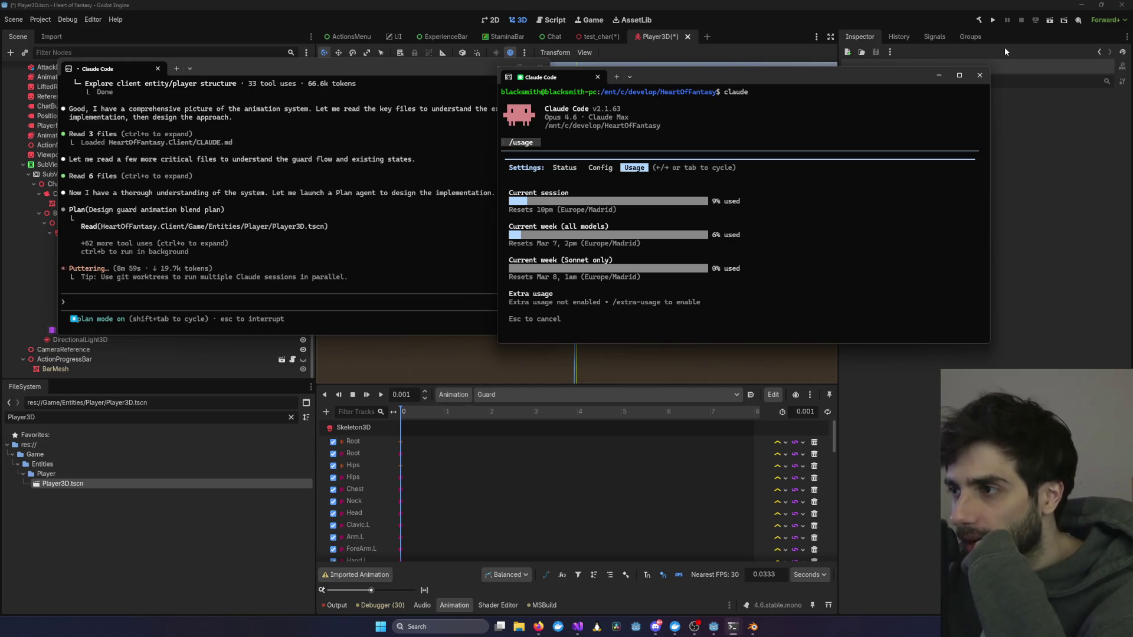
left_click(979, 75)
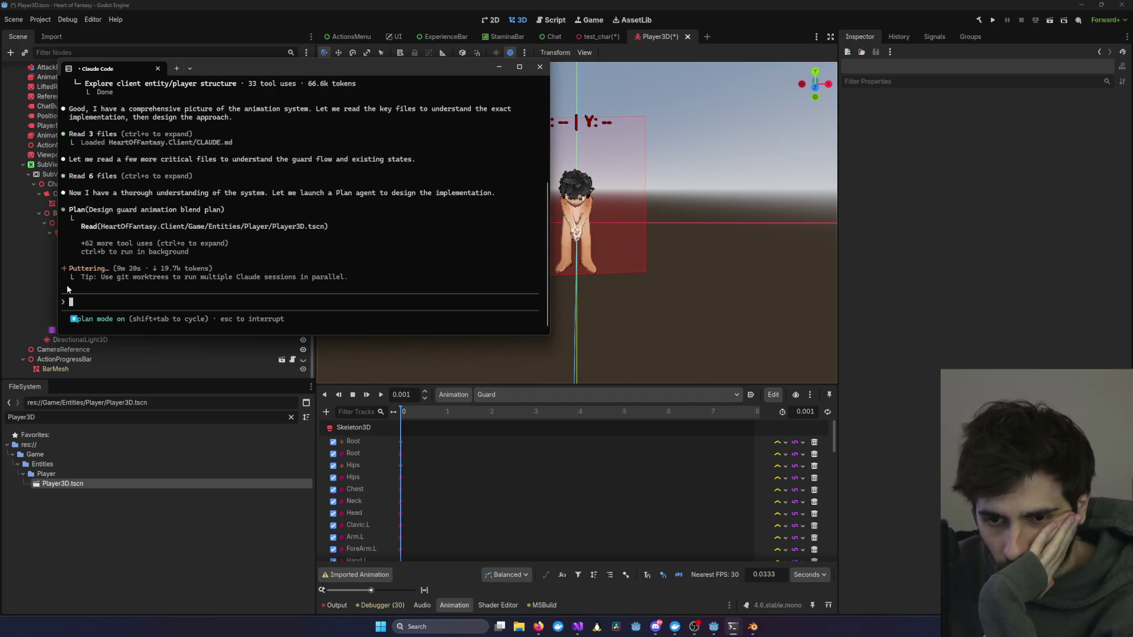
Step: Orbit, zoom and pan Blender's viewports to examine the character's torso and arm bones
left_click(647, 244)
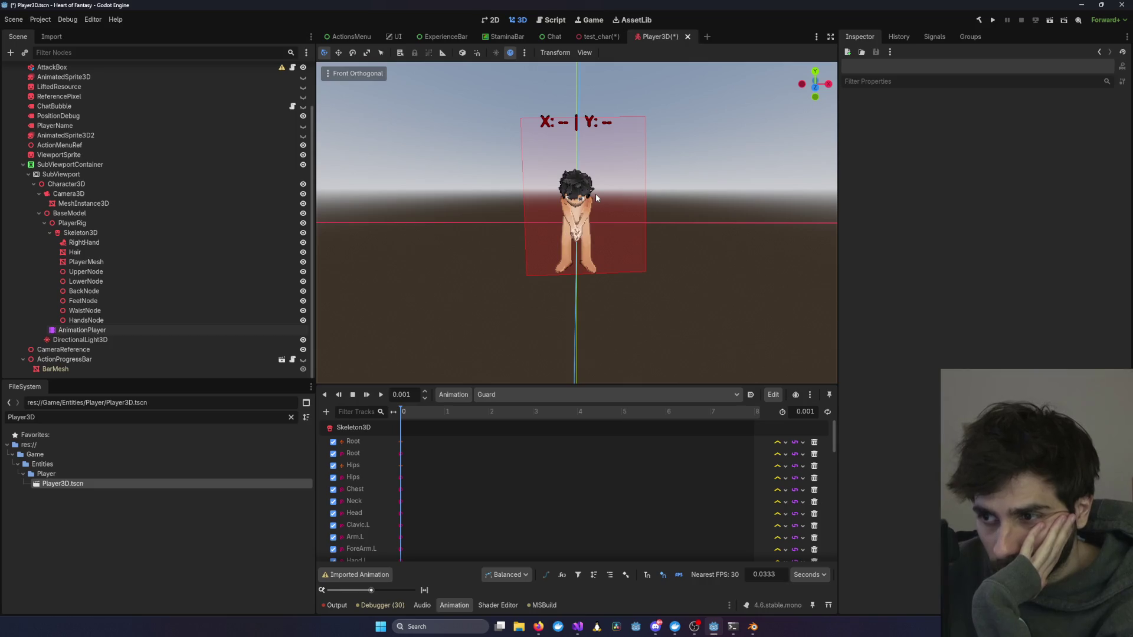
left_click(753, 626)
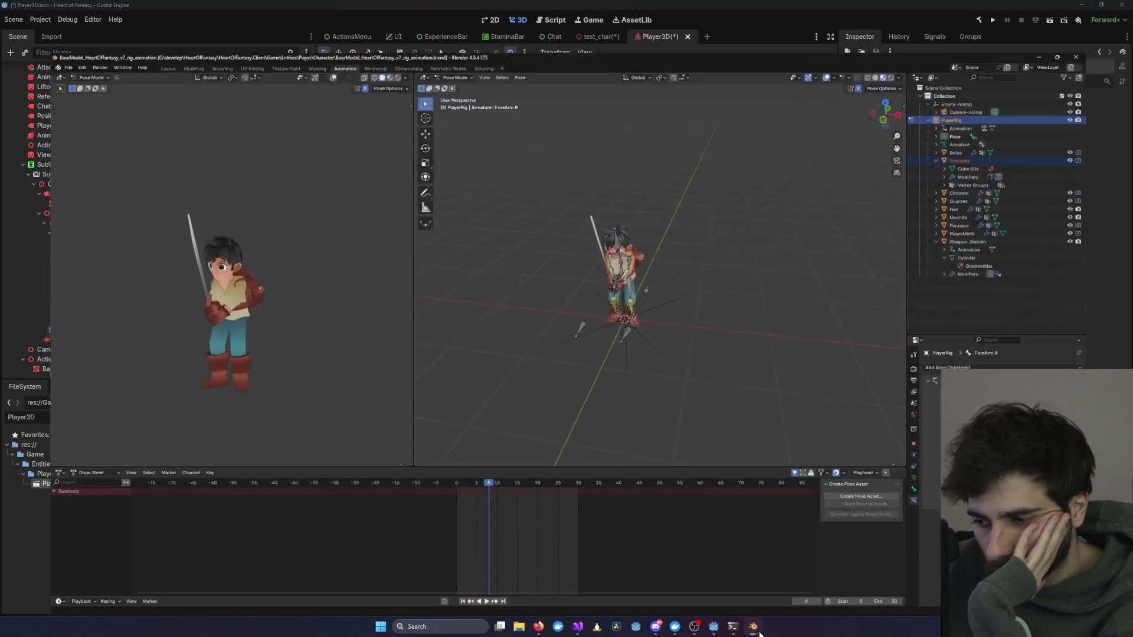
left_click_drag(331, 327, 195, 323)
scroll(652, 292, "up", 5)
mouse_move(650, 234)
left_mouse_down()
mouse_move(594, 235)
mouse_move(650, 221)
mouse_move(673, 179)
mouse_move(654, 164)
mouse_move(594, 169)
mouse_move(528, 197)
mouse_move(667, 204)
mouse_move(684, 184)
mouse_move(727, 191)
mouse_move(681, 182)
mouse_move(642, 198)
mouse_move(675, 193)
mouse_move(732, 223)
left_mouse_up()
scroll(678, 184, "down", 3)
scroll(650, 198, "down", 2)
scroll(656, 226, "up", 1)
scroll(544, 200, "up", 5)
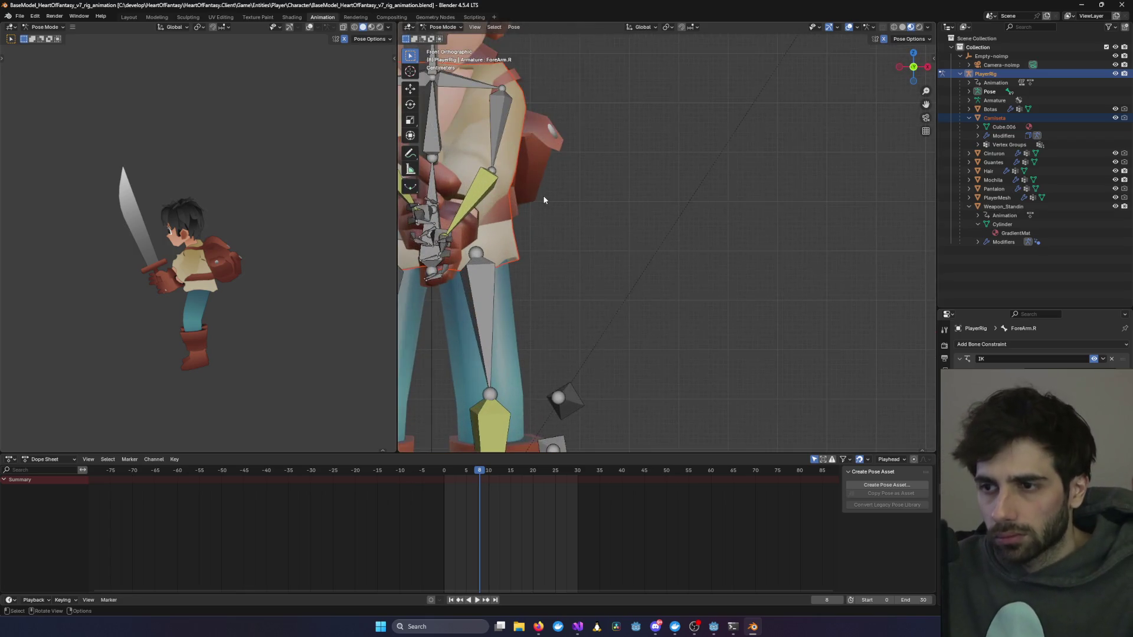
mouse_move(551, 195)
left_mouse_down()
mouse_move(718, 215)
mouse_move(698, 212)
left_mouse_up()
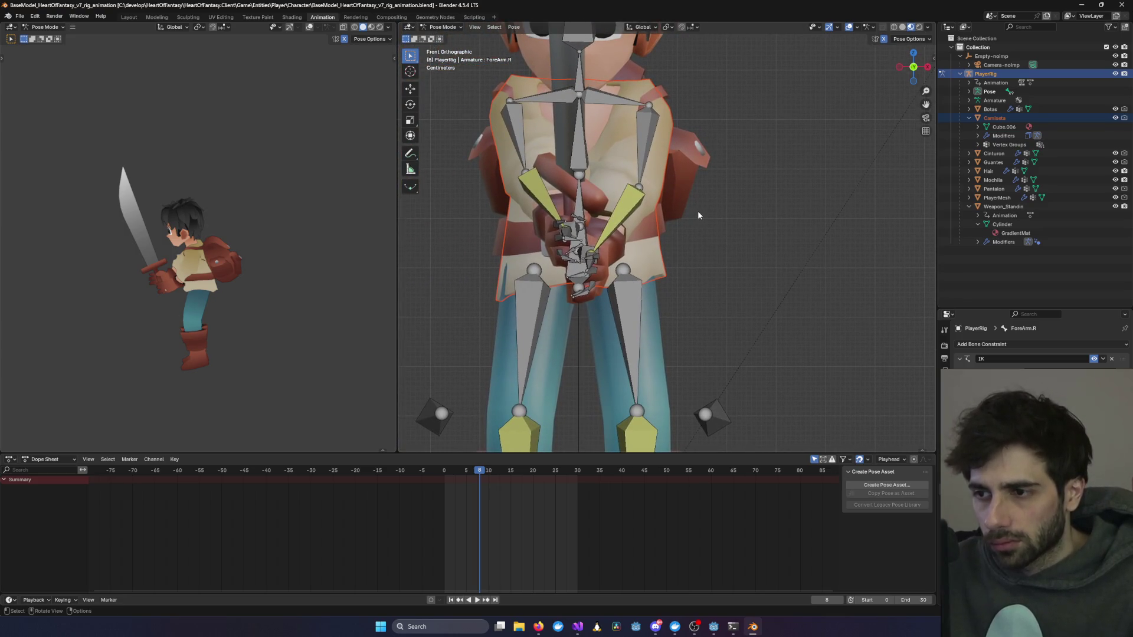
key("alt+Tab")
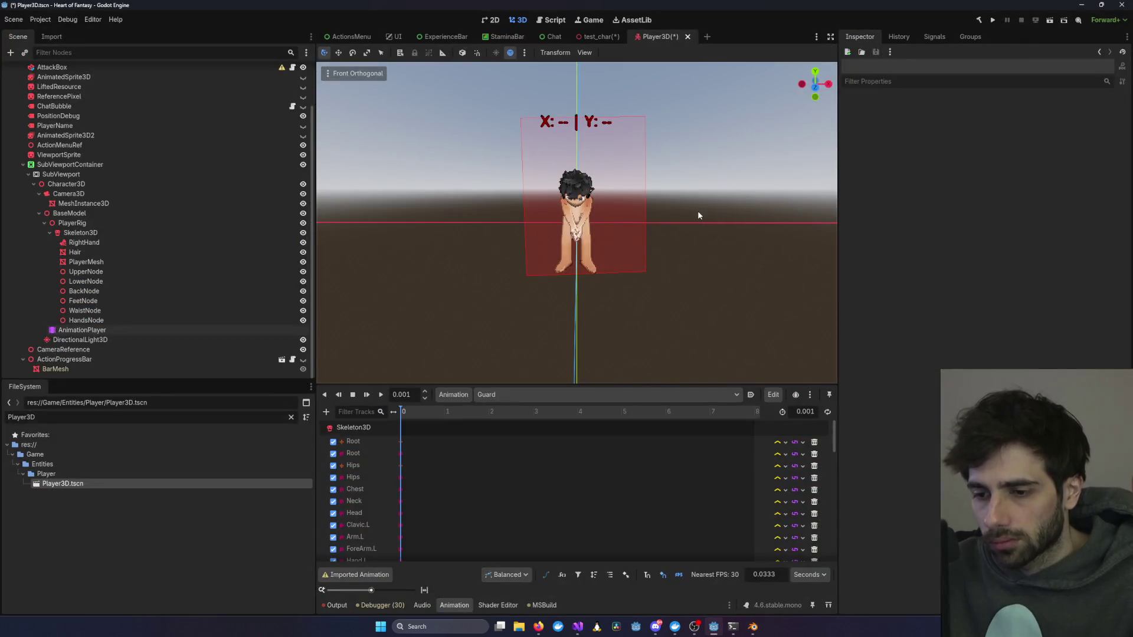
Step: Bring up Claude Code and make its window taller to show more history
mouse_move(700, 621)
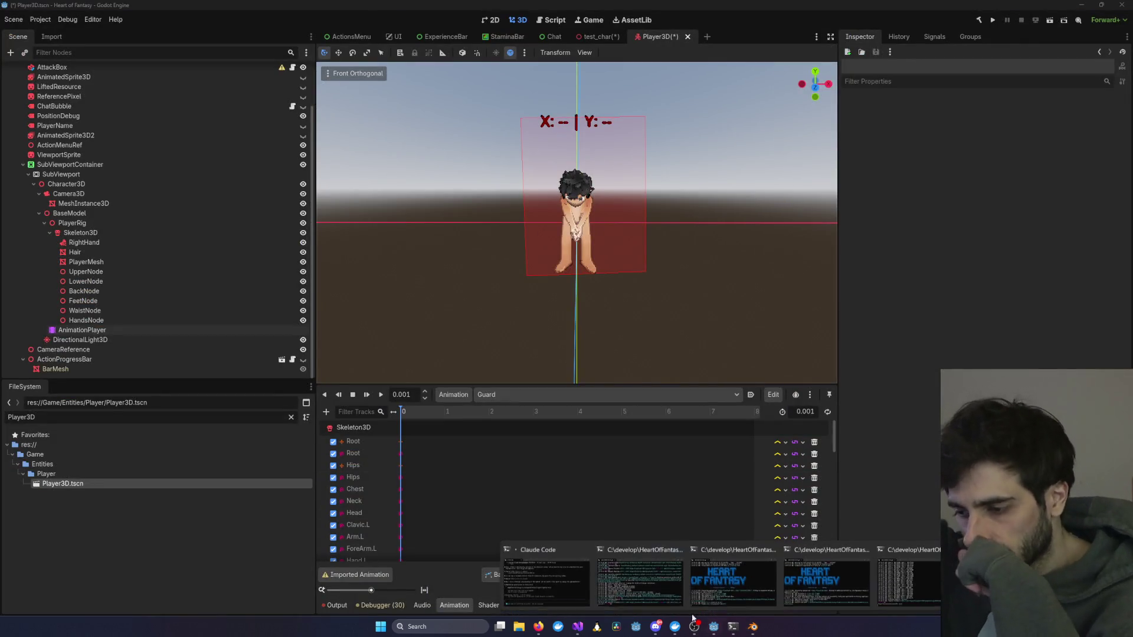
left_click(564, 580)
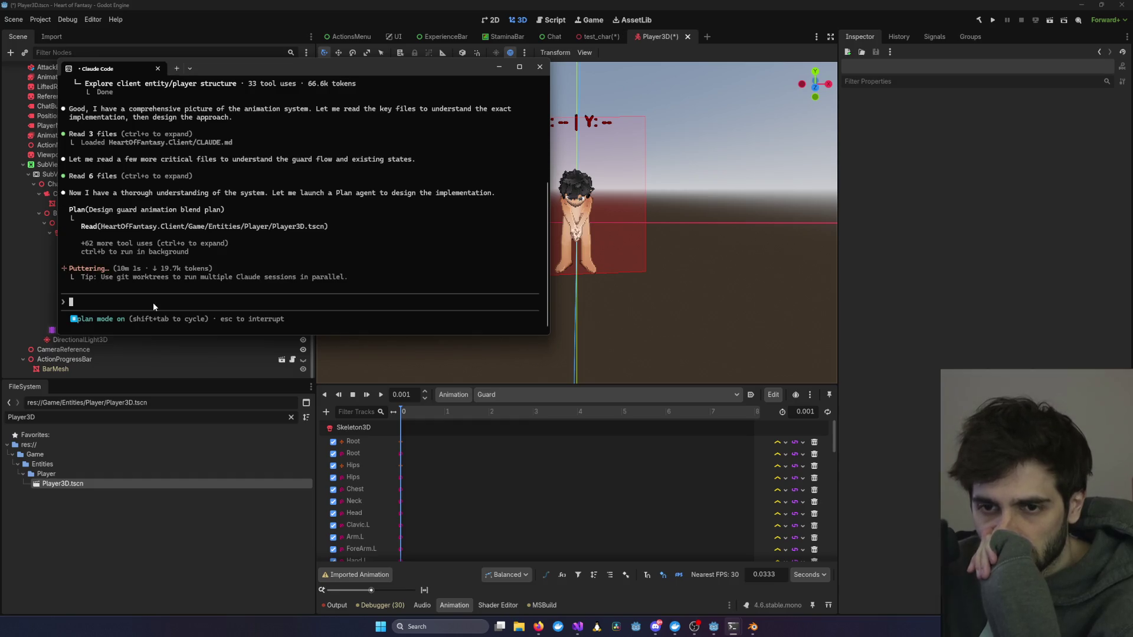
scroll(153, 302, "up", 5)
scroll(153, 310, "down", 5)
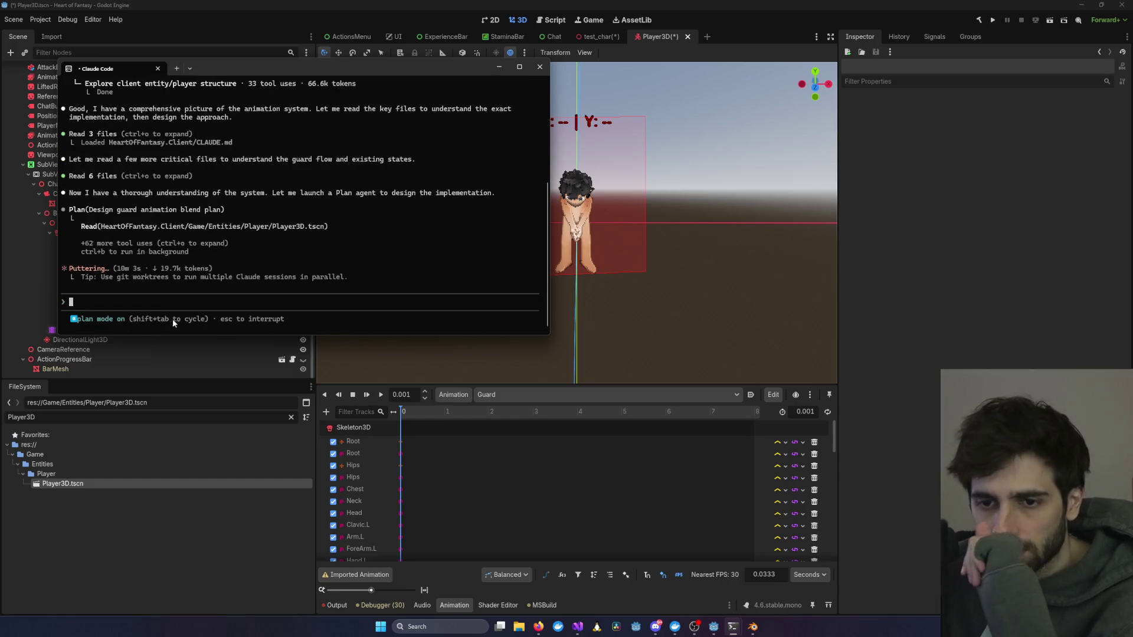
mouse_move(546, 334)
left_mouse_down()
mouse_move(594, 413)
mouse_move(523, 565)
left_mouse_up()
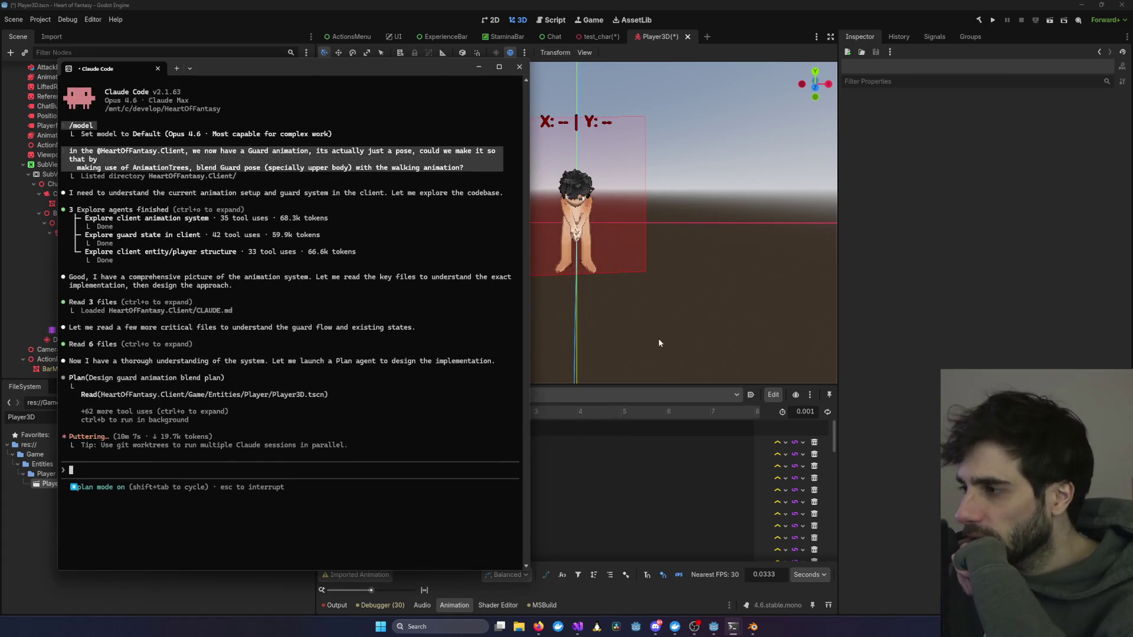
Step: Drag the terminal window from the left side toward the screen centre
key("alt+Tab")
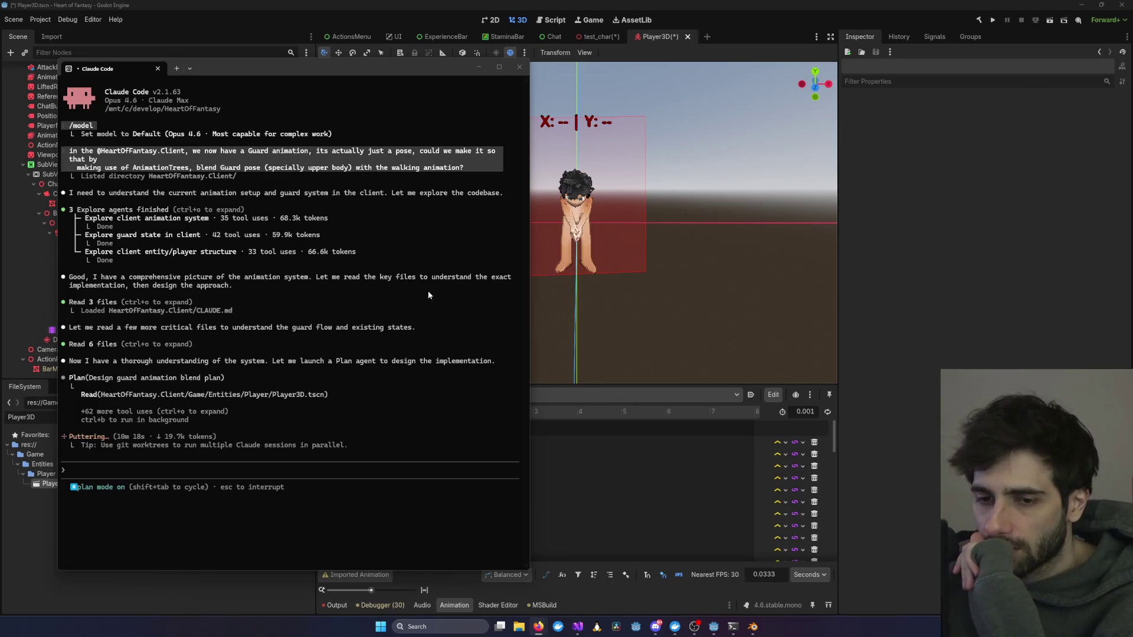
mouse_move(308, 74)
left_mouse_down()
mouse_move(580, 96)
mouse_move(486, 94)
mouse_move(782, 95)
mouse_move(570, 96)
left_mouse_up()
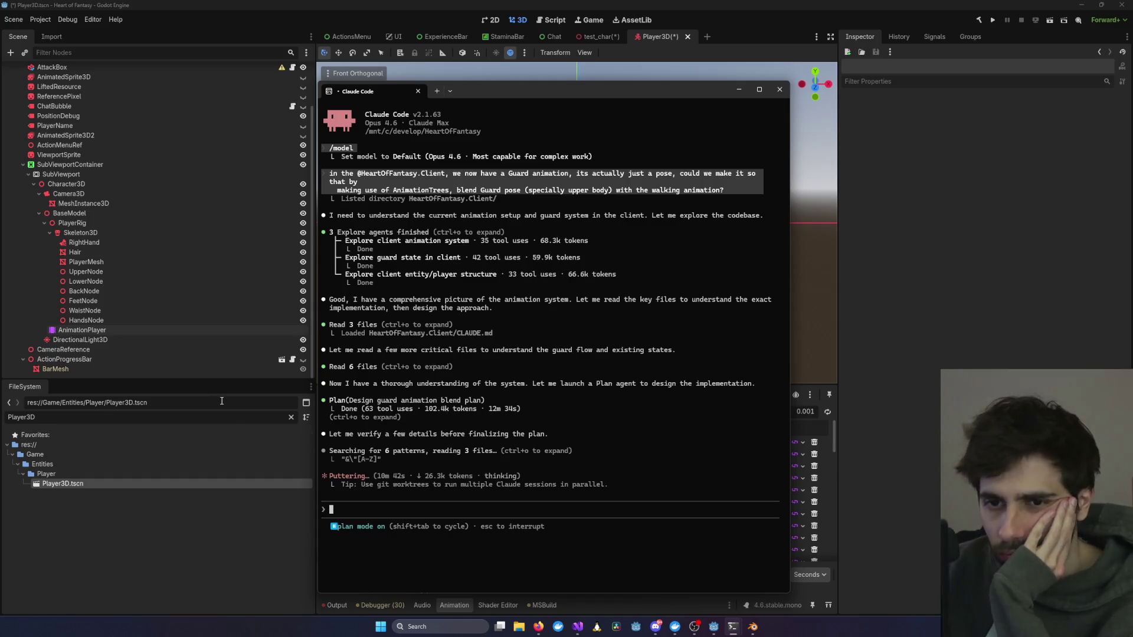
left_click(50, 235)
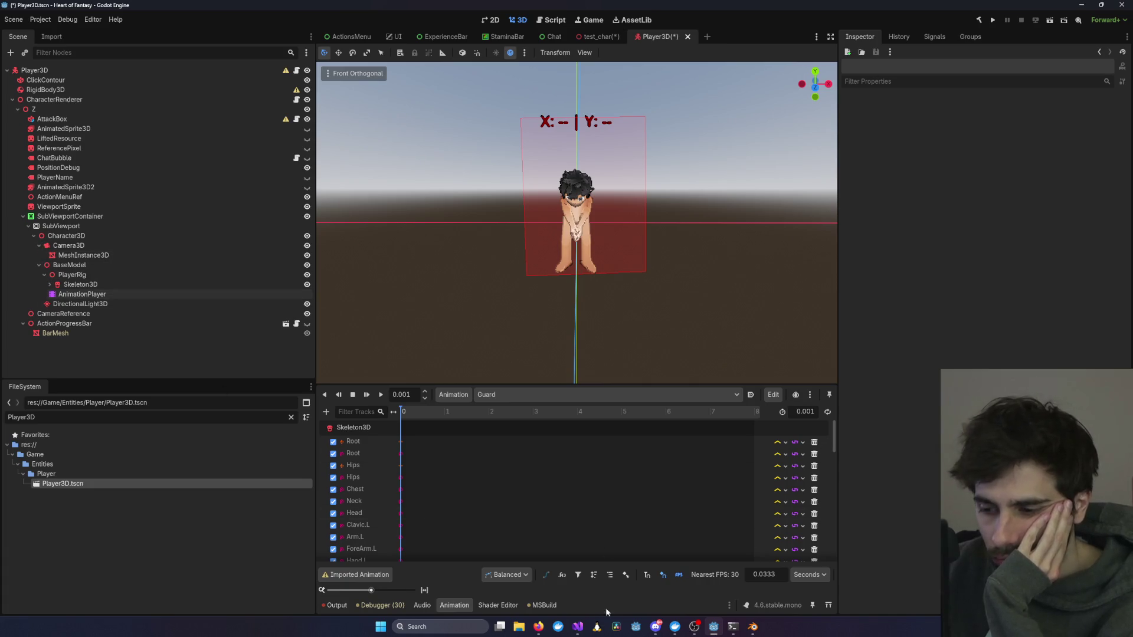
Step: Minimise the Godot editor to reveal Blender and the terminal
left_click(715, 630)
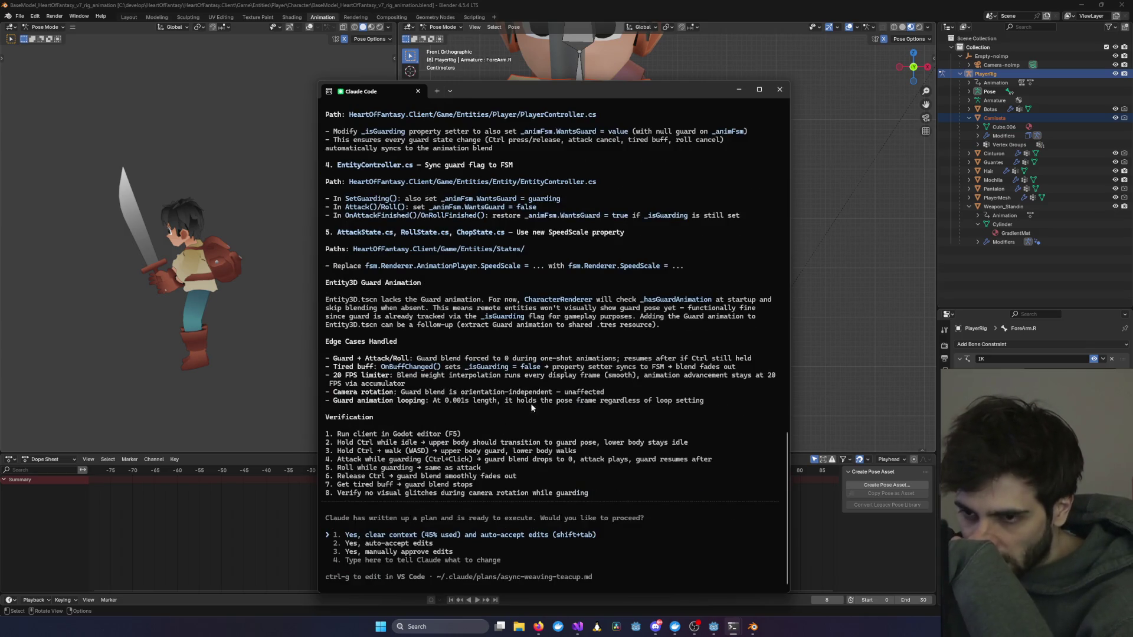
Step: Review the guard blending plan and approve option 1, clearing context and auto-accepting edits
scroll(525, 401, "up", 15)
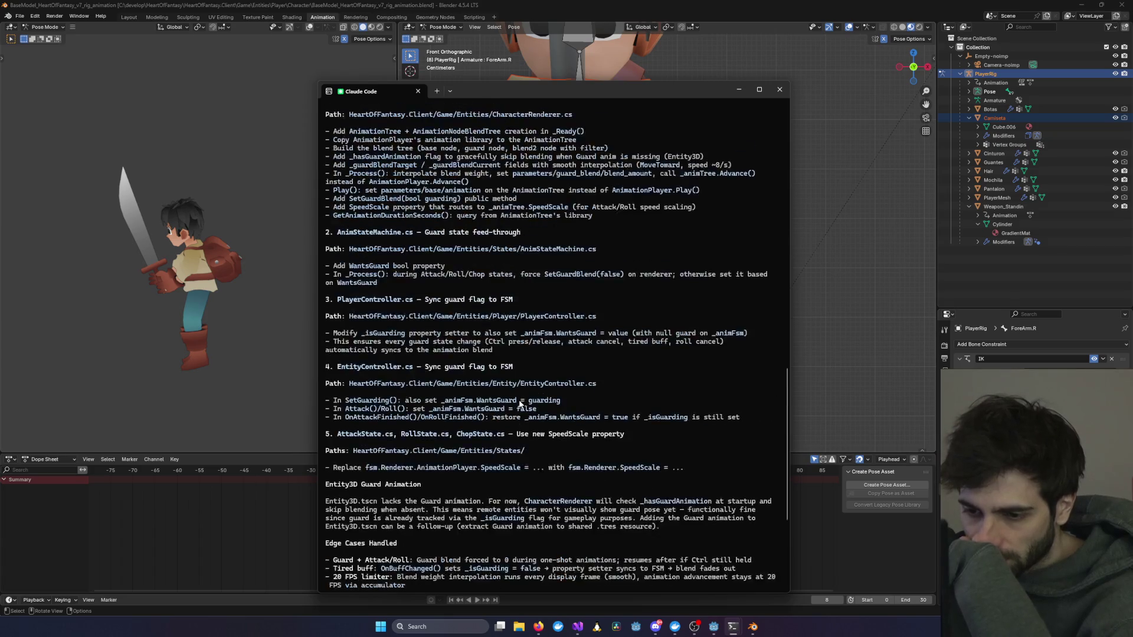
scroll(518, 405, "up", 10)
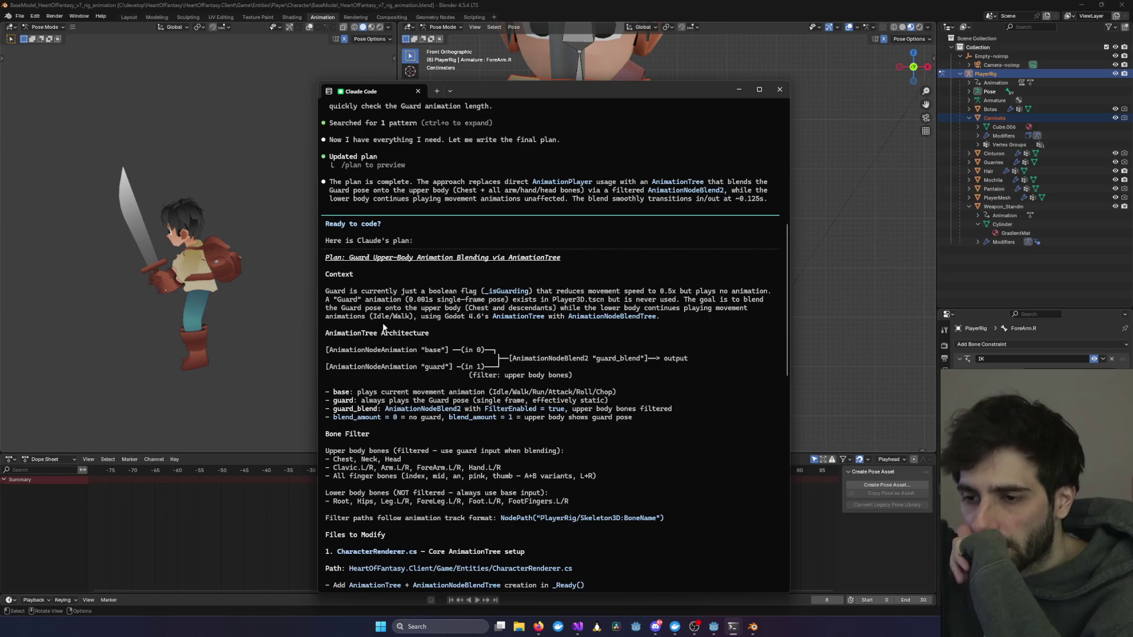
scroll(372, 328, "down", 5)
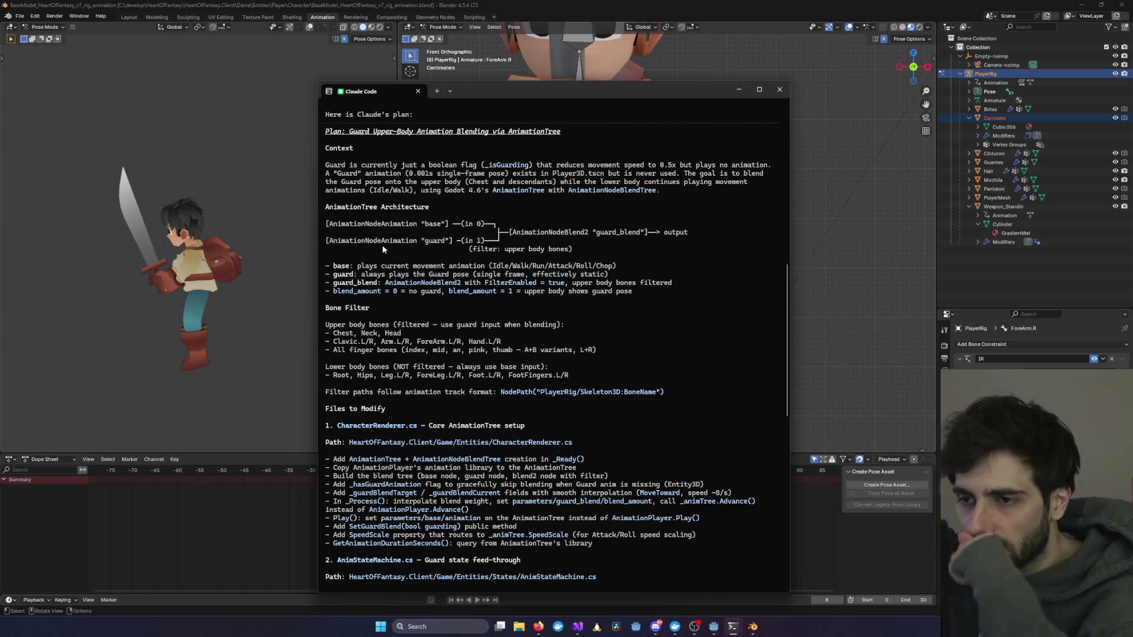
scroll(423, 401, "down", 6)
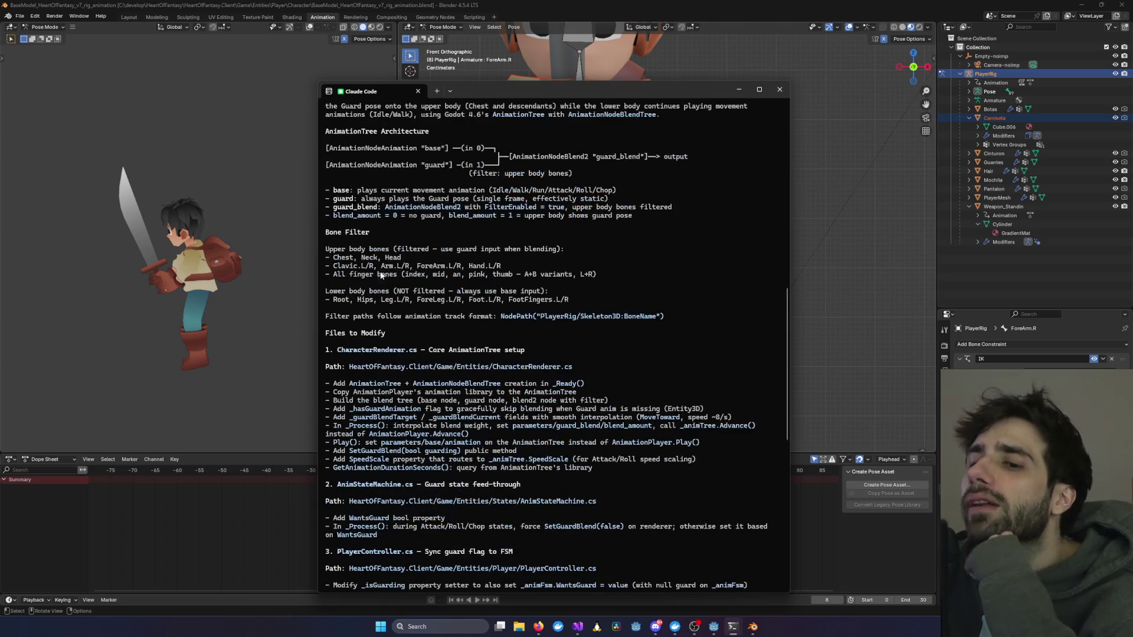
scroll(424, 397, "up", 5)
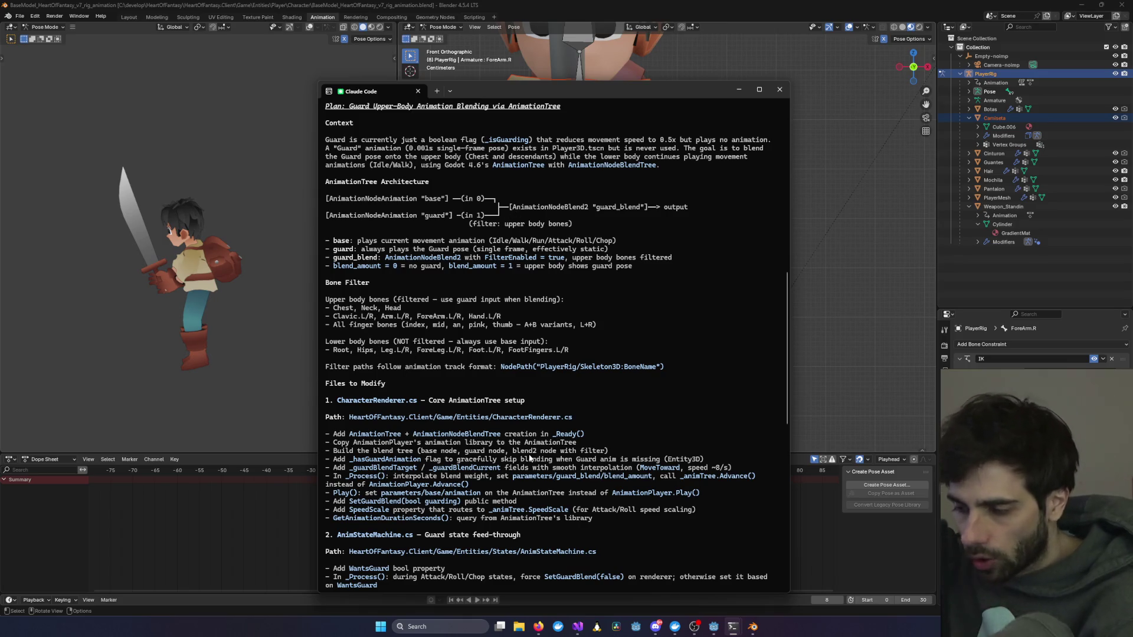
scroll(529, 458, "down", 1)
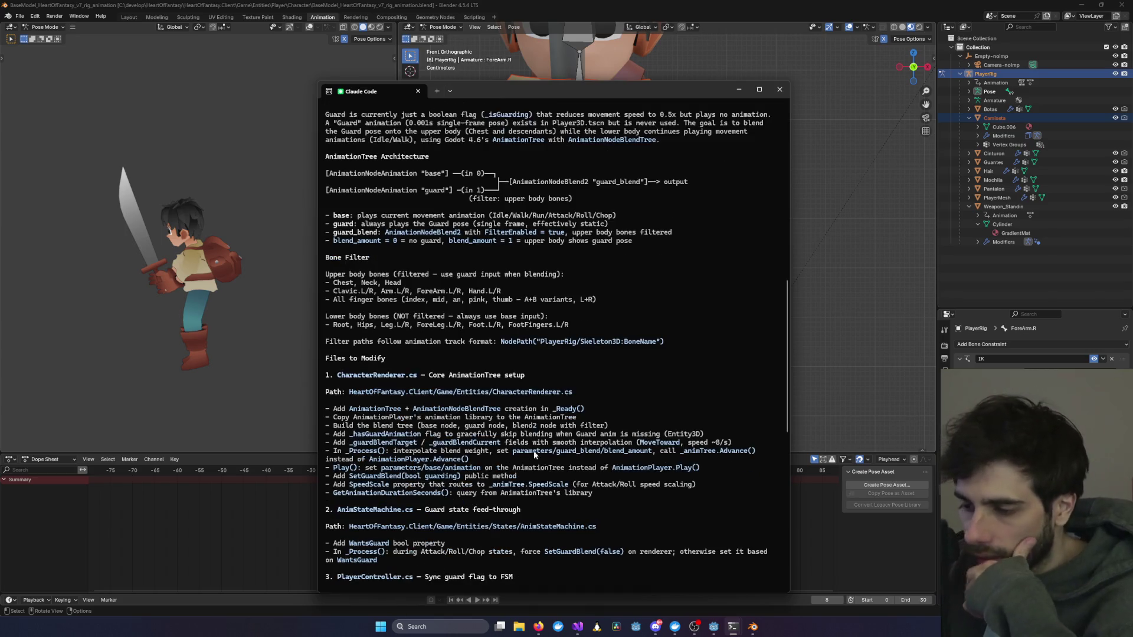
mouse_move(714, 627)
left_click(704, 595)
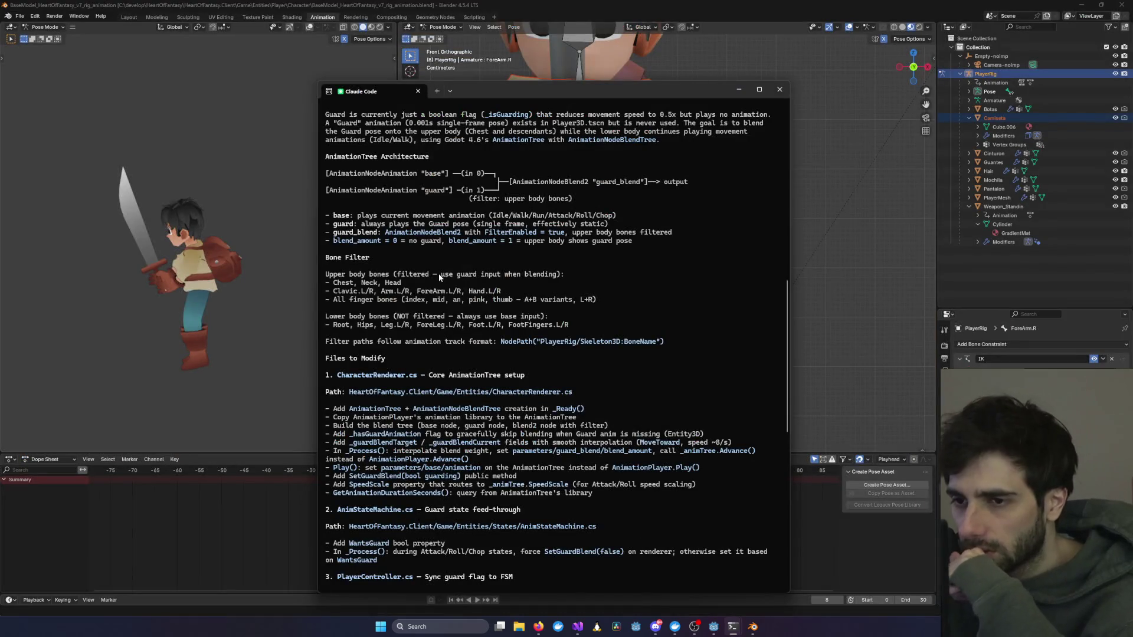
scroll(424, 314, "down", 1)
scroll(423, 314, "down", 15)
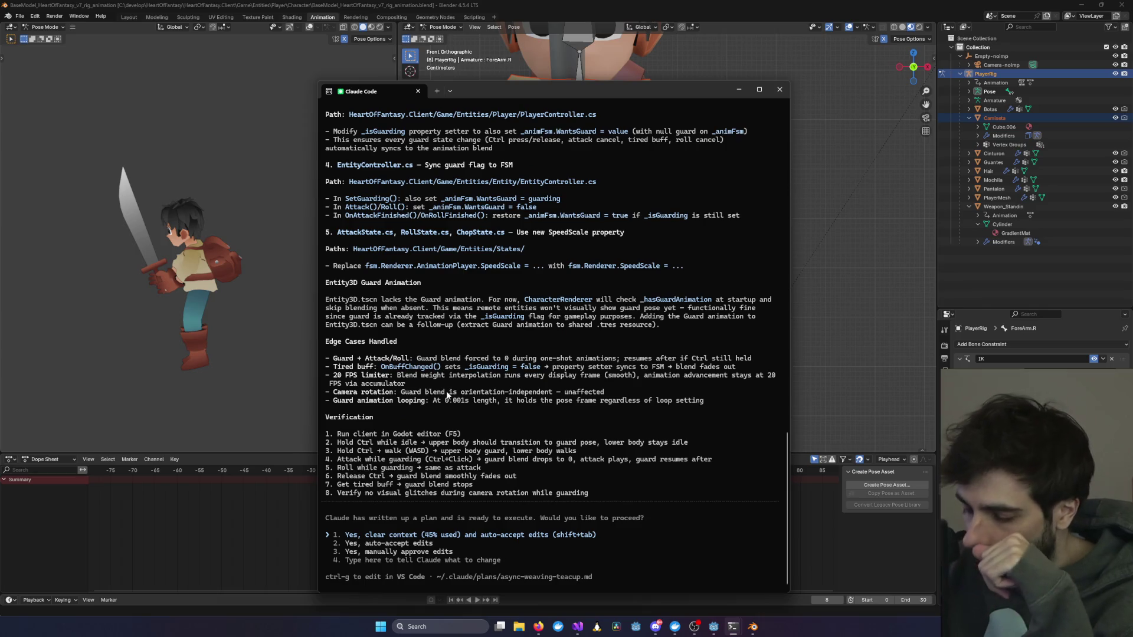
key("Return")
Step: Minimise Visual Studio and Blender, move the terminal up-right, and glance at Godot
mouse_move(582, 631)
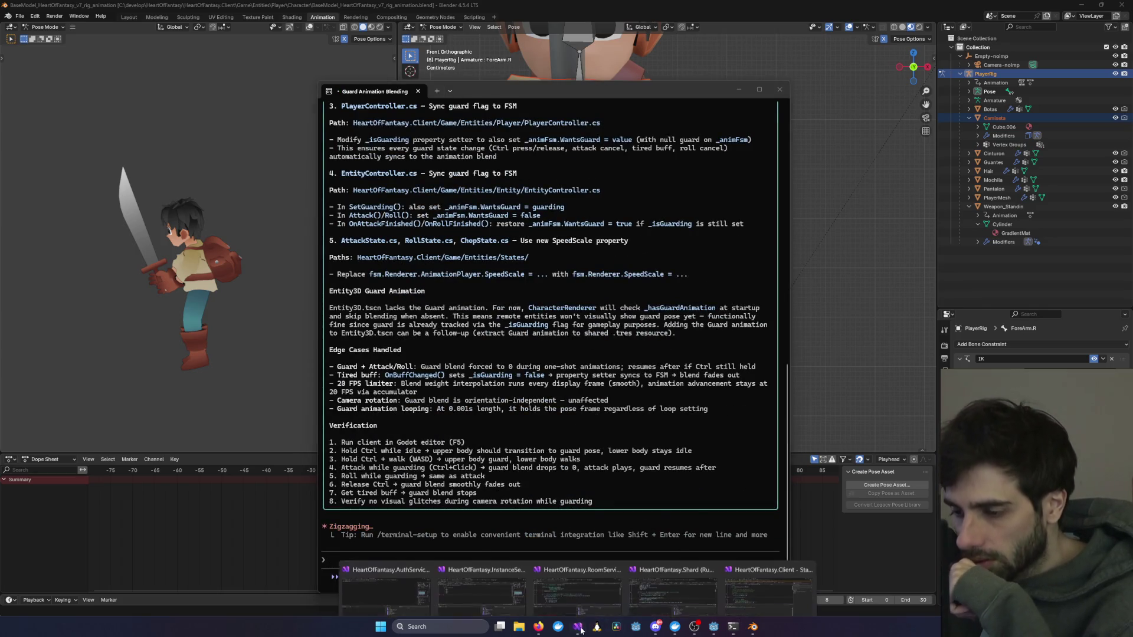
left_click(767, 596)
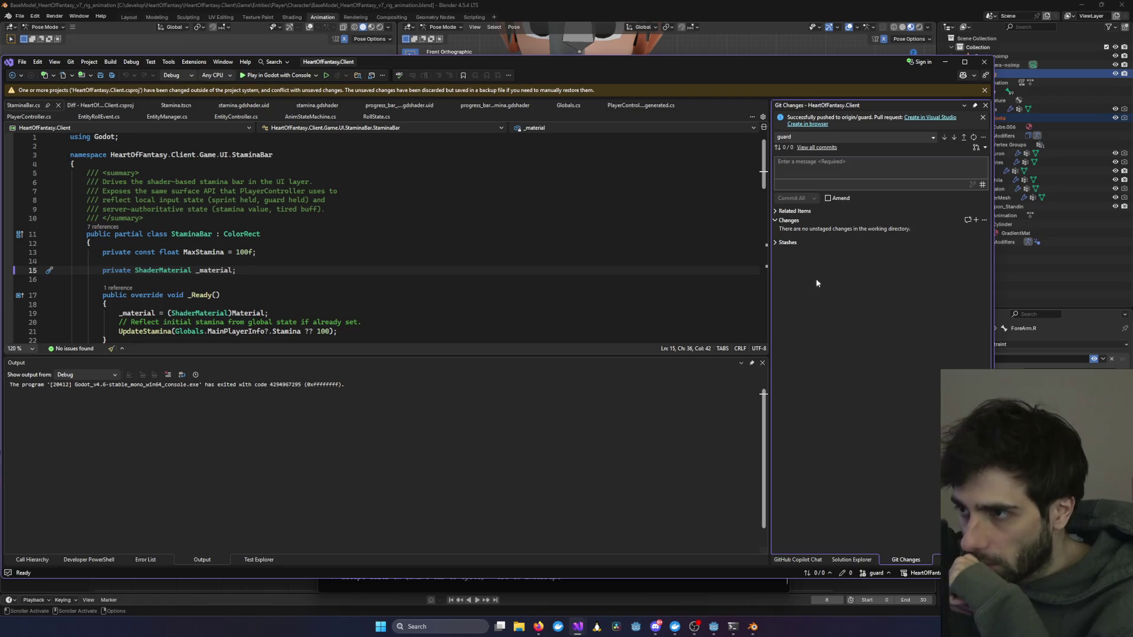
left_click(945, 61)
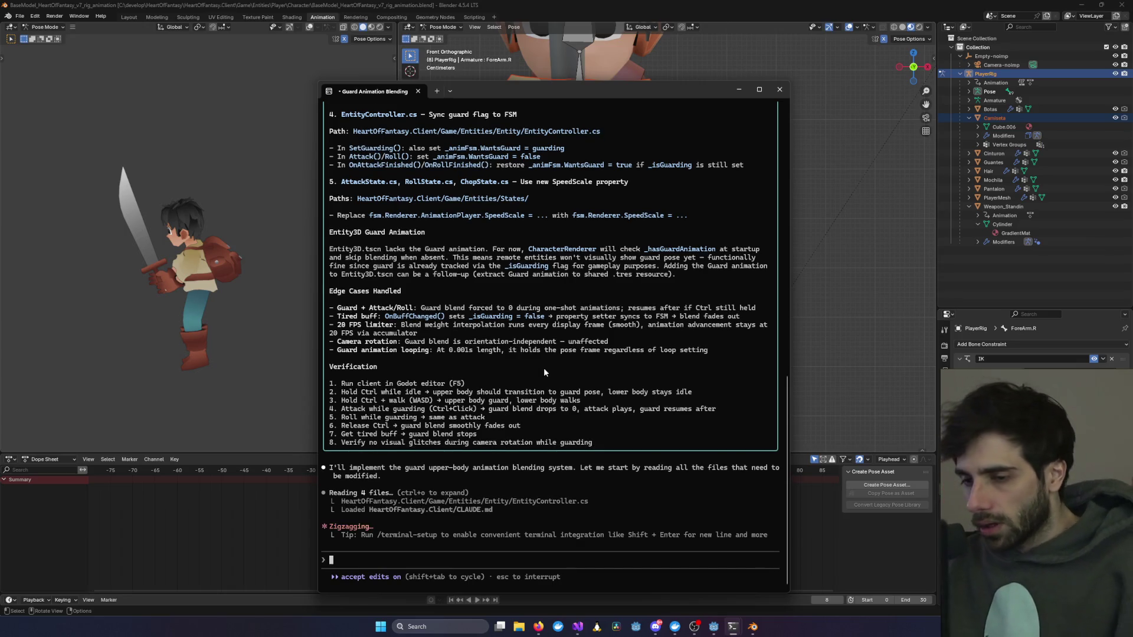
left_click_drag(586, 93, 662, 49)
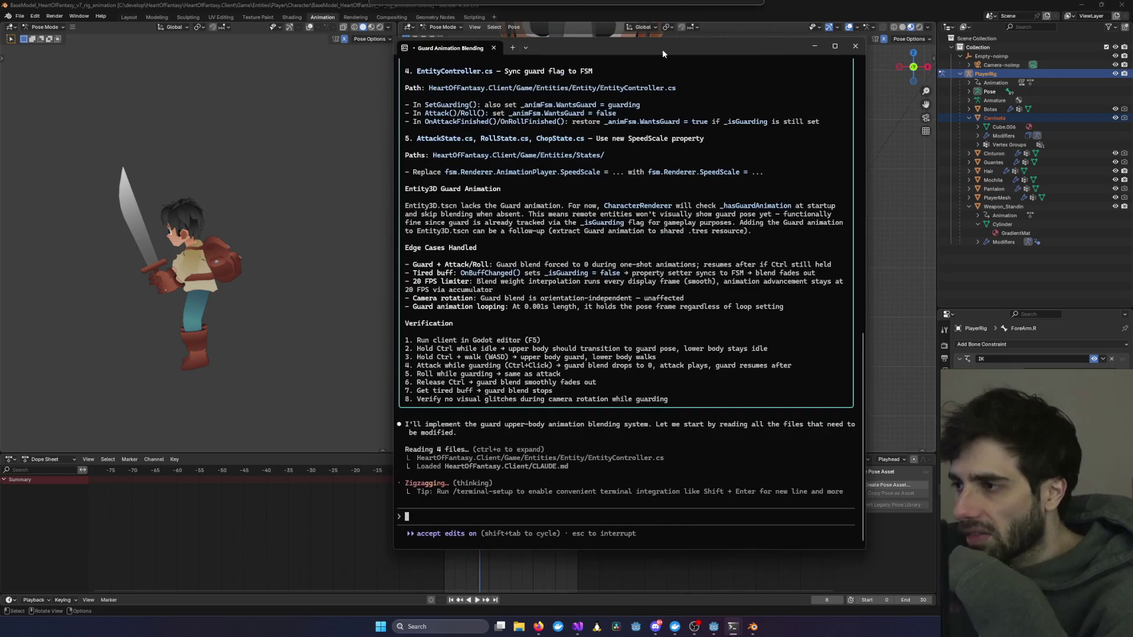
left_click(1080, 4)
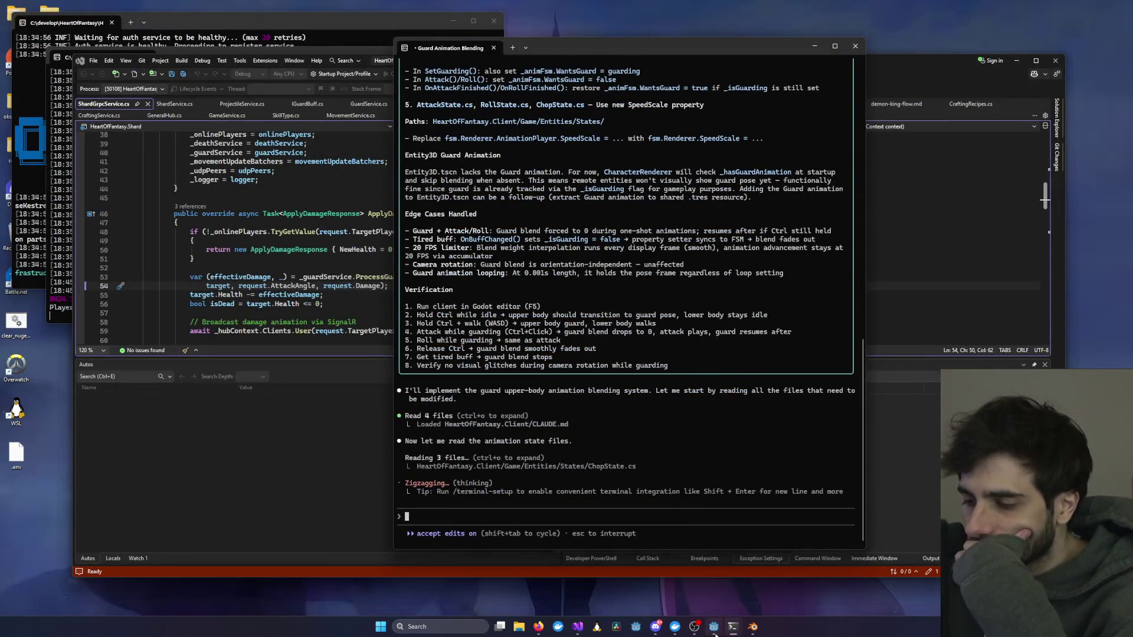
left_click(714, 627)
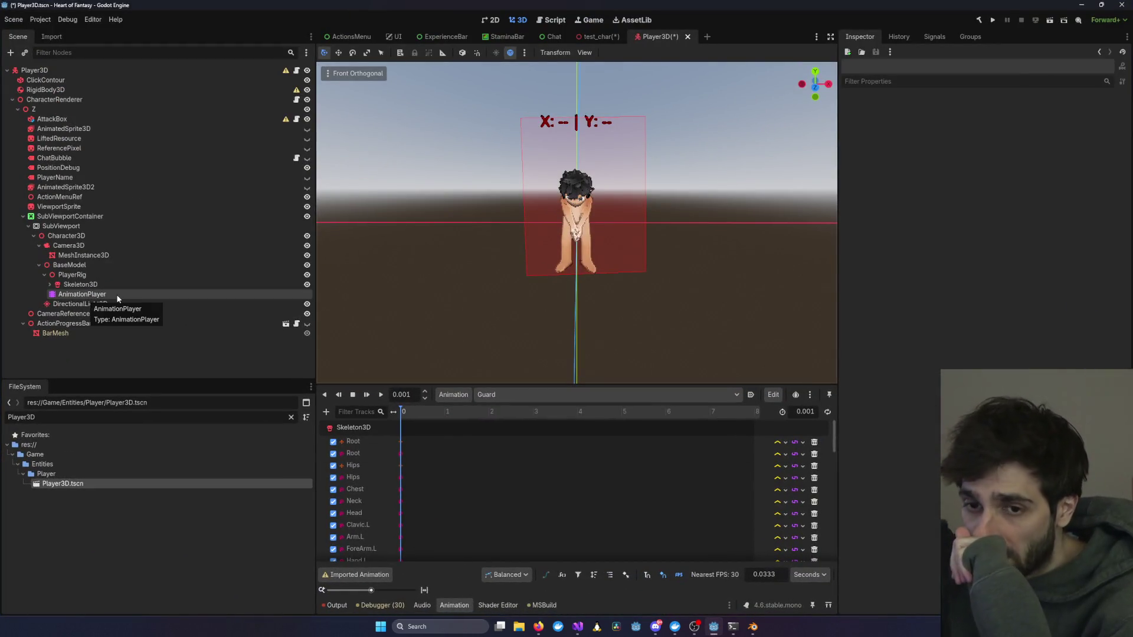
left_click(714, 626)
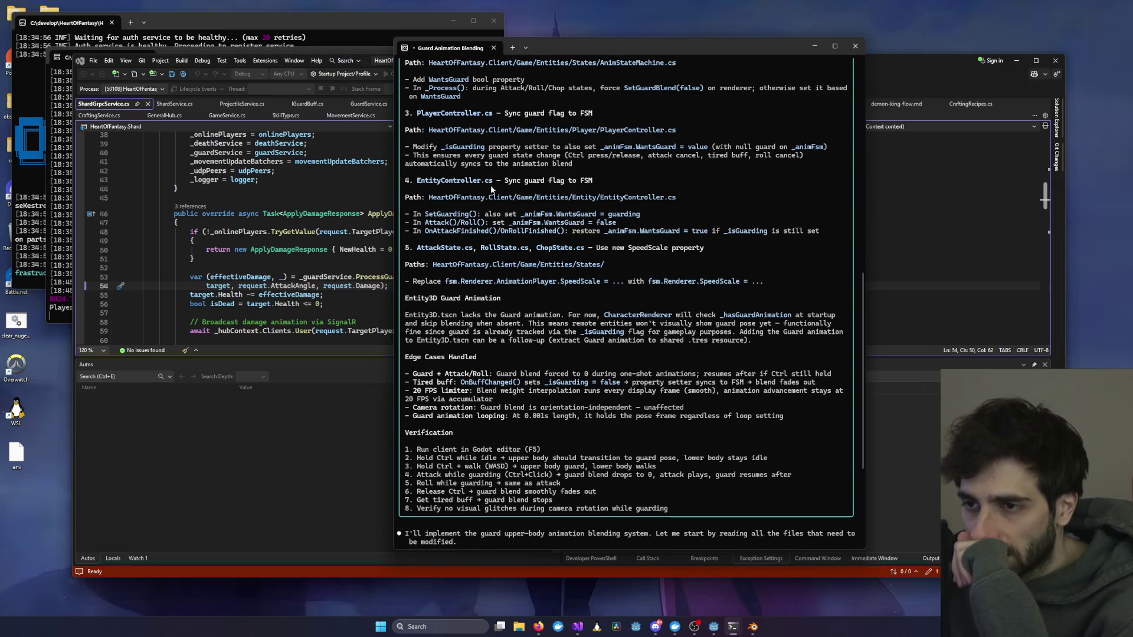
scroll(466, 188, "up", 3)
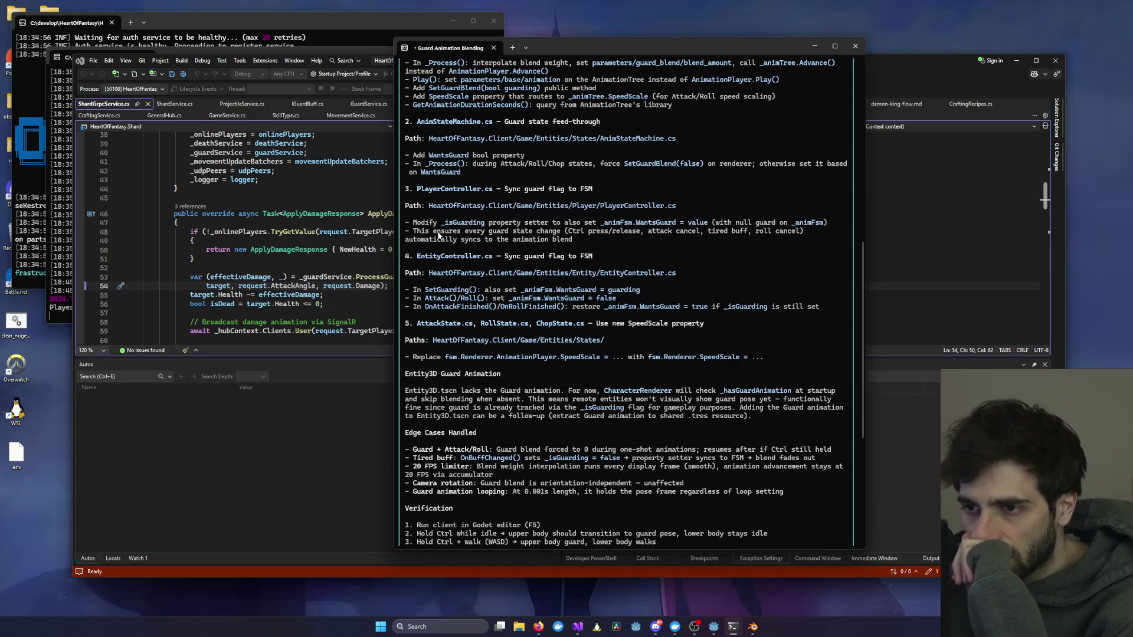
scroll(439, 234, "up", 5)
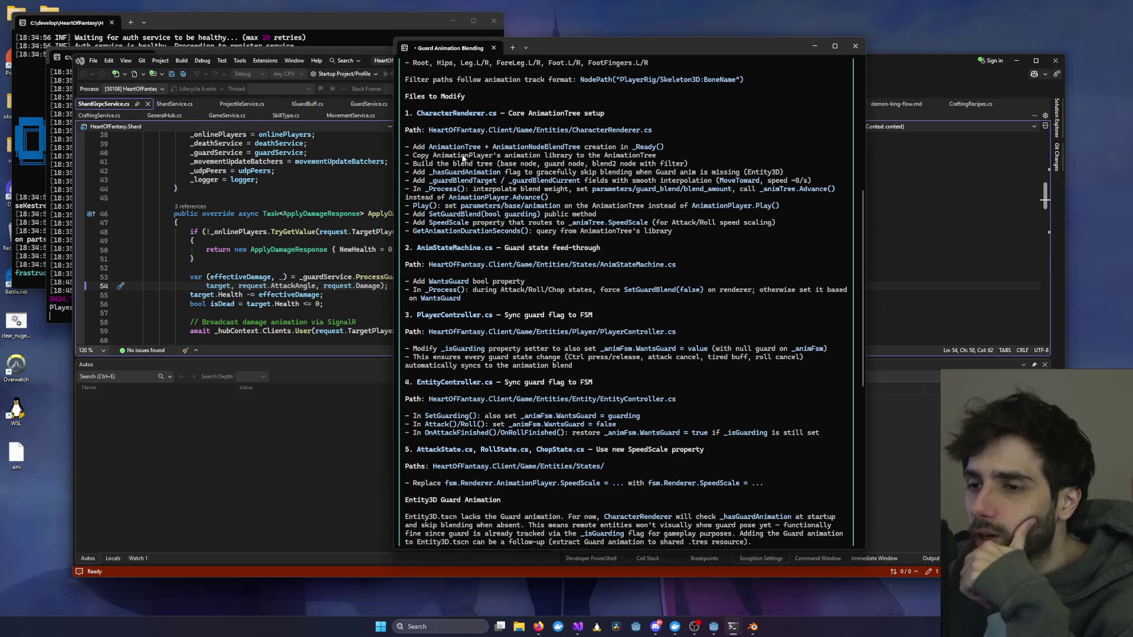
scroll(481, 255, "down", 15)
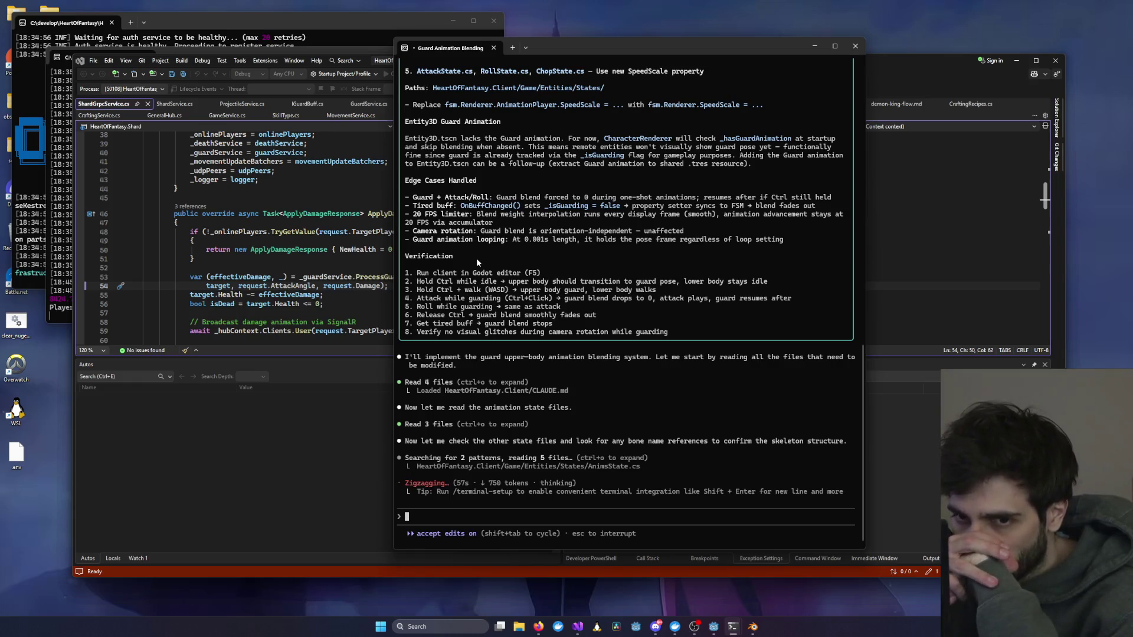
scroll(477, 257, "up", 9)
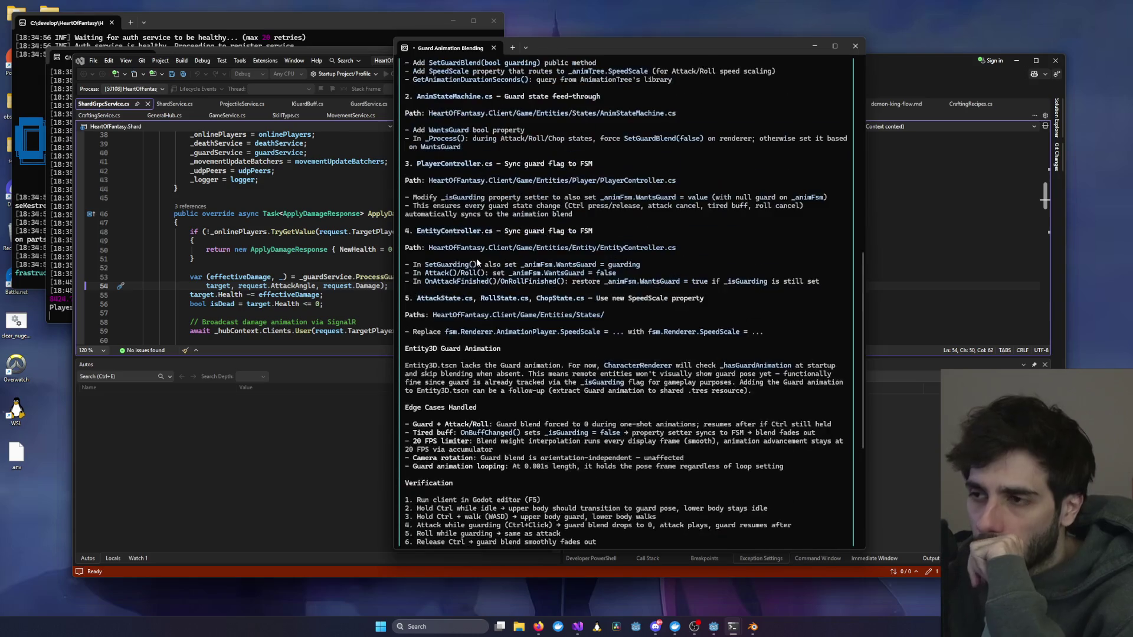
scroll(552, 187, "up", 6)
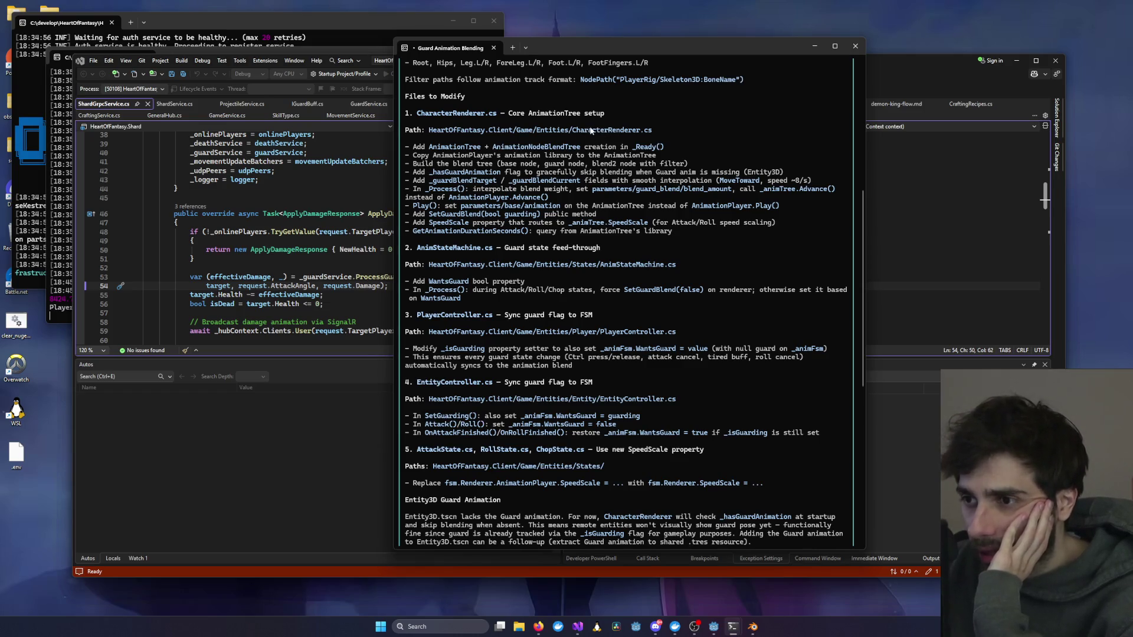
scroll(554, 217, "down", 15)
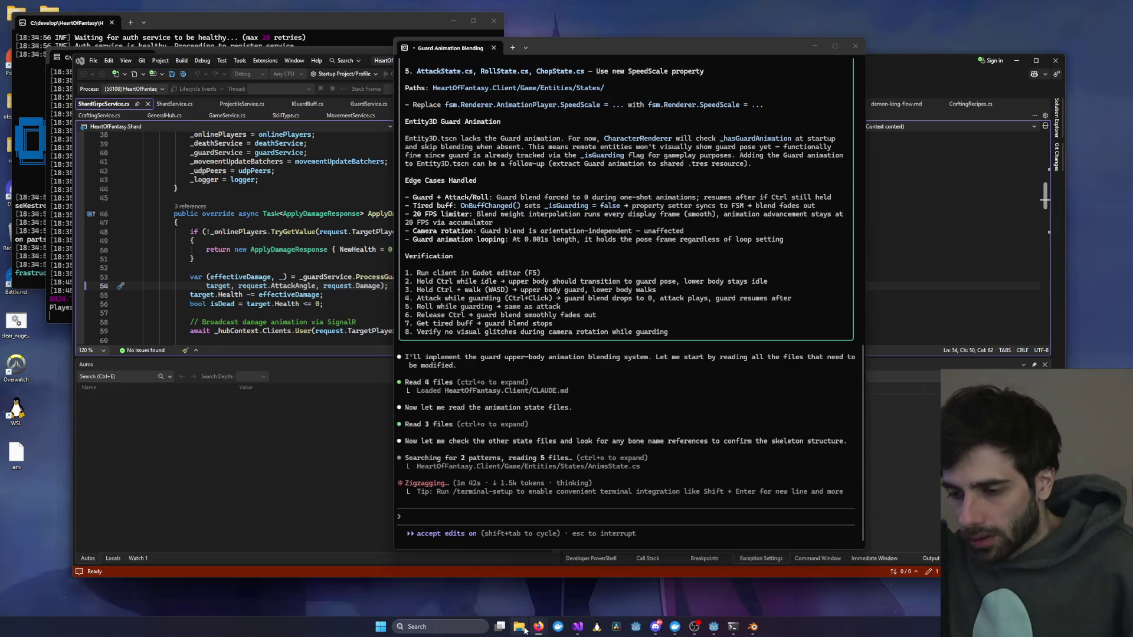
mouse_move(582, 632)
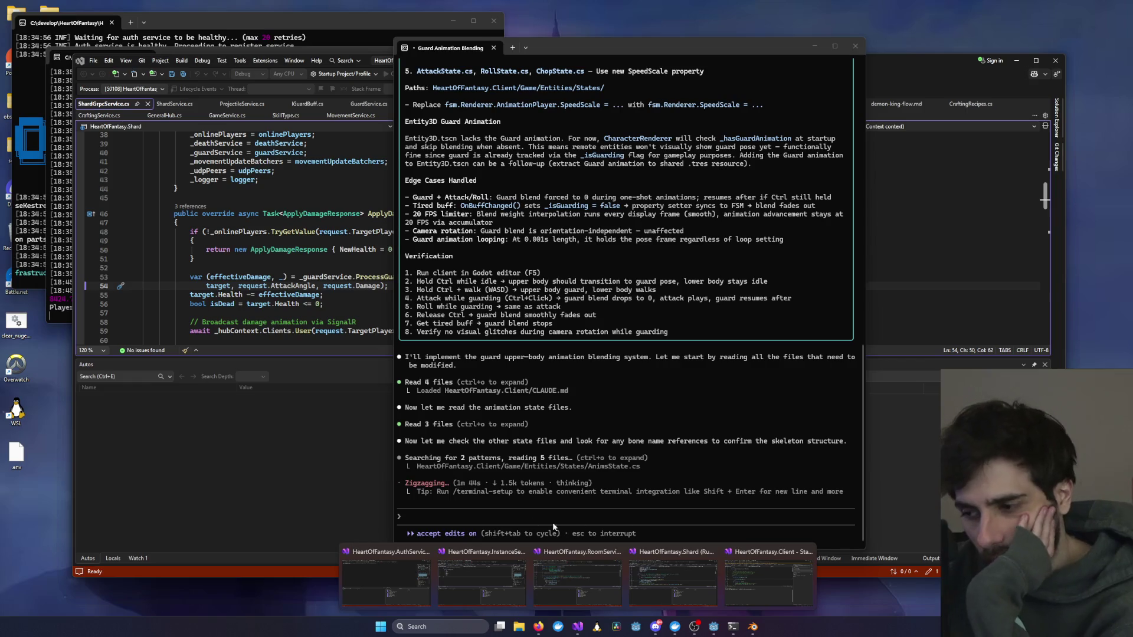
Step: Clear the StaminaBar filter and open Entities > Player > PlayerController.cs in the client project
left_click(776, 566)
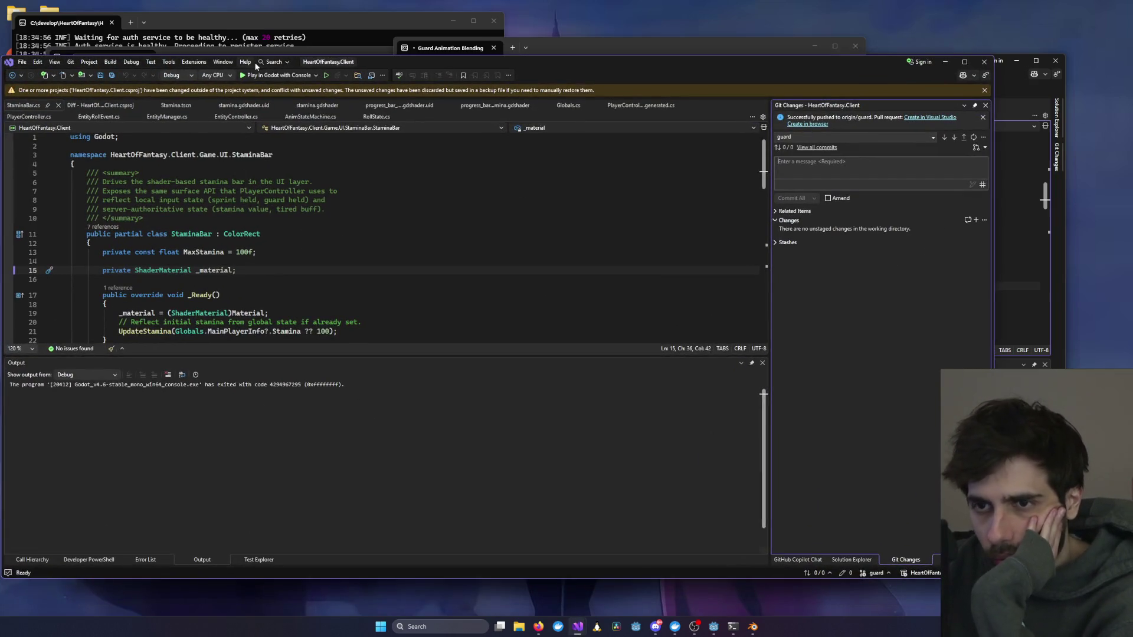
mouse_move(400, 70)
left_mouse_down()
mouse_move(576, 133)
mouse_move(484, 82)
left_mouse_up()
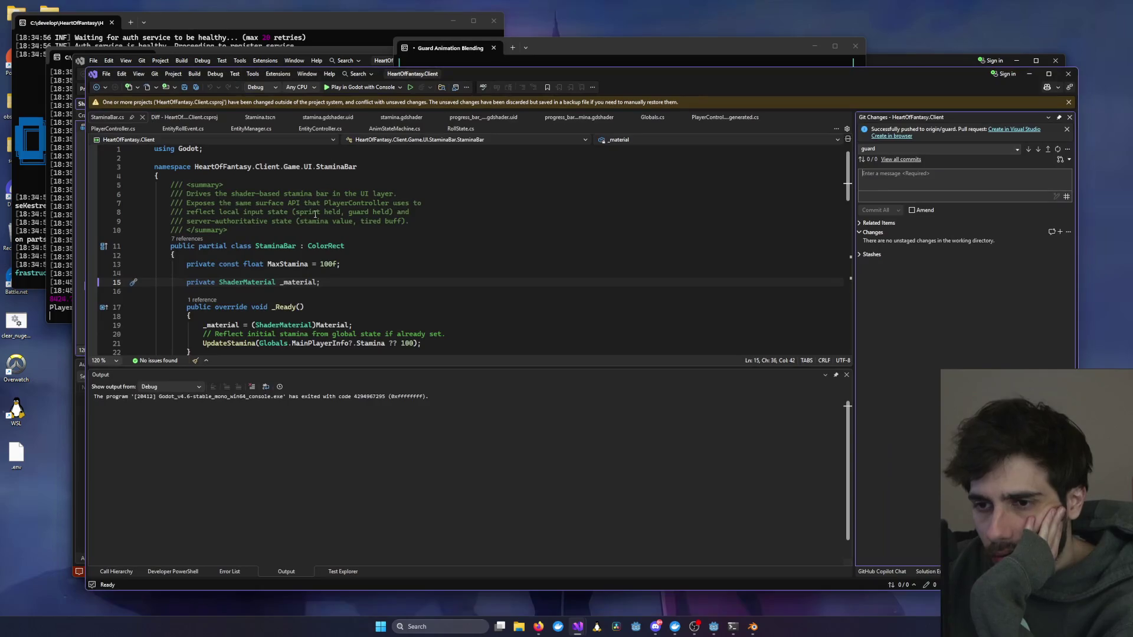
left_click(926, 571)
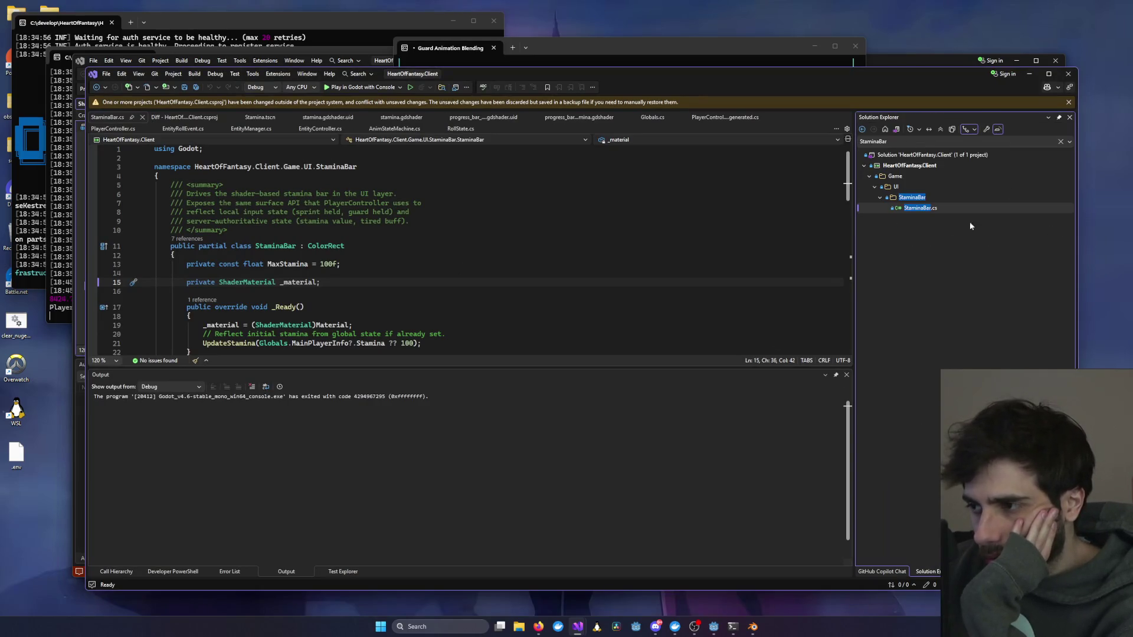
left_click(1060, 141)
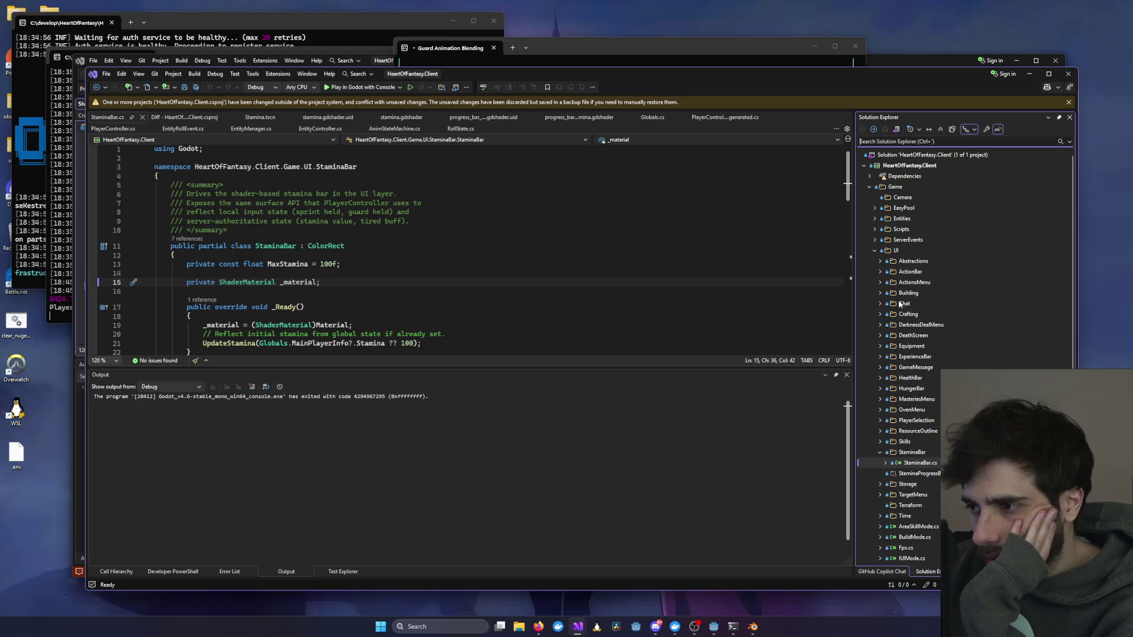
left_click(875, 218)
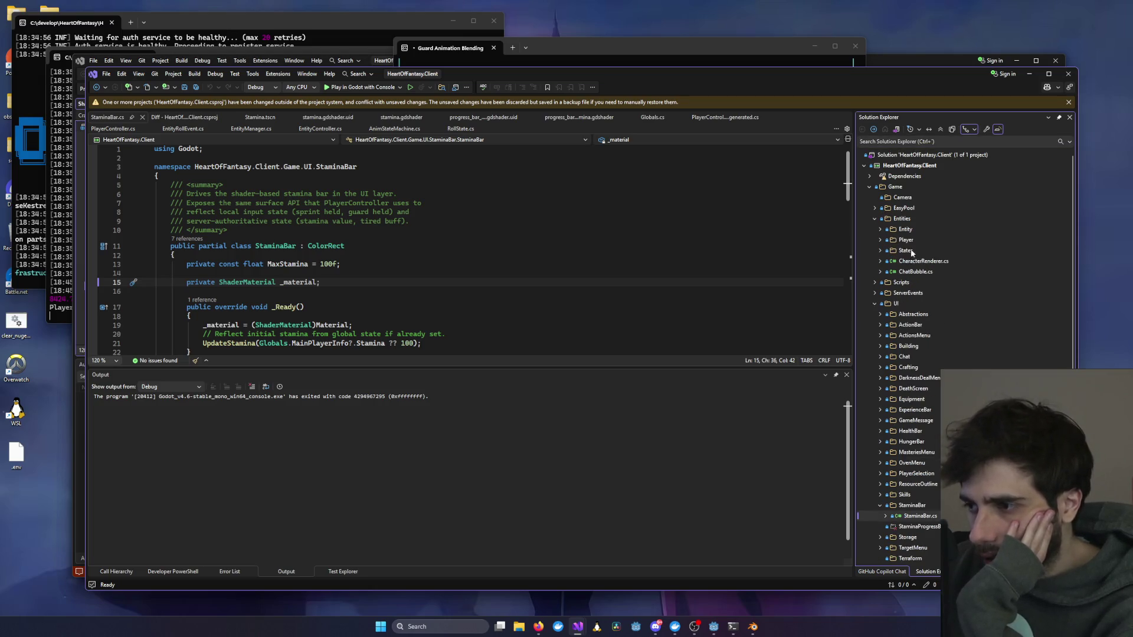
double_click(906, 240)
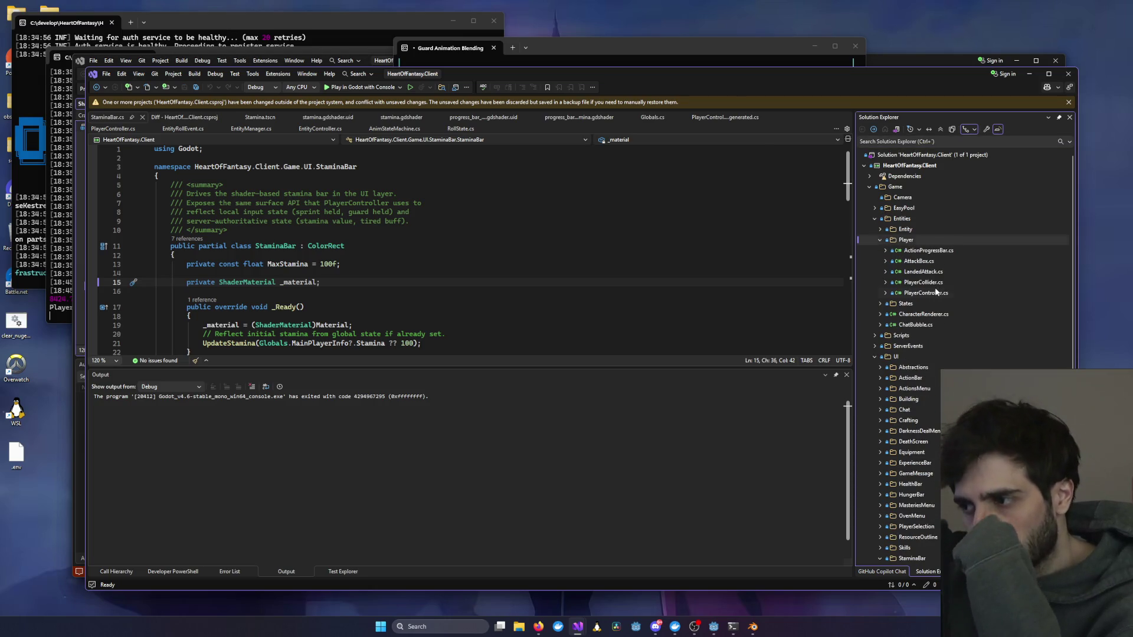
double_click(934, 293)
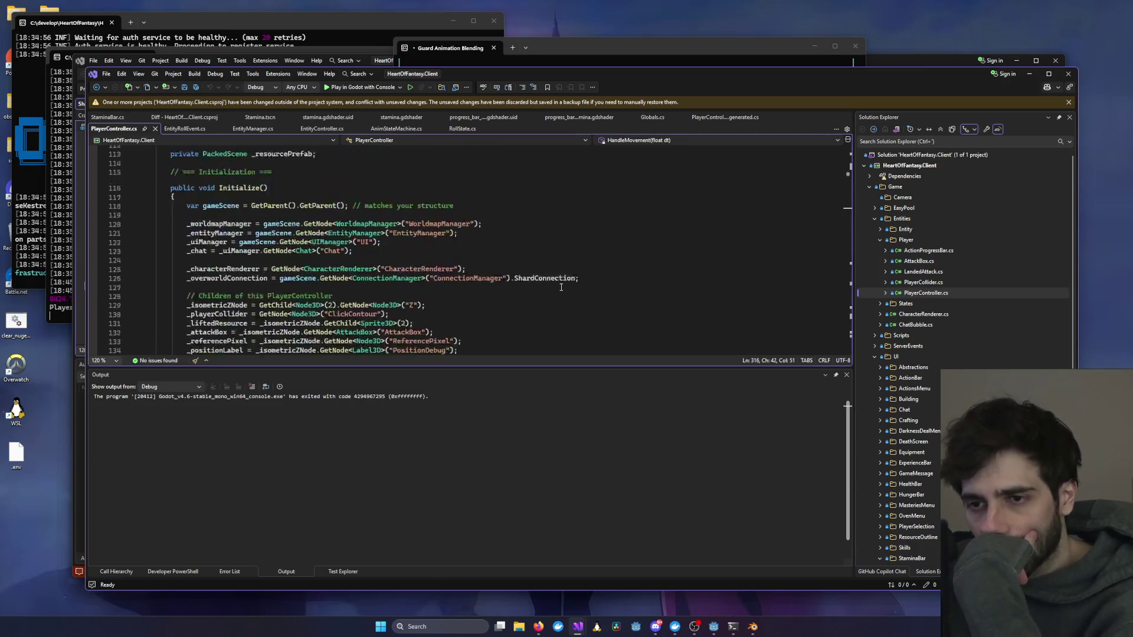
Step: Inspect the _guardConsumedByAttack, _isGuardingBacking and _isGuarding declarations, then minimise Visual Studio
scroll(562, 287, "up", 5)
scroll(561, 288, "down", 18)
scroll(562, 289, "down", 2)
scroll(558, 292, "up", 13)
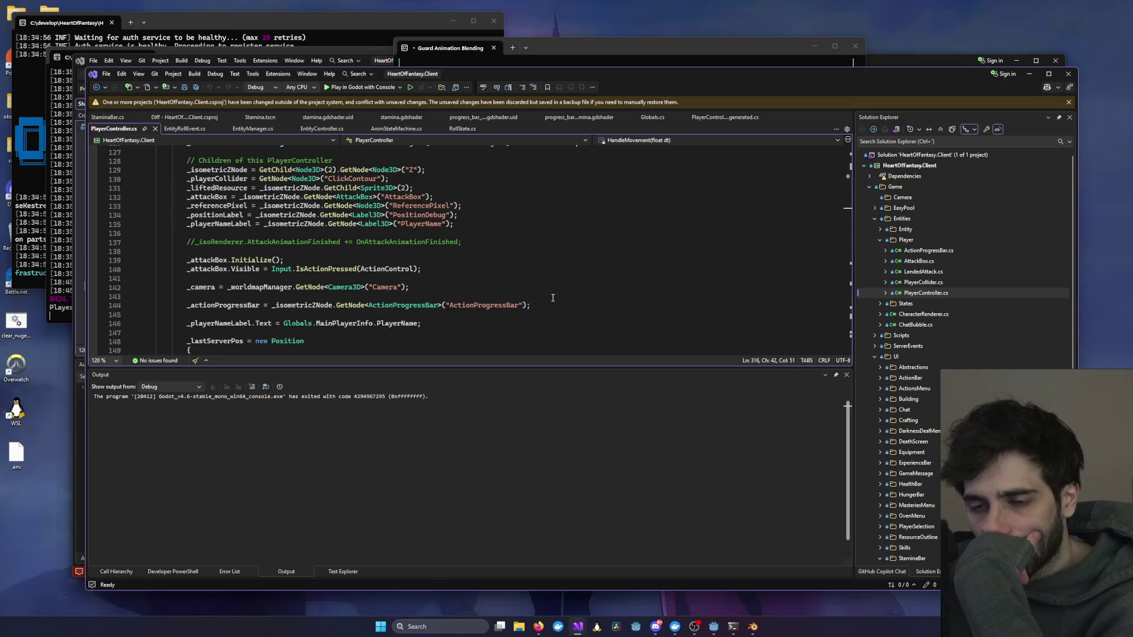
scroll(553, 298, "up", 12)
left_click(267, 289)
double_click(266, 289)
double_click(245, 281)
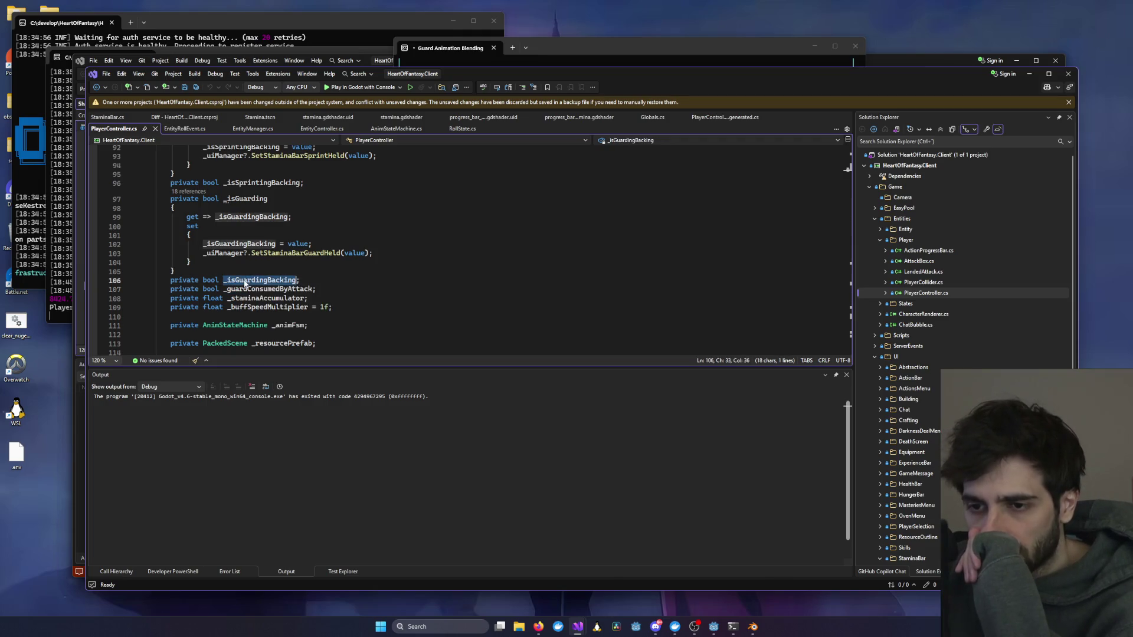
scroll(245, 282, "up", 2)
double_click(243, 254)
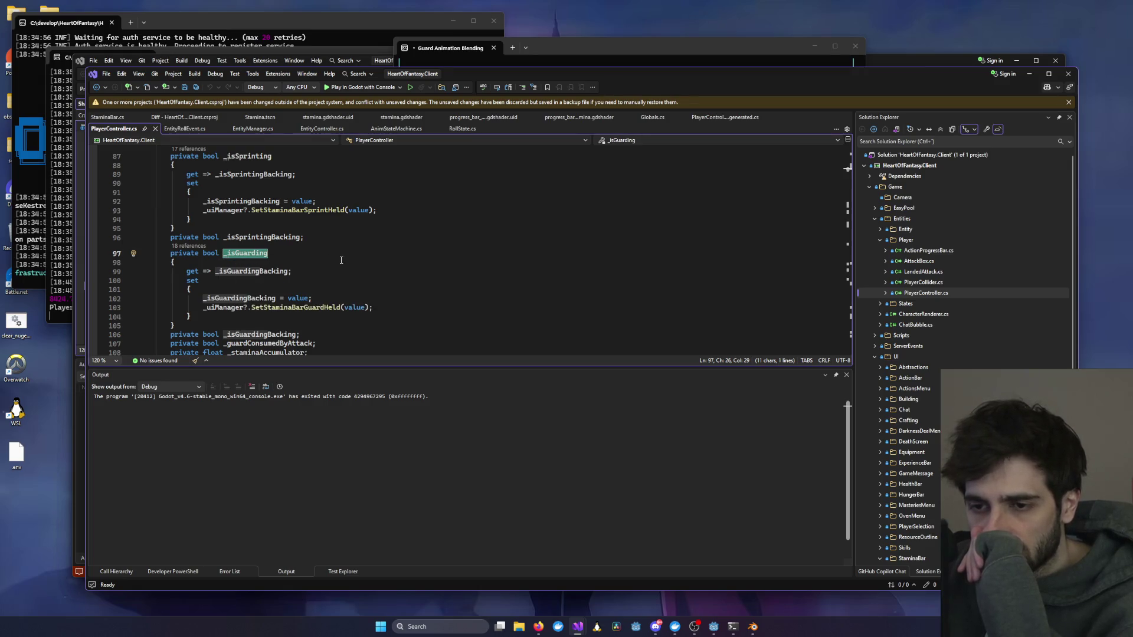
scroll(341, 260, "up", 20)
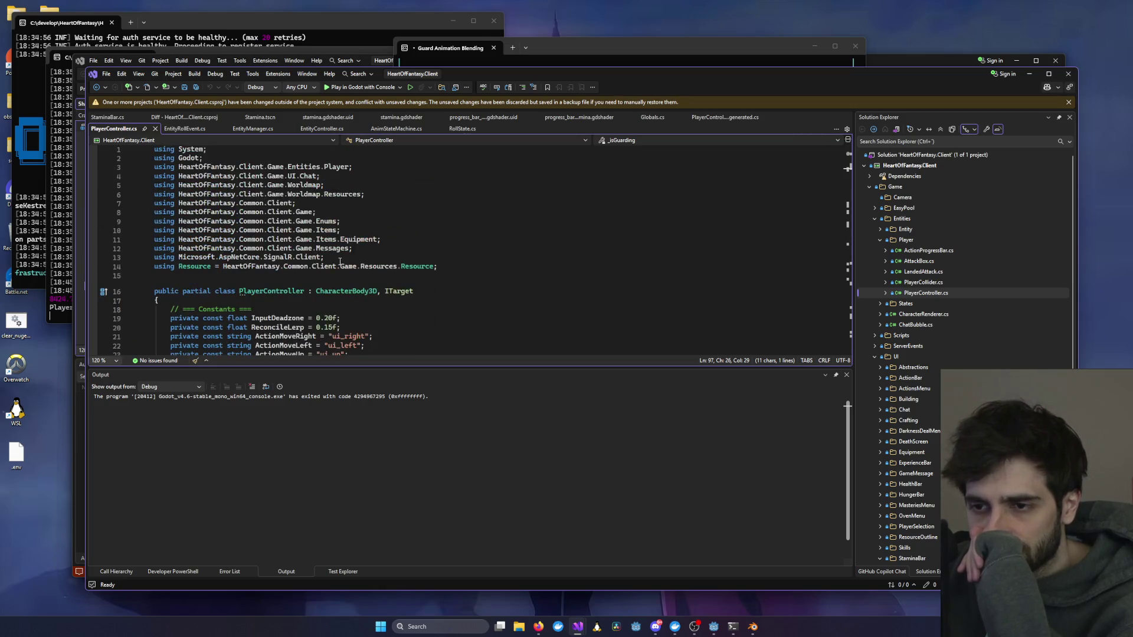
left_click(1029, 73)
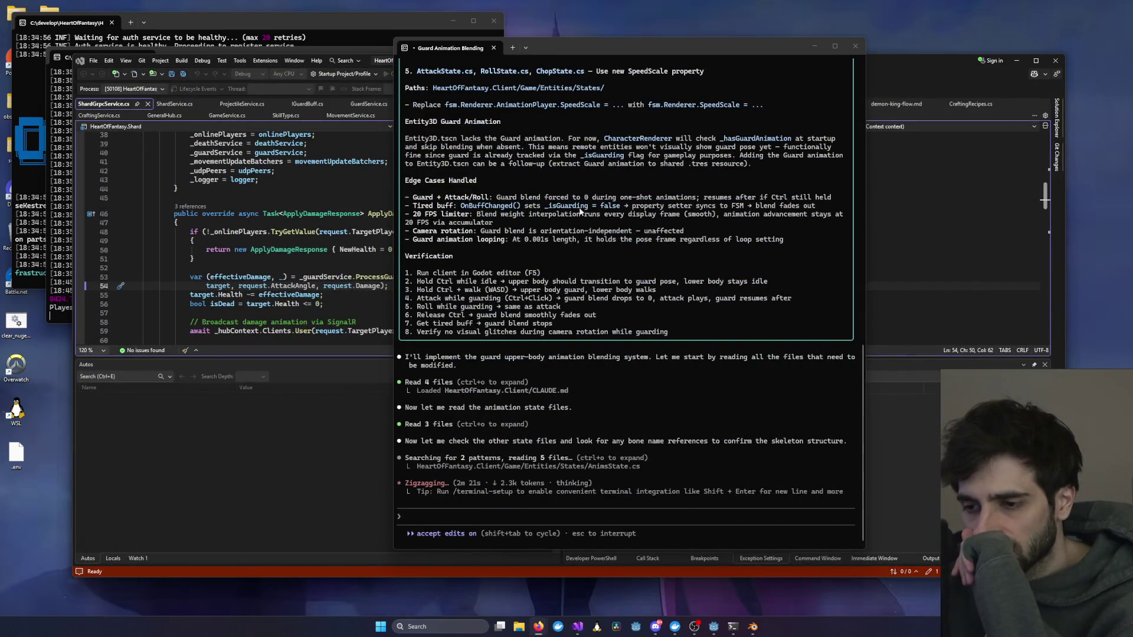
scroll(582, 209, "up", 8)
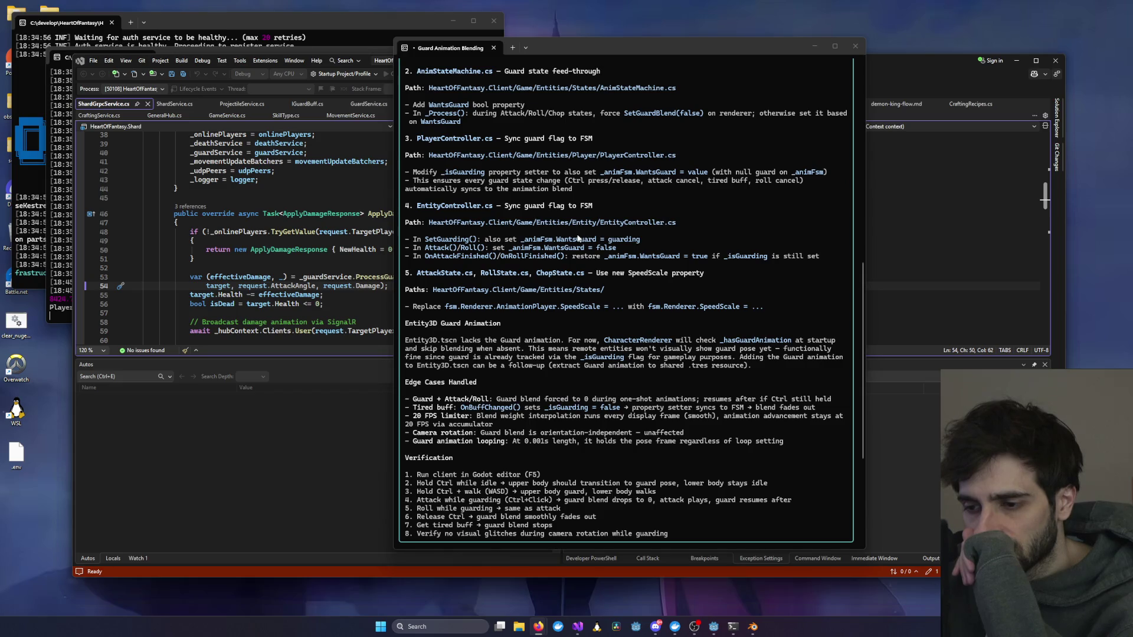
scroll(578, 239, "down", 4)
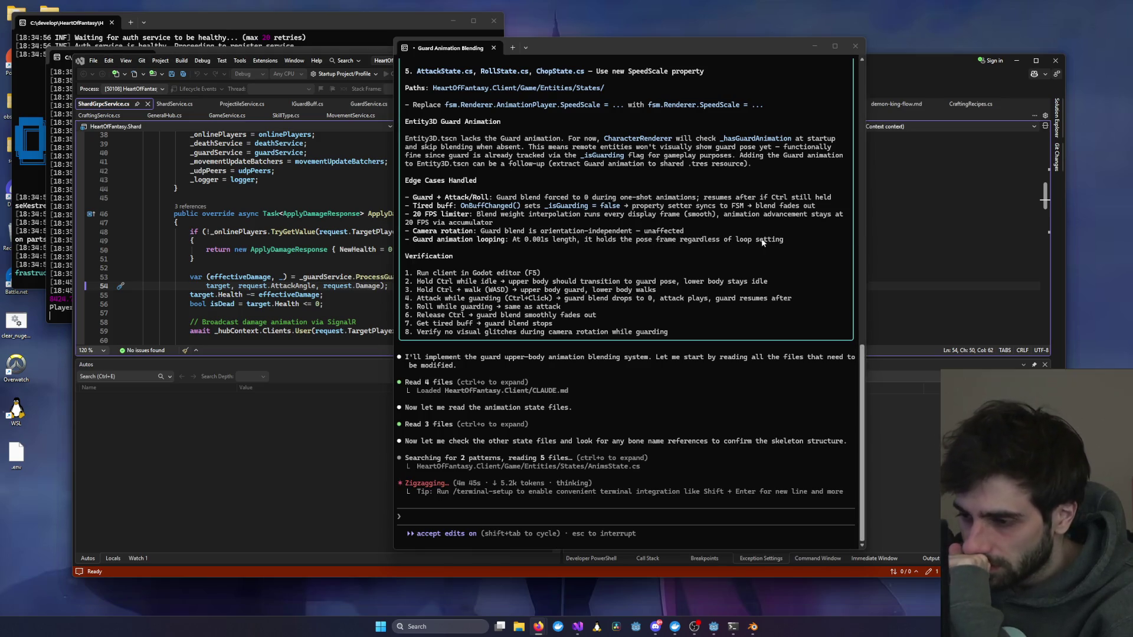
Step: Widen the terminal and let Claude Code finish the seven-file AnimationTree guard blending changes
left_click_drag(867, 410, 972, 407)
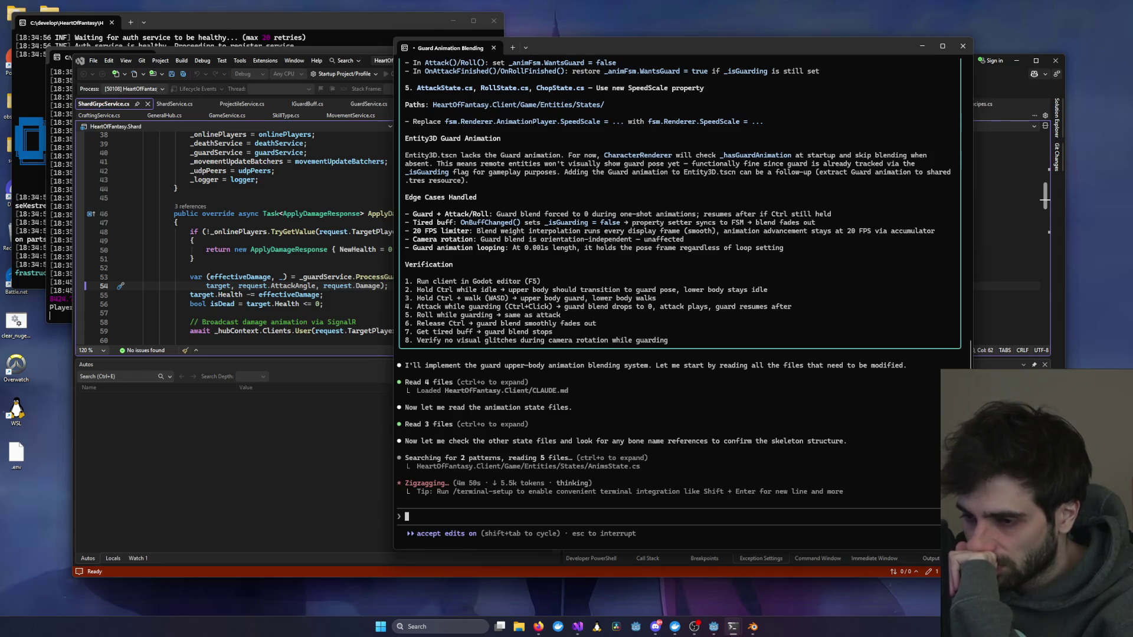
key("alt+Tab")
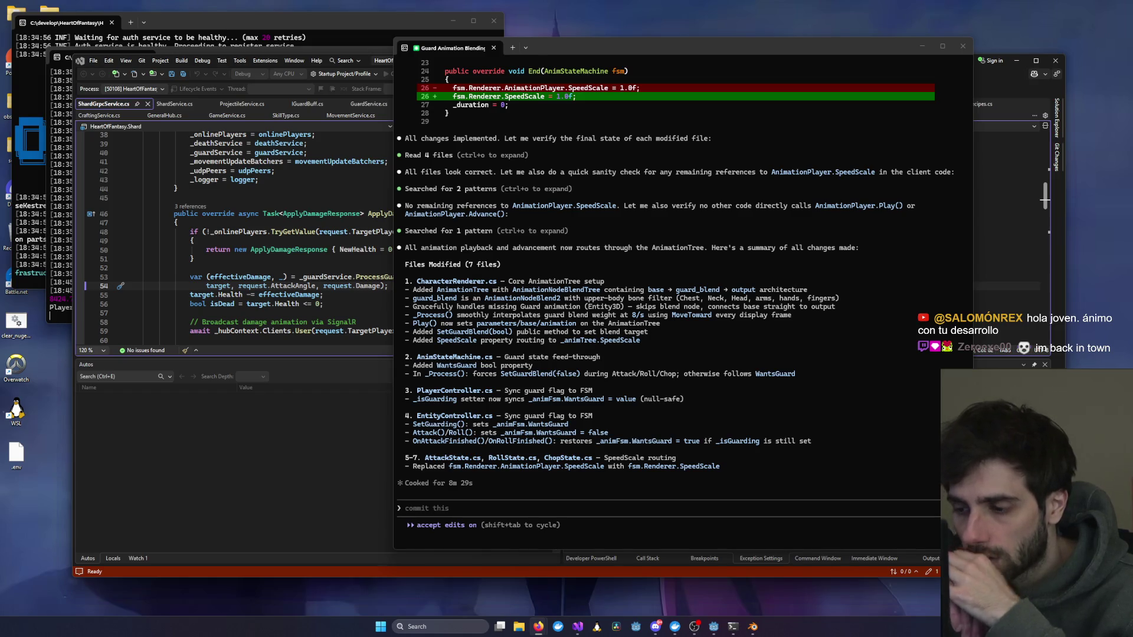
left_click(713, 626)
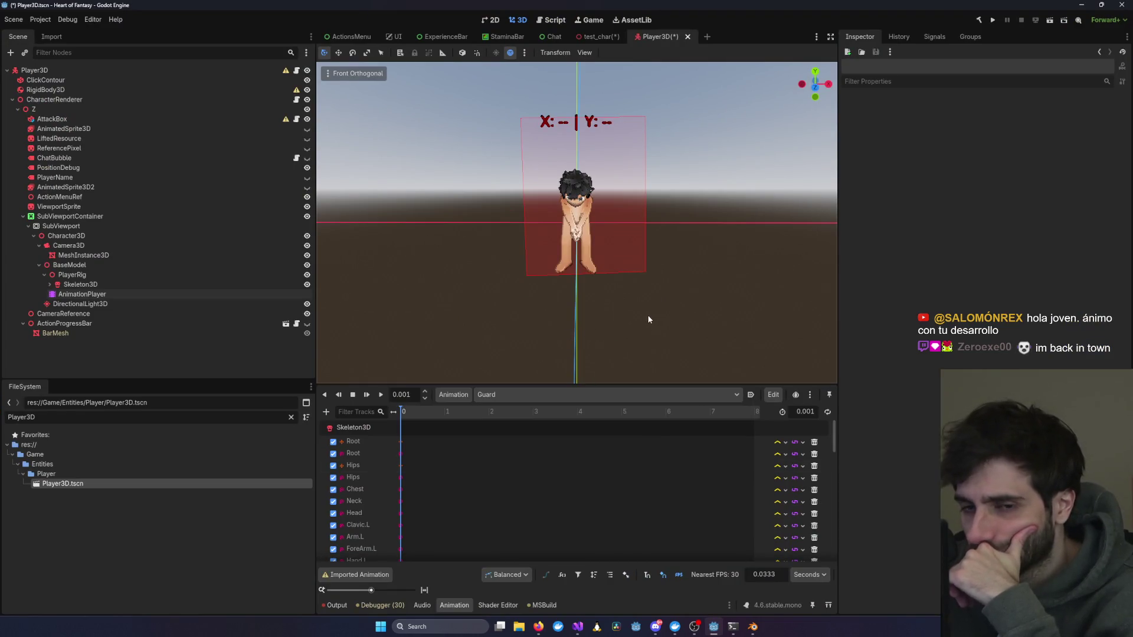
Step: Select Character3D in Godot's Scene tree, then launch the game from Visual Studio
left_click(200, 236)
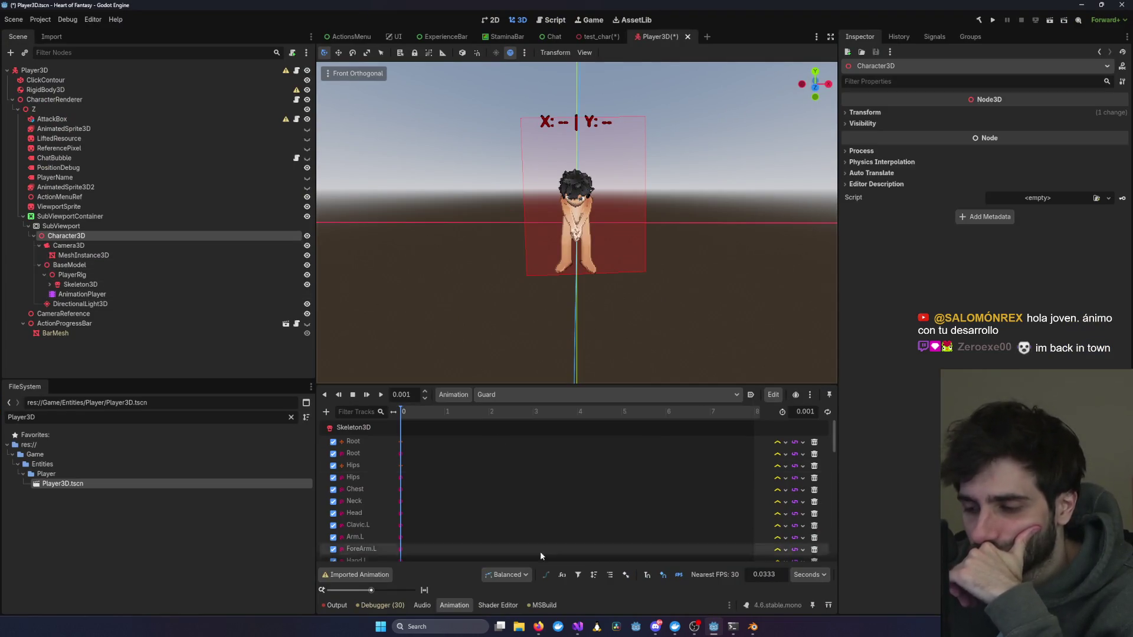
mouse_move(578, 626)
left_click(769, 581)
left_click(339, 86)
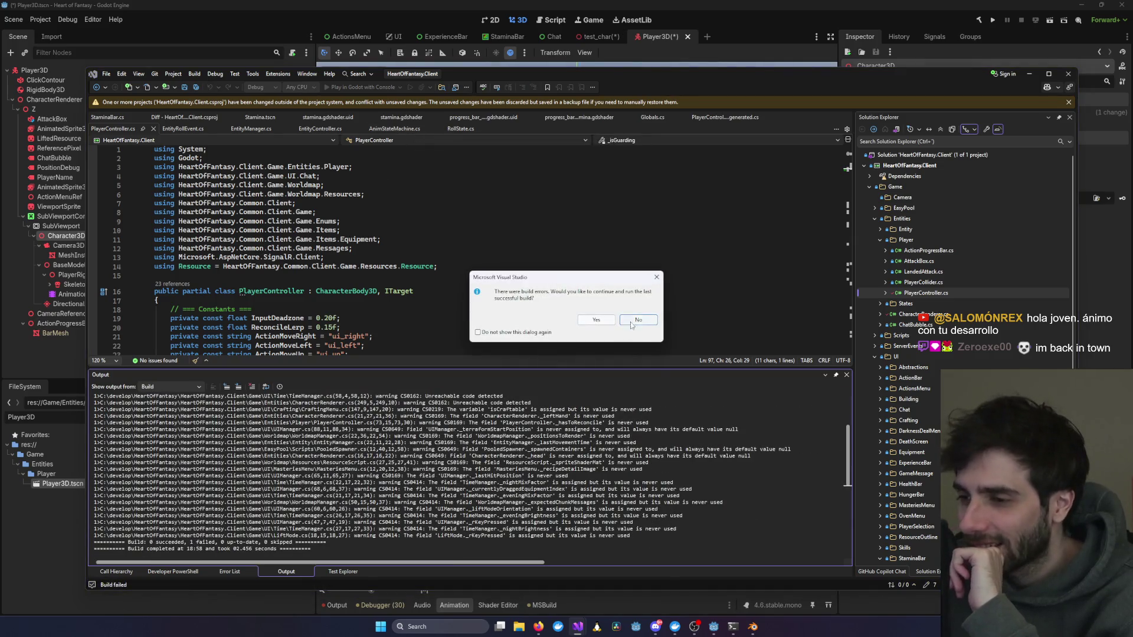
Step: Decline running the last successful build and jump to the first SpeedScale error
left_click(638, 320)
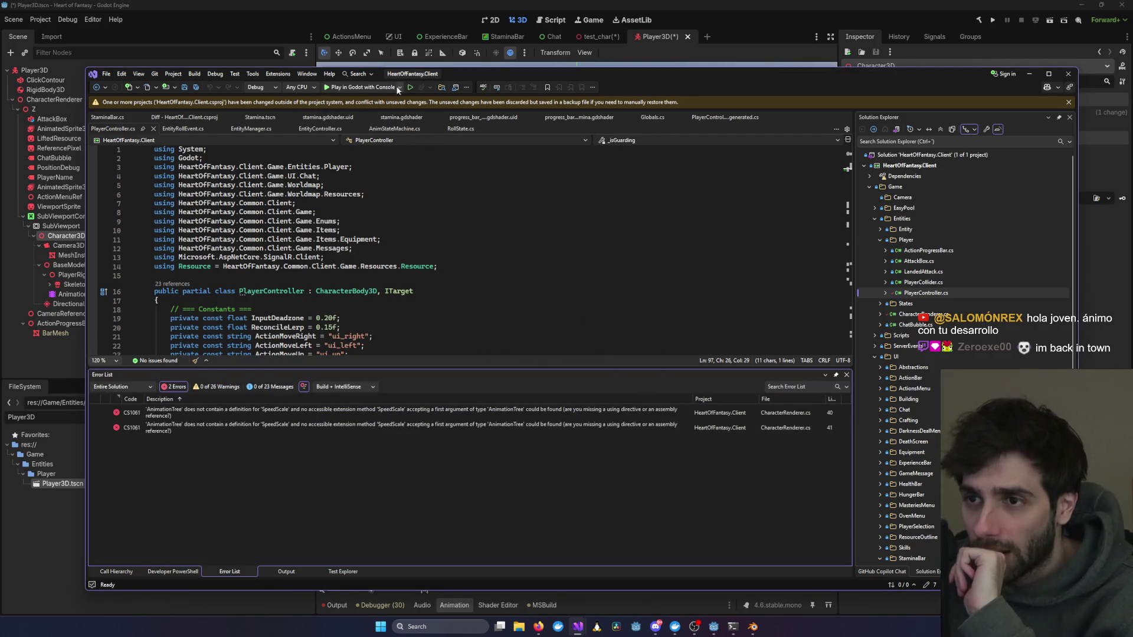
left_click(372, 88)
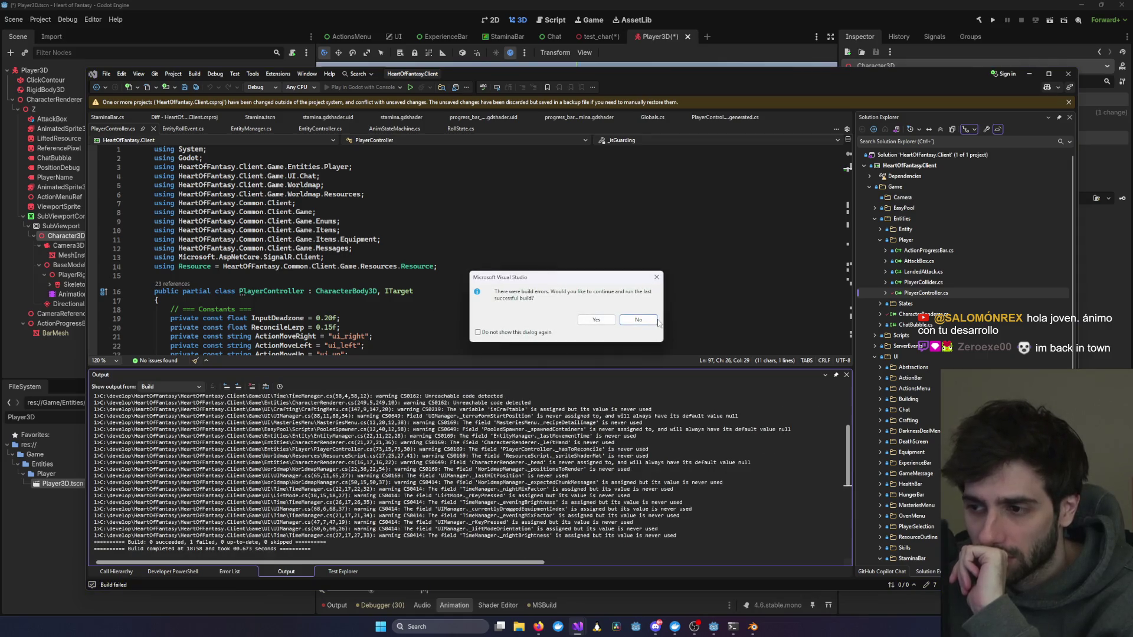
left_click(655, 320)
double_click(224, 416)
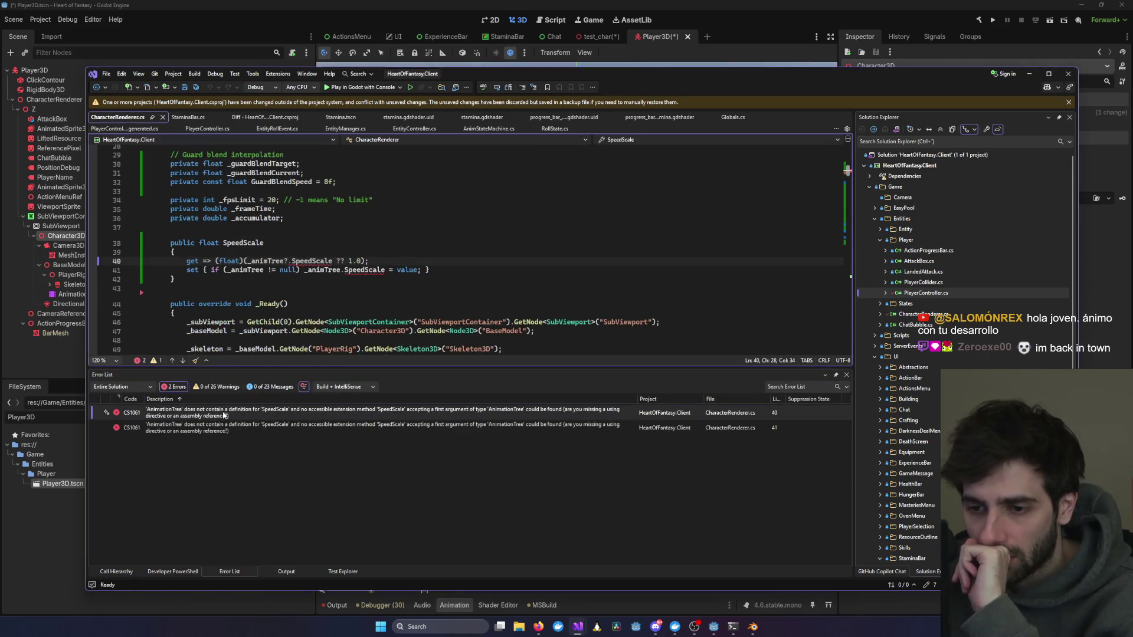
left_click(266, 276)
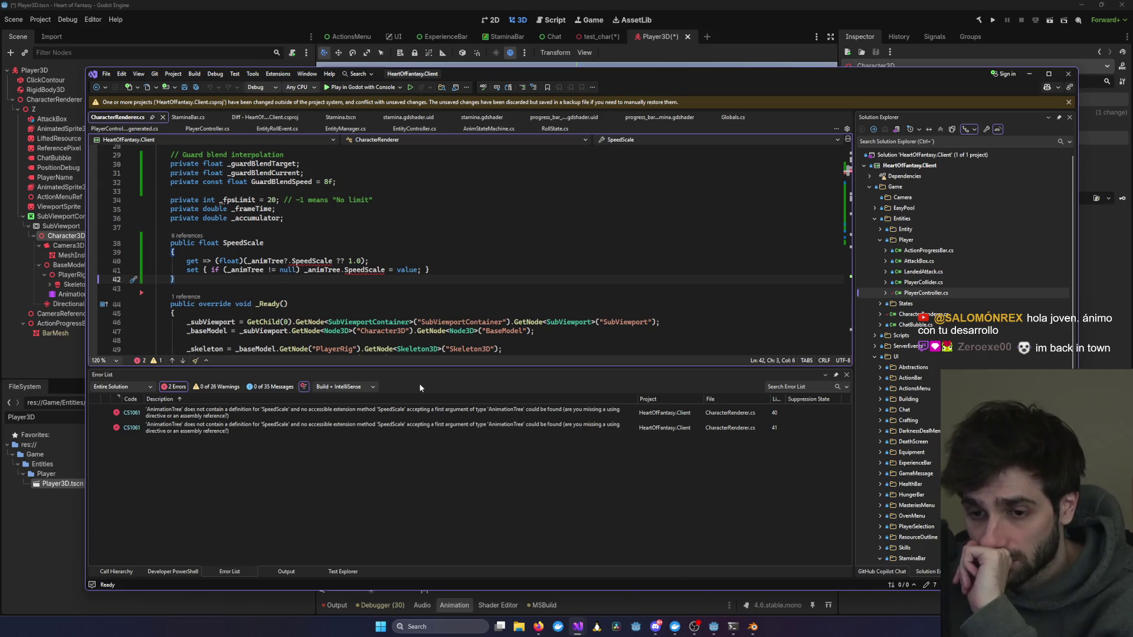
Step: Clean the solution and rebuild the client project, leaving two CS1061 SpeedScale errors
right_click(956, 154)
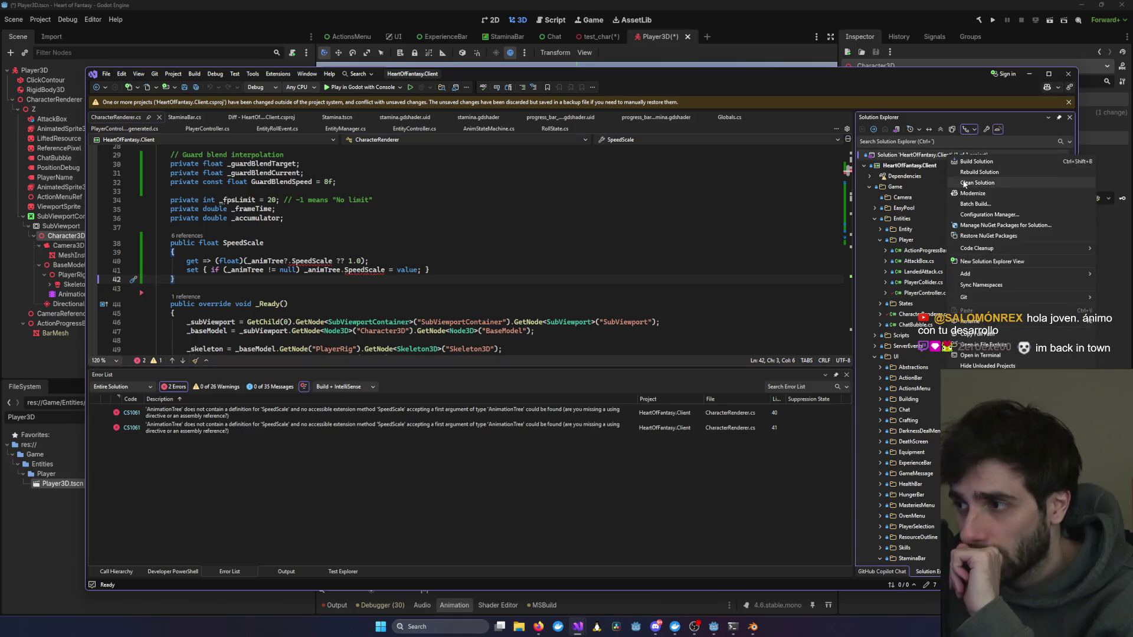
left_click(962, 180)
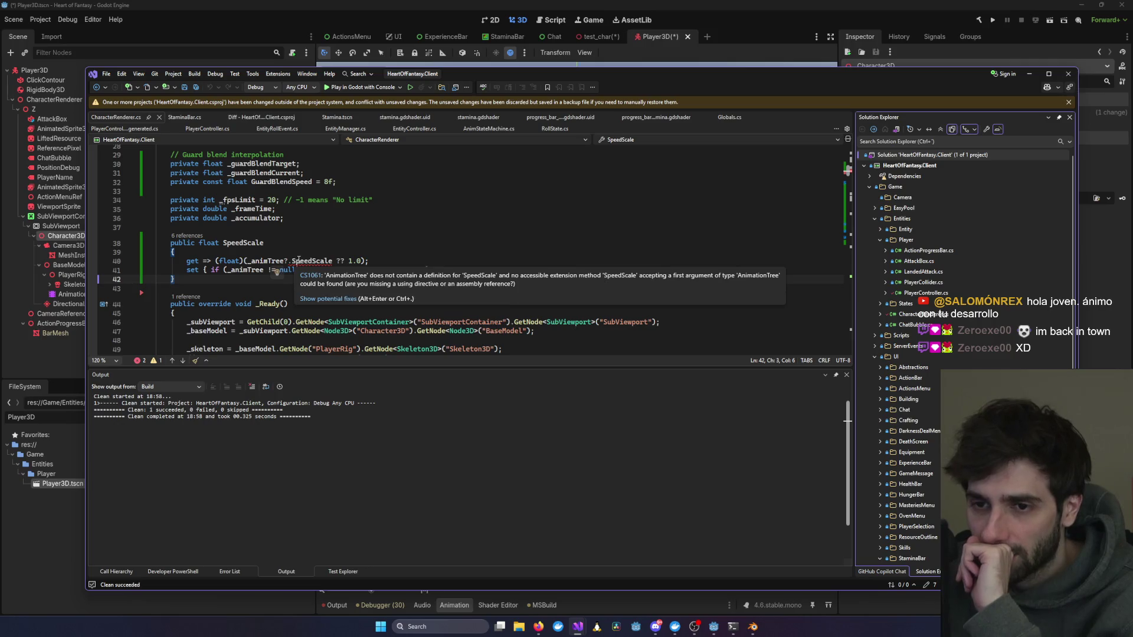
left_click(299, 260)
scroll(300, 259, "up", 5)
scroll(300, 260, "up", 4)
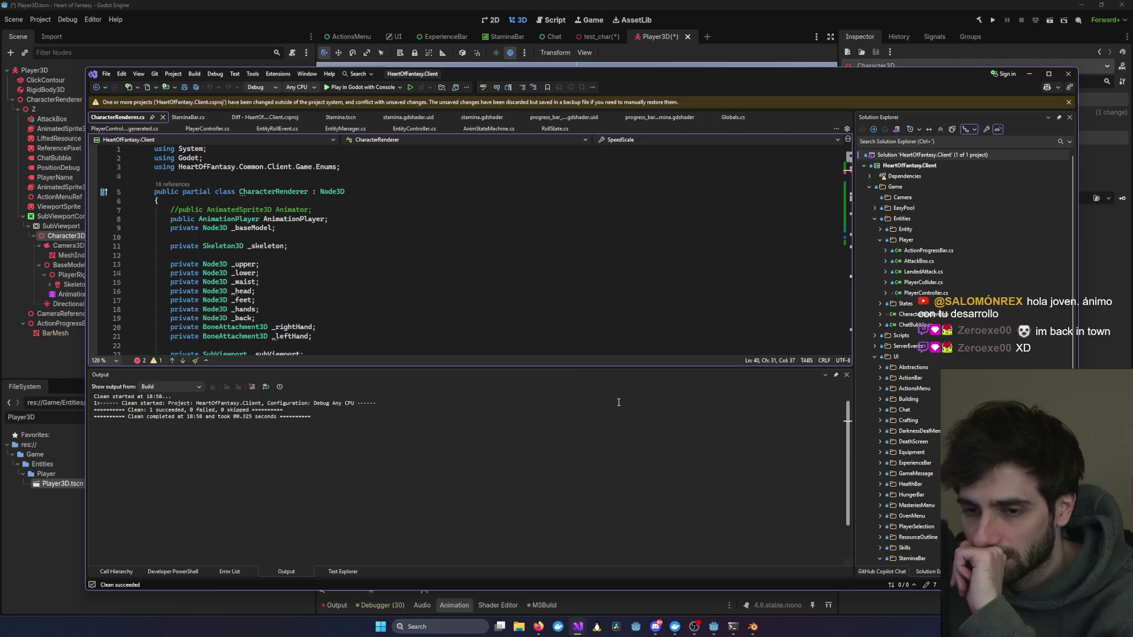
right_click(956, 168)
left_click(974, 174)
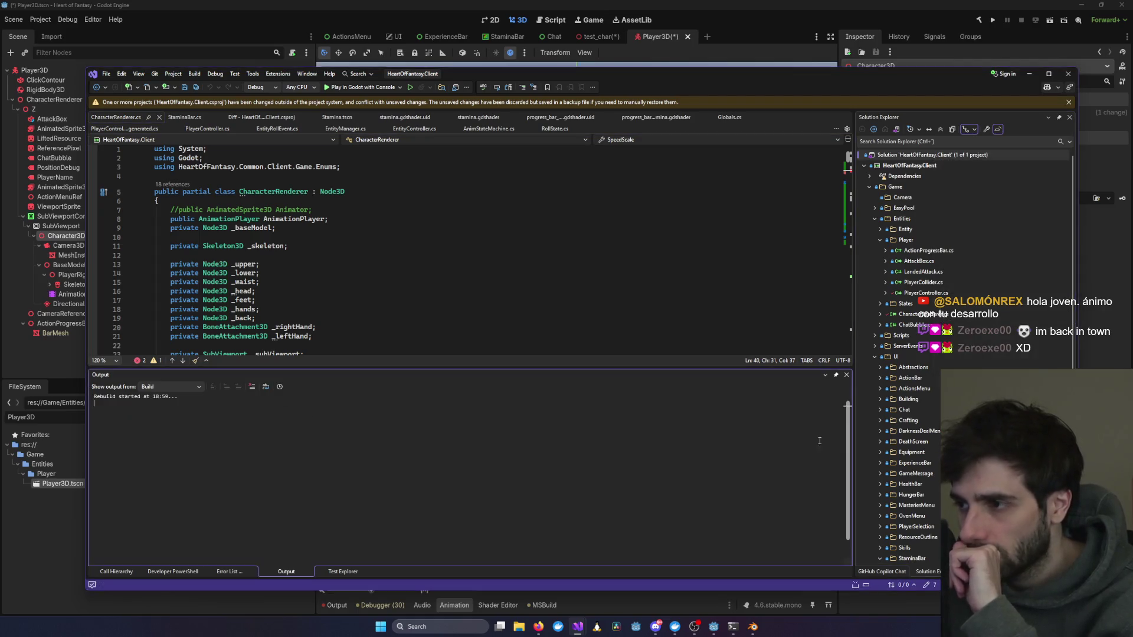
mouse_move(733, 626)
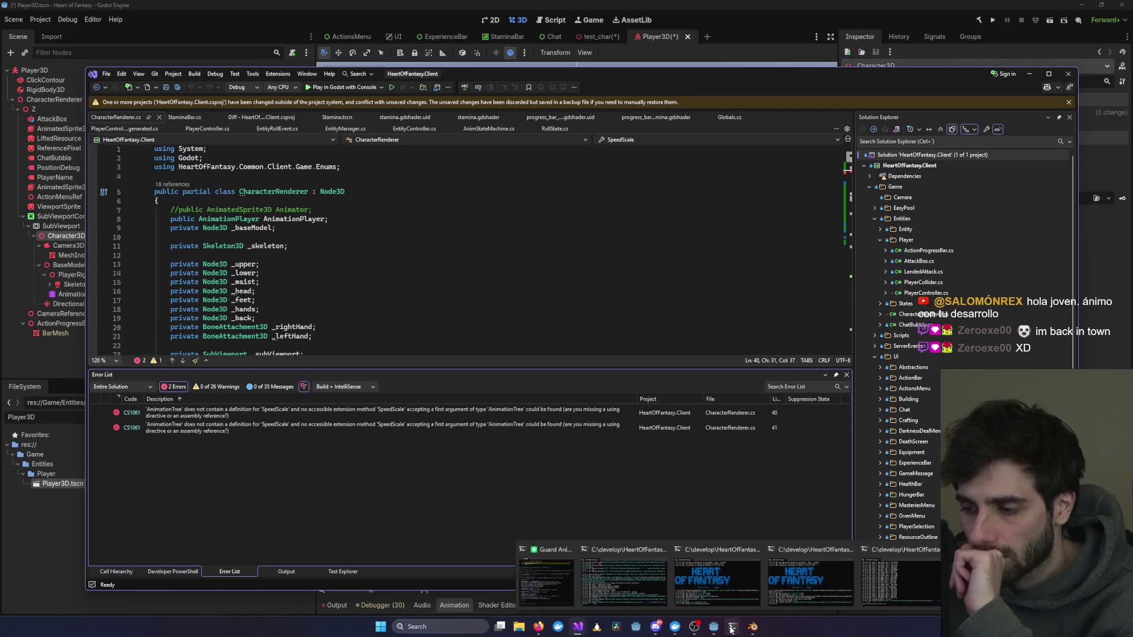
left_click(567, 597)
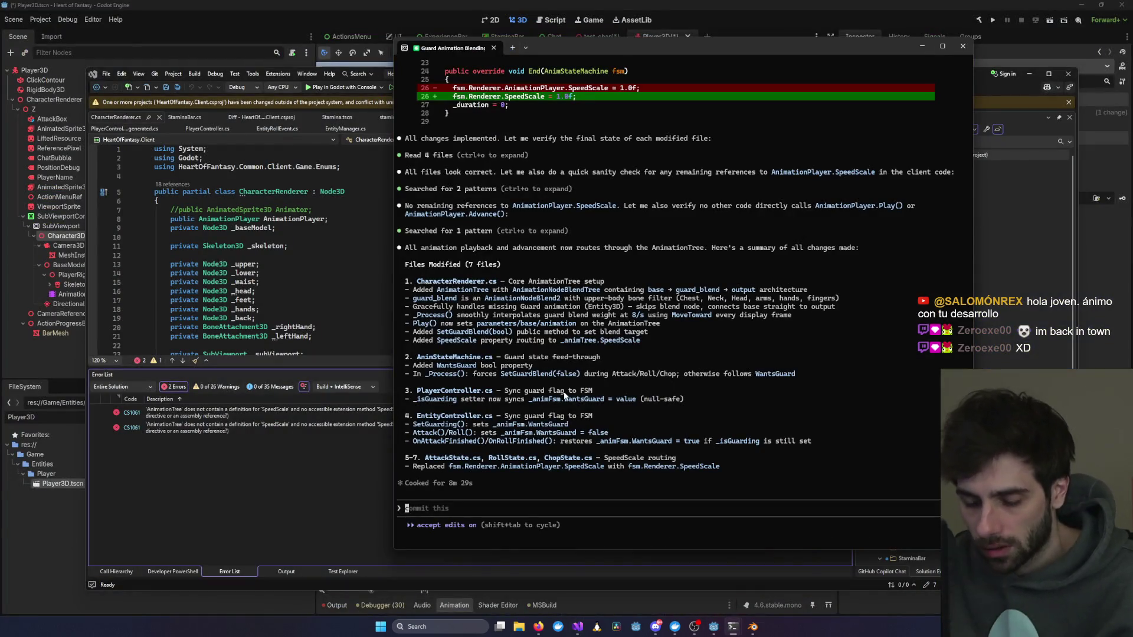
Step: Ask Claude Code to build the client and close the three leftover Heart of Fantasy console windows
type("build it")
key("Return")
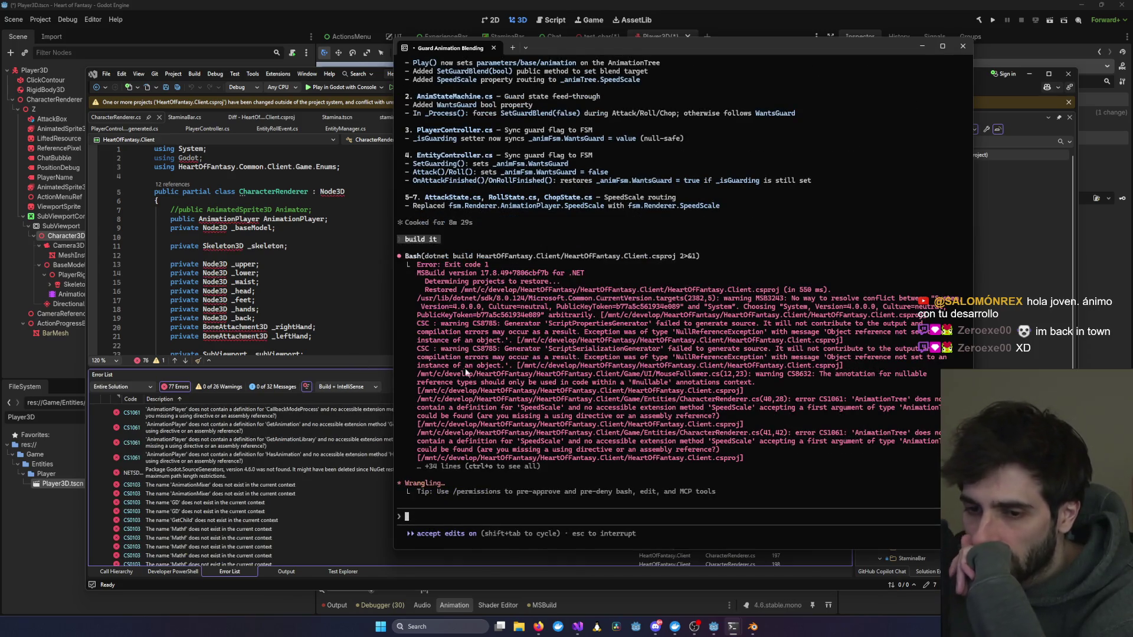
mouse_move(734, 629)
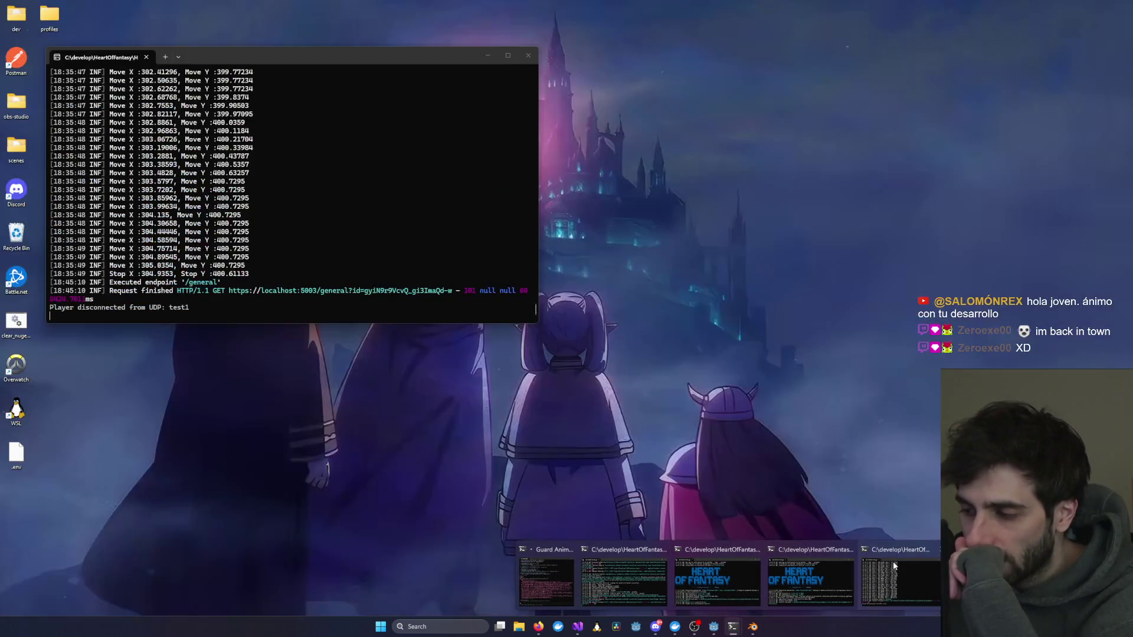
middle_click(893, 561)
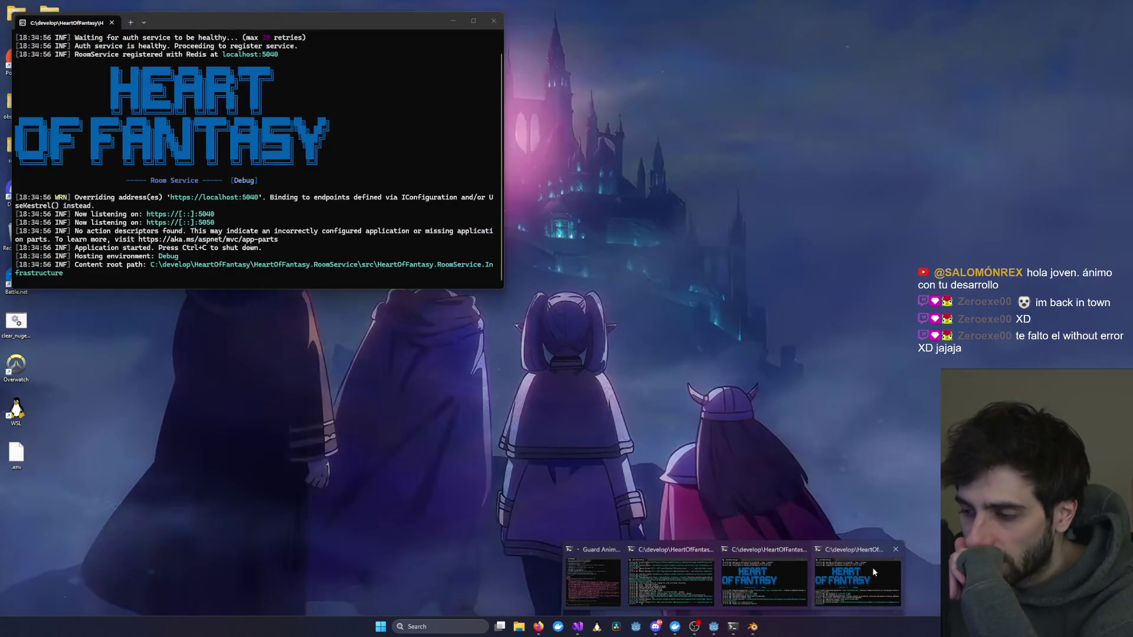
middle_click(877, 568)
middle_click(820, 572)
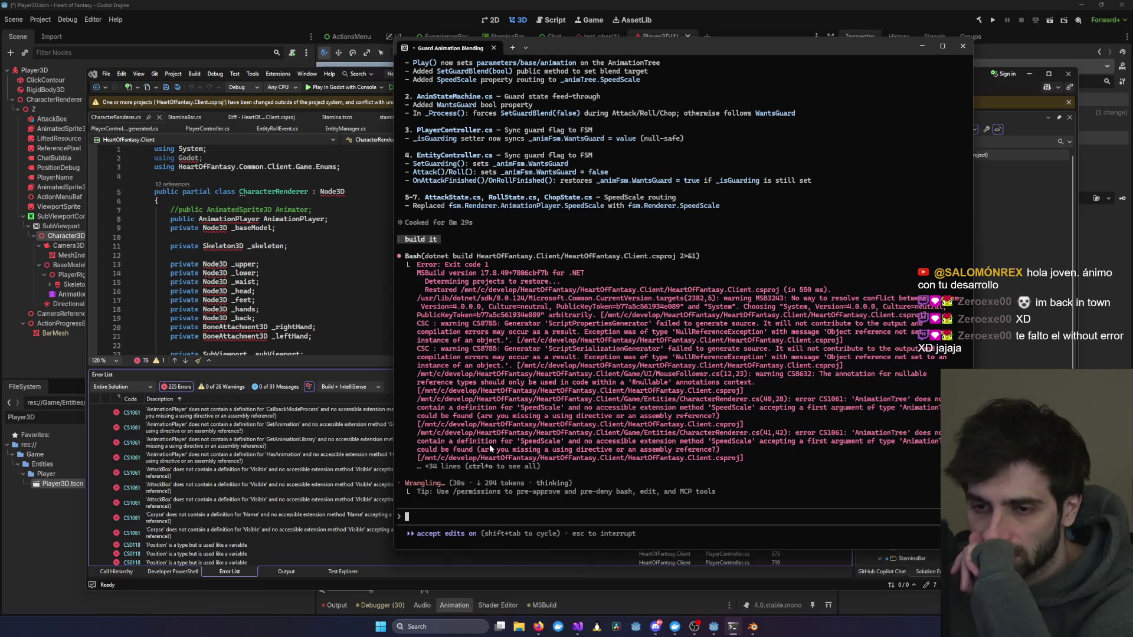
Step: Close Visual Studio, then quit the Godot editor with Ctrl+Q
left_click(257, 463)
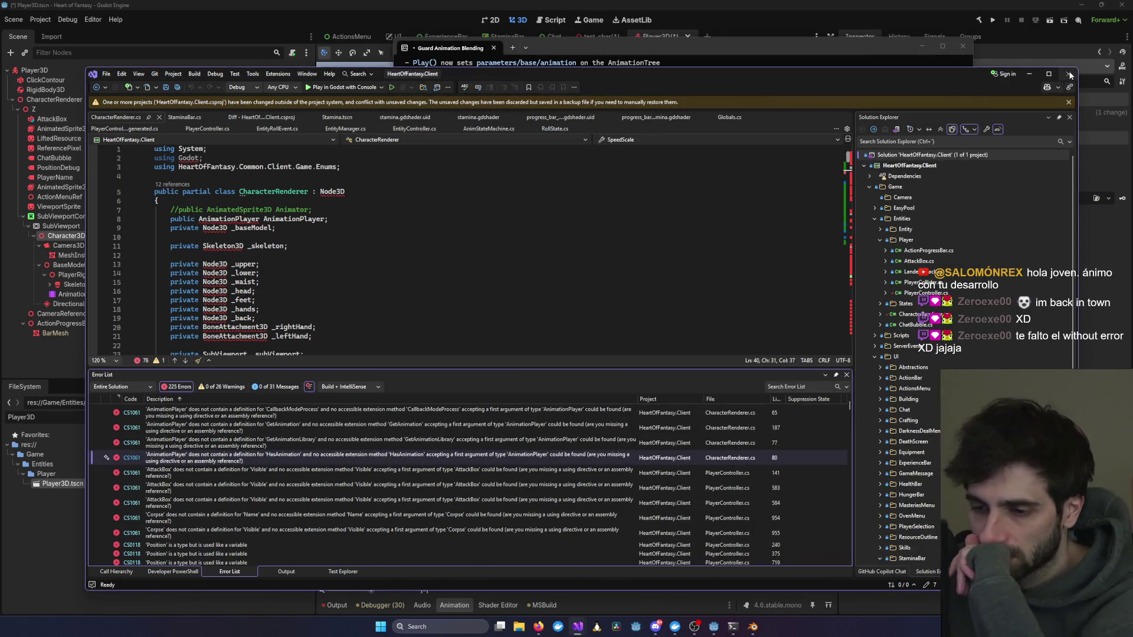
left_click(1070, 74)
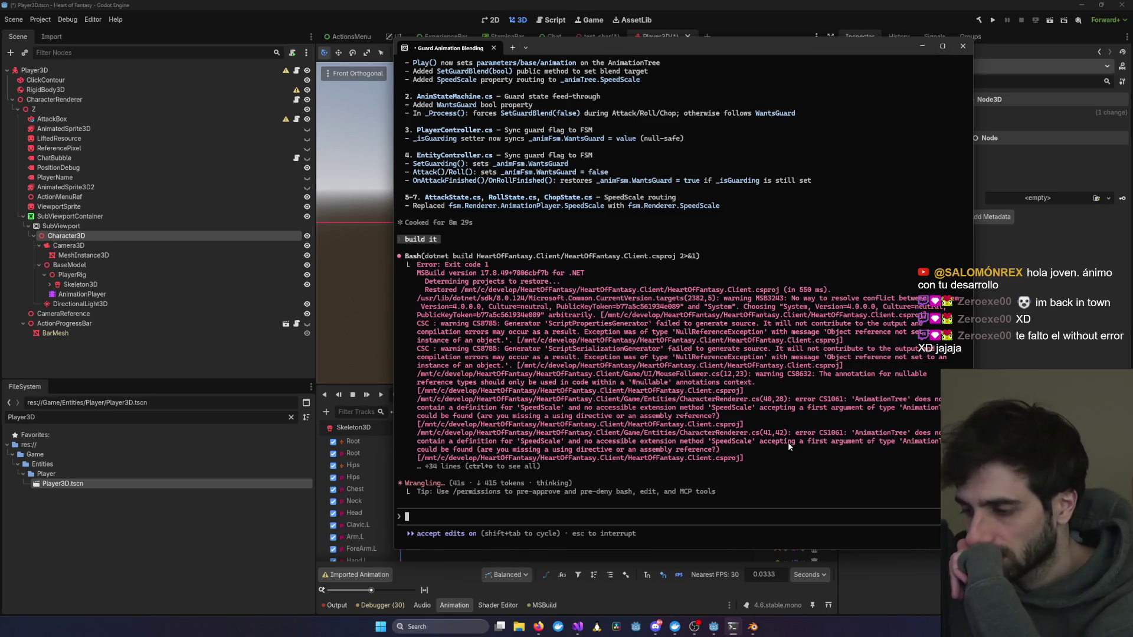
left_click(714, 628)
key("ctrl+q")
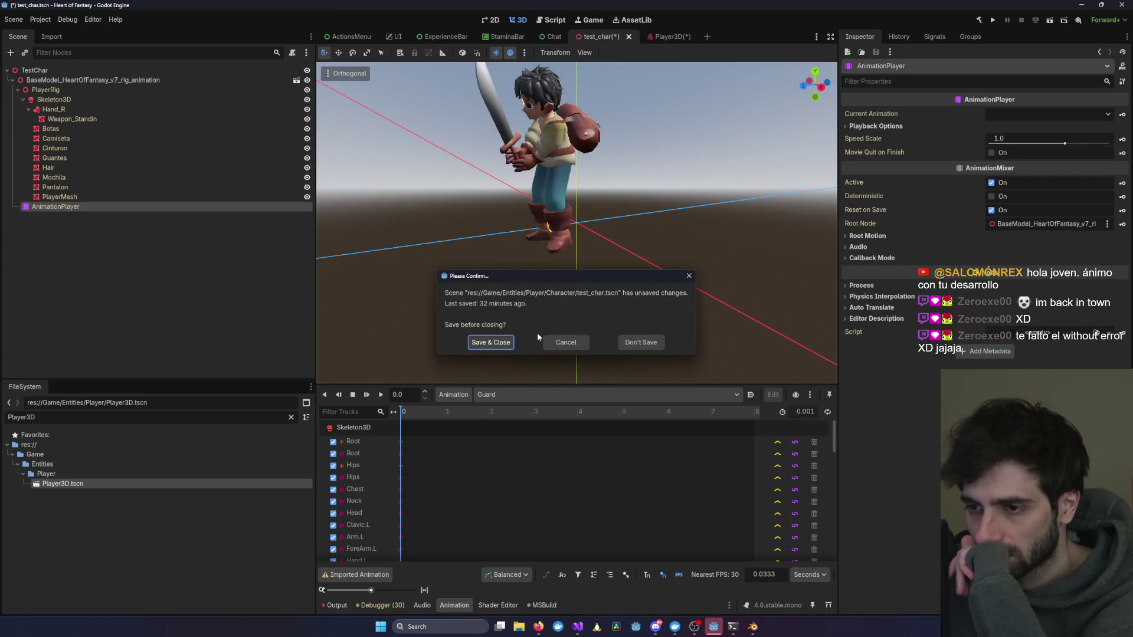
Step: Save test_char.tscn and discard the unsaved Player3D.tscn changes while quitting
left_click(484, 343)
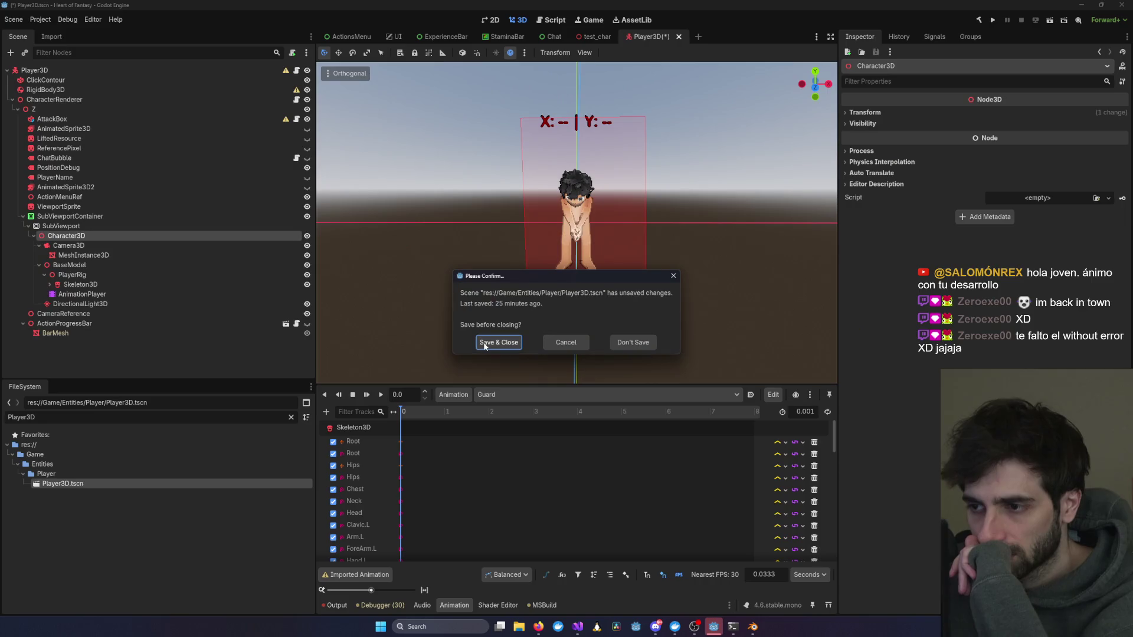
left_click(634, 342)
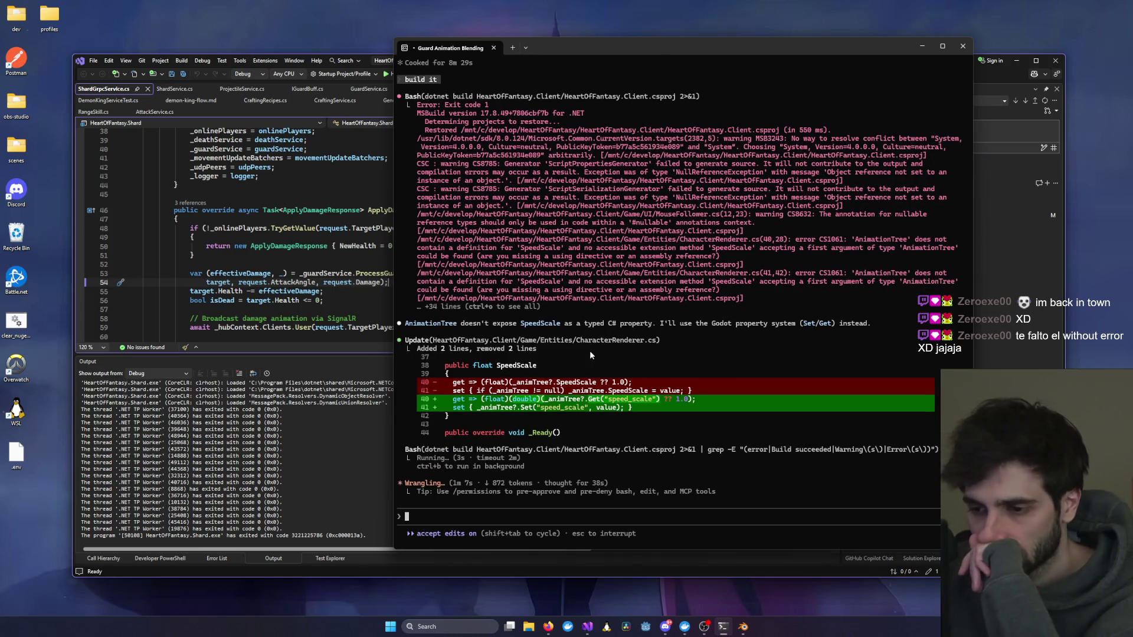
Step: After the 0-error rebuild, reopen HeartOfFantasy.Client.sln from Visual Studio's recent solutions list
mouse_move(586, 629)
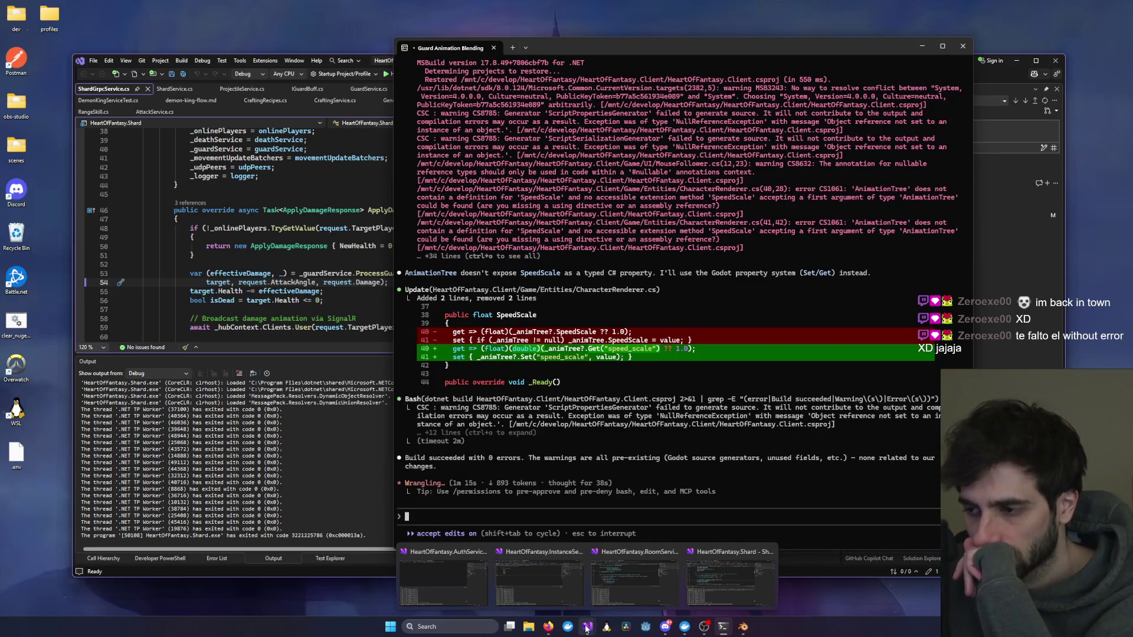
right_click(586, 629)
left_click(593, 432)
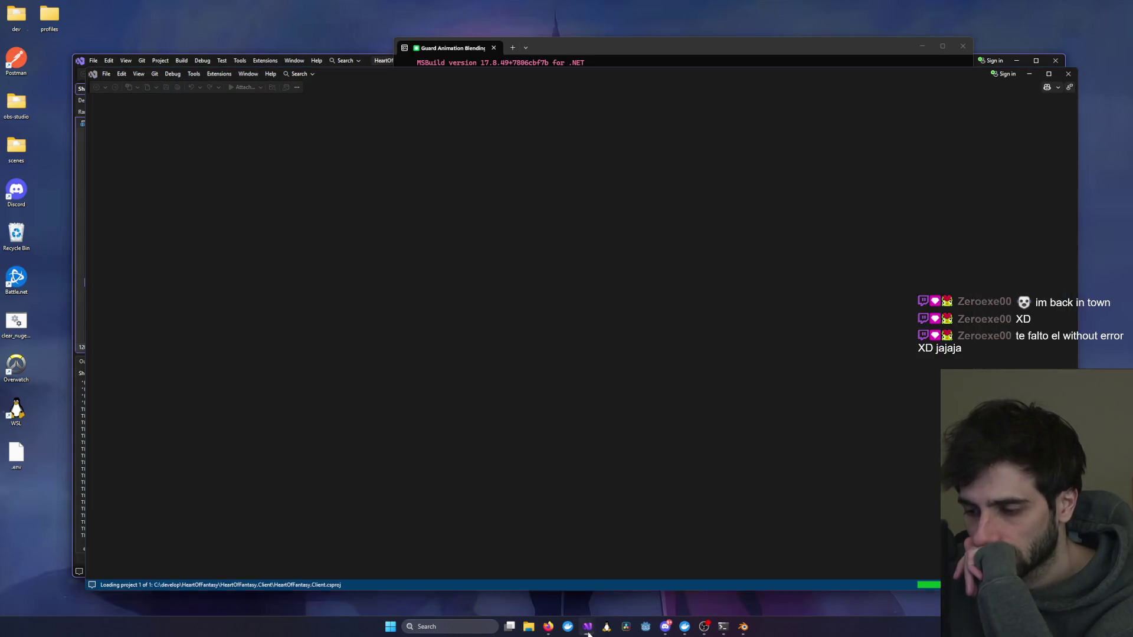
Step: Switch to the HeartOfFantasy.Client window, launch Play in Godot with Console, and fill the test1 login
mouse_move(588, 626)
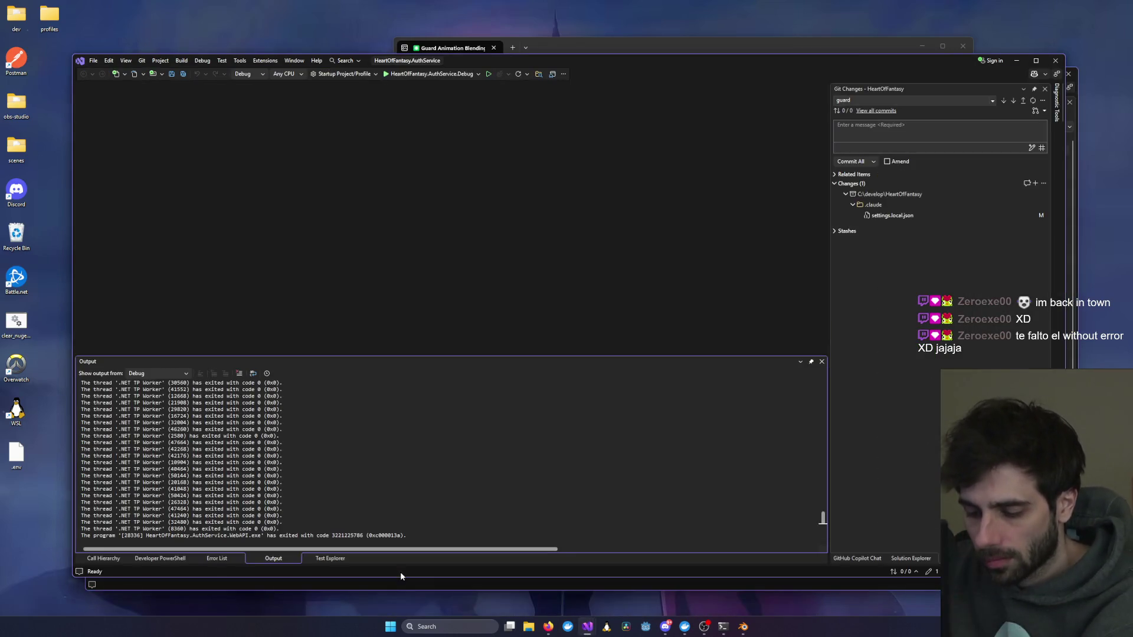
left_click(489, 585)
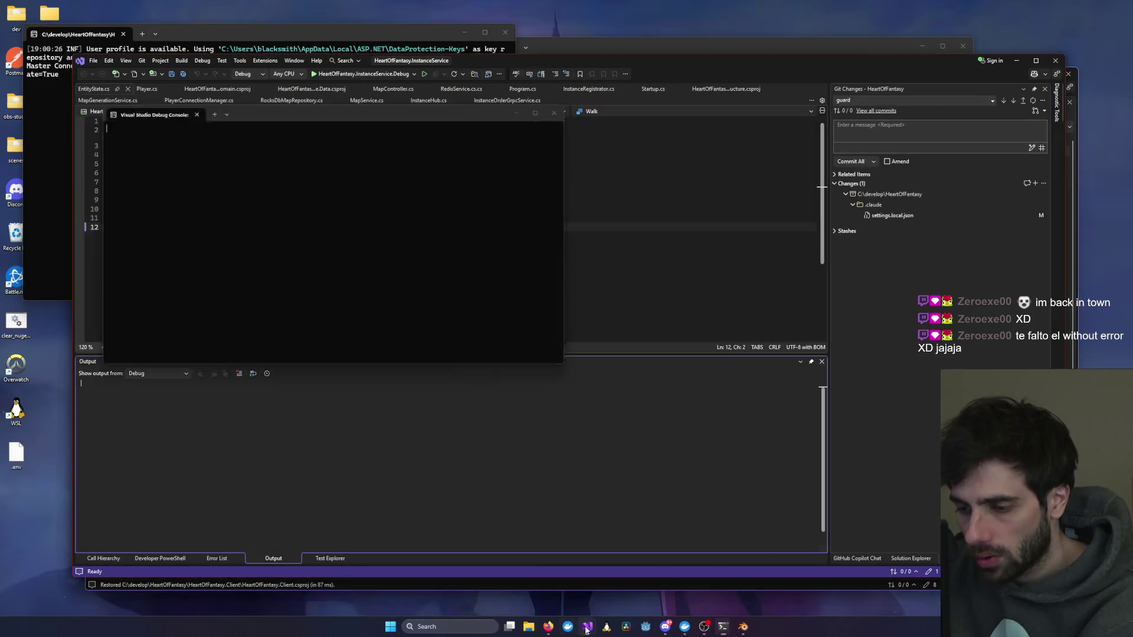
mouse_move(587, 627)
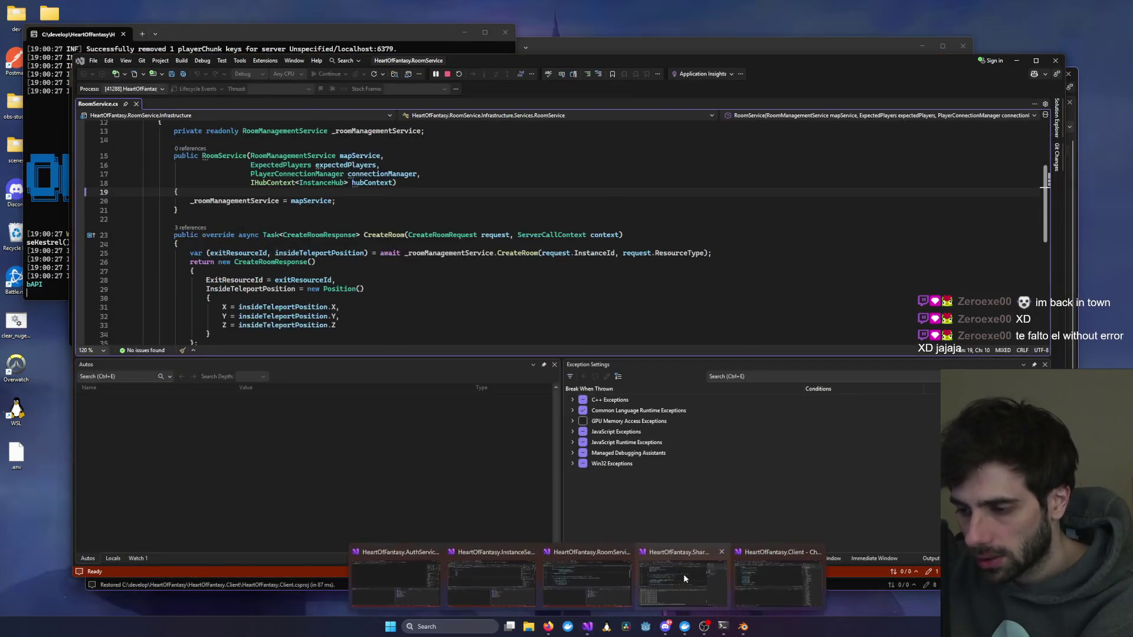
left_click(683, 579)
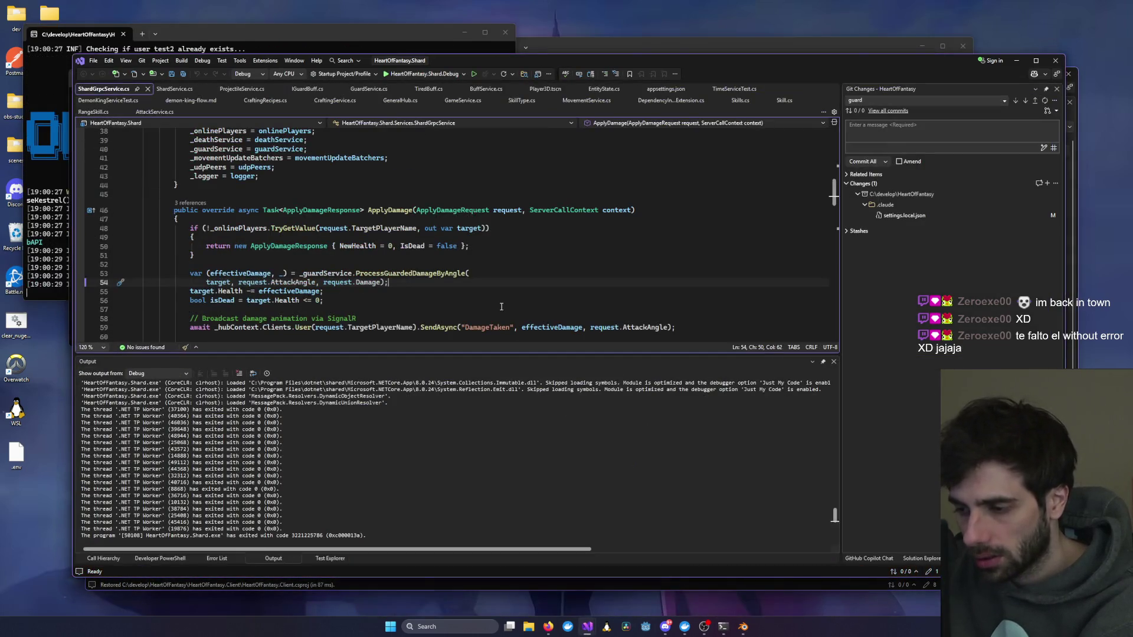
mouse_move(589, 627)
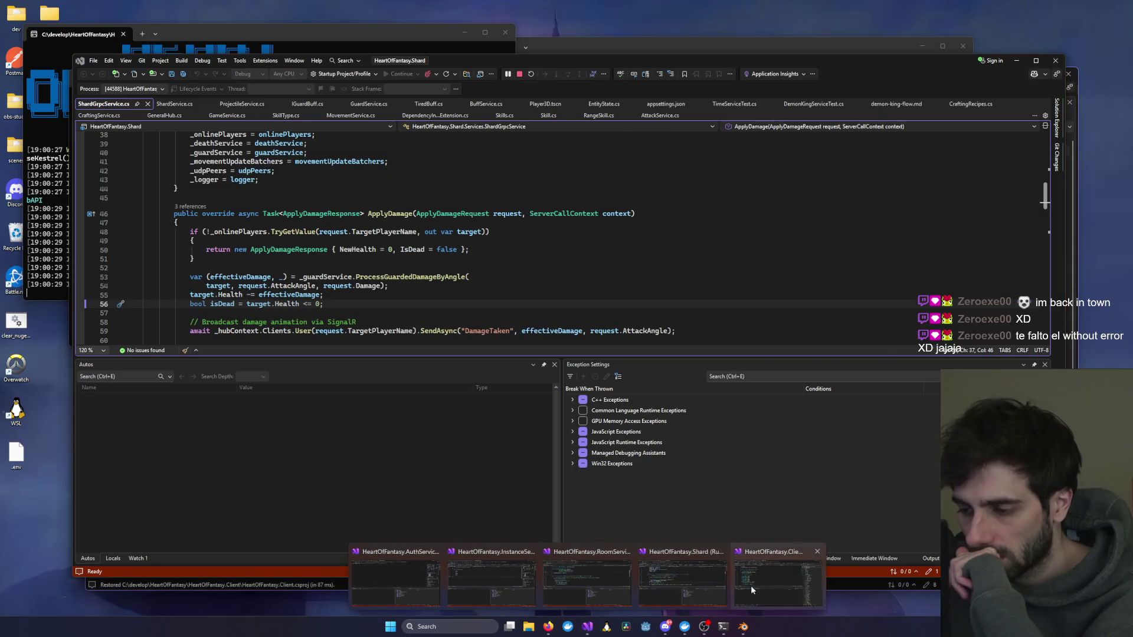
left_click(755, 582)
left_click(380, 89)
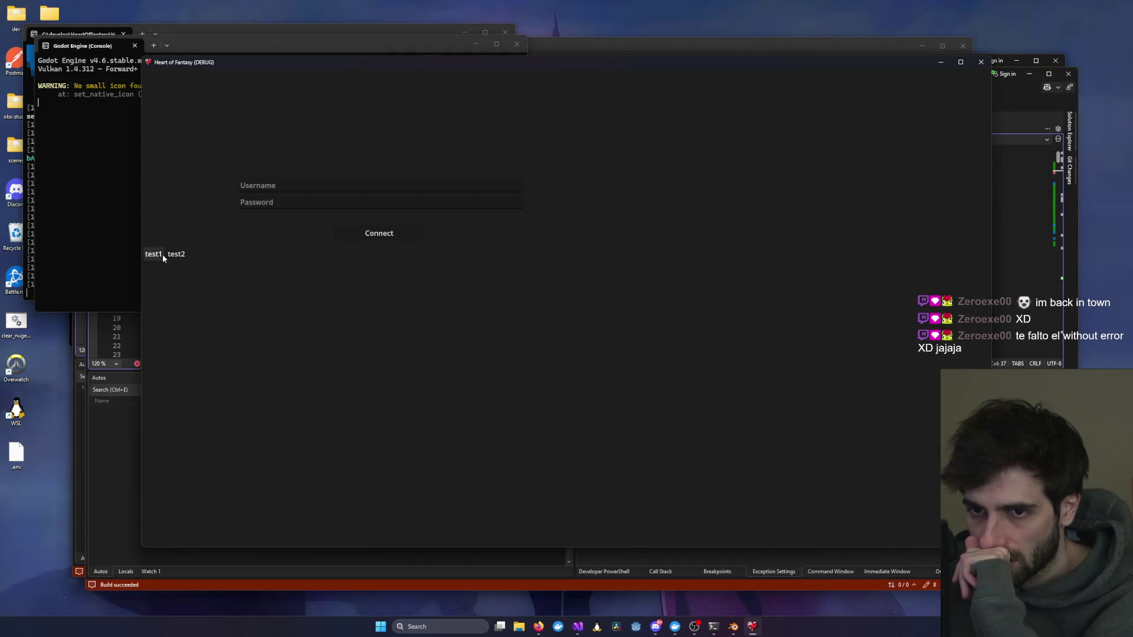
left_click(159, 253)
Step: Connect with the test login, select the existing character and enter the world
mouse_move(724, 619)
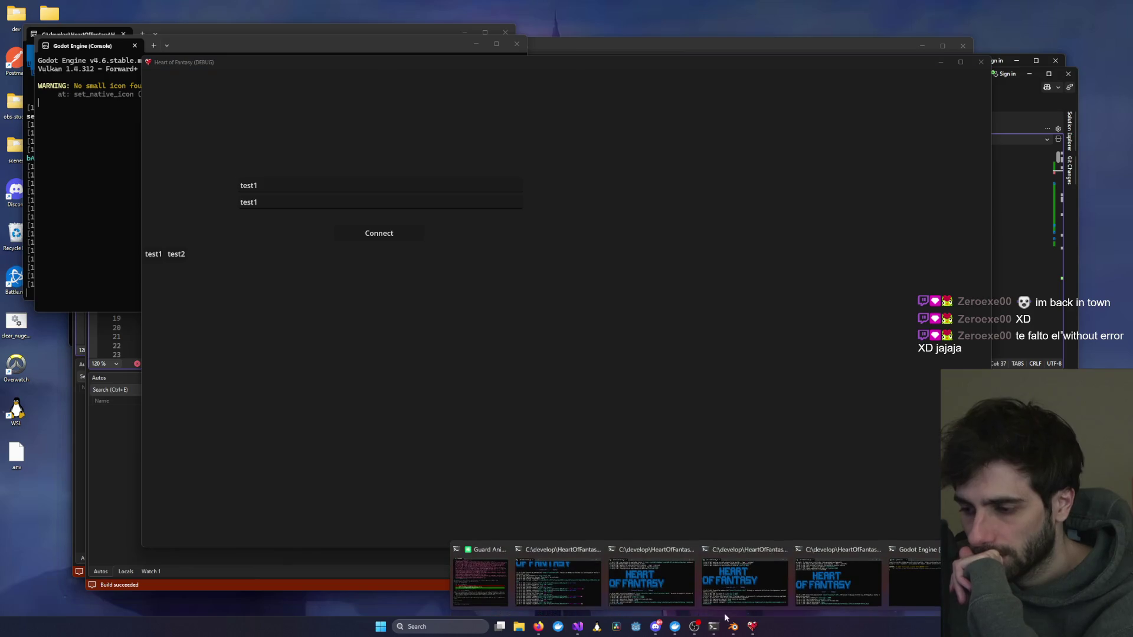
left_click(381, 234)
left_click(350, 243)
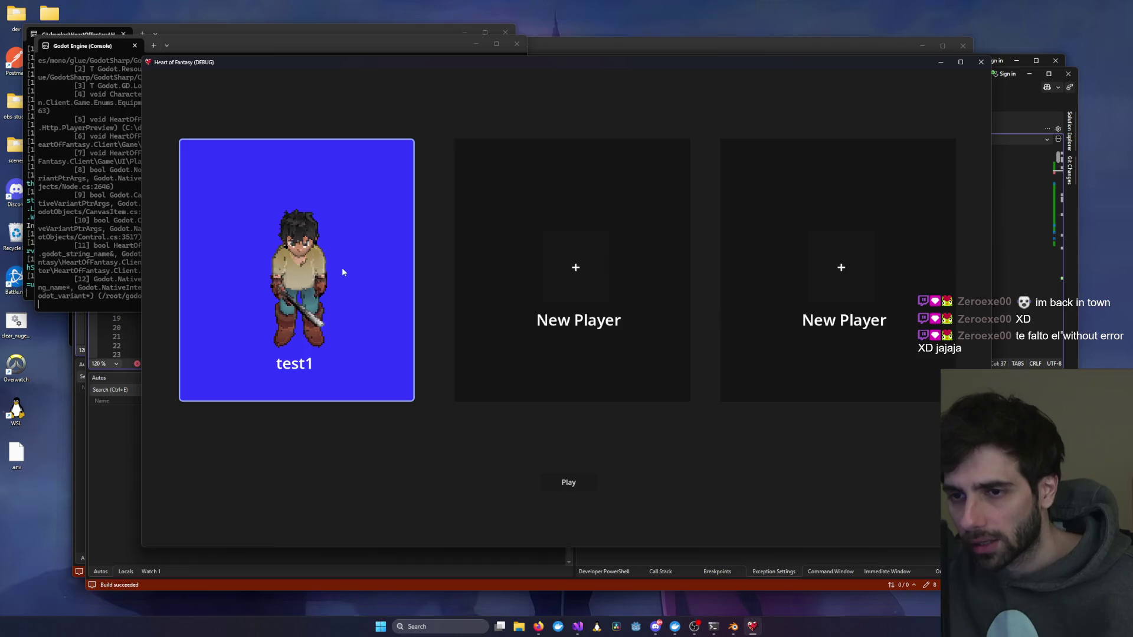
left_click(577, 479)
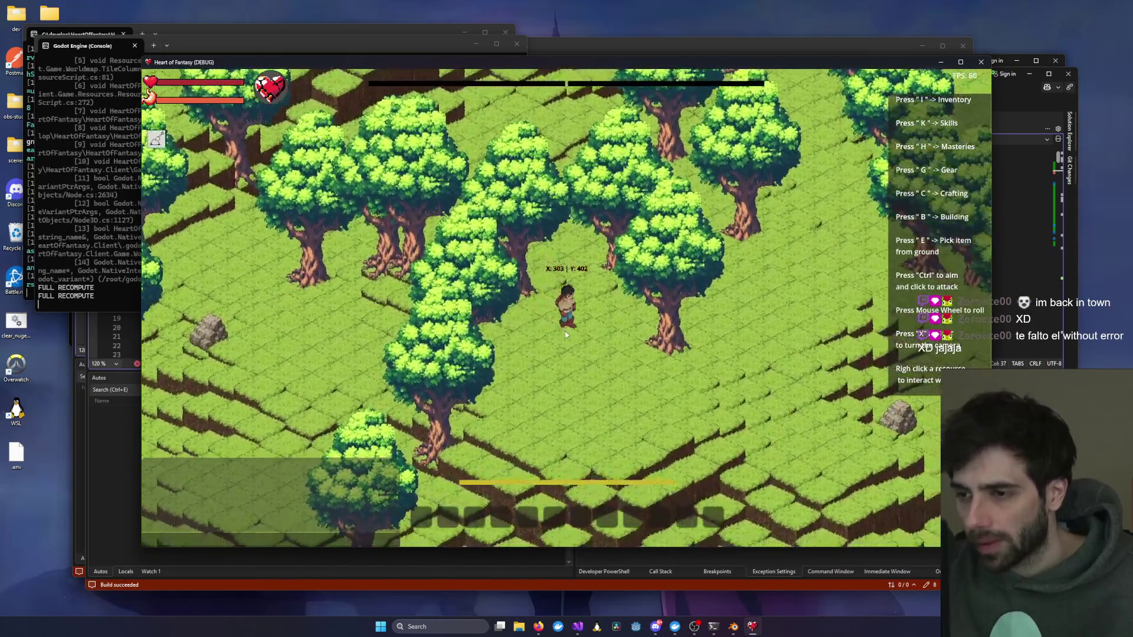
Step: Turn the character right and upward, walk it a short distance, then close the game
scroll(550, 333, "up", 3)
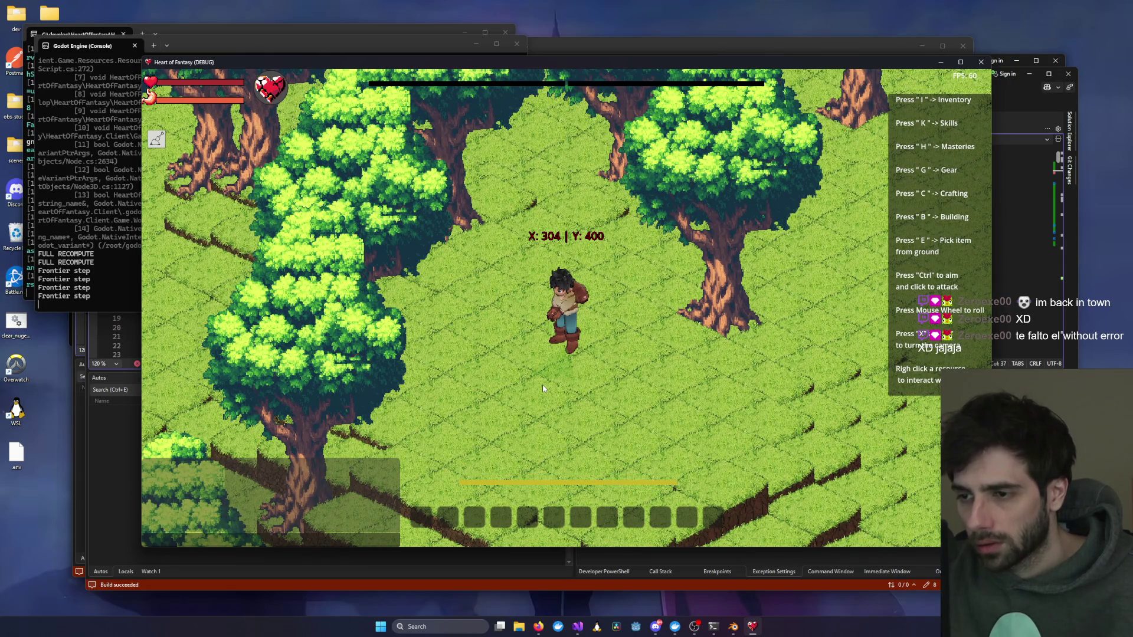
key("ctrl")
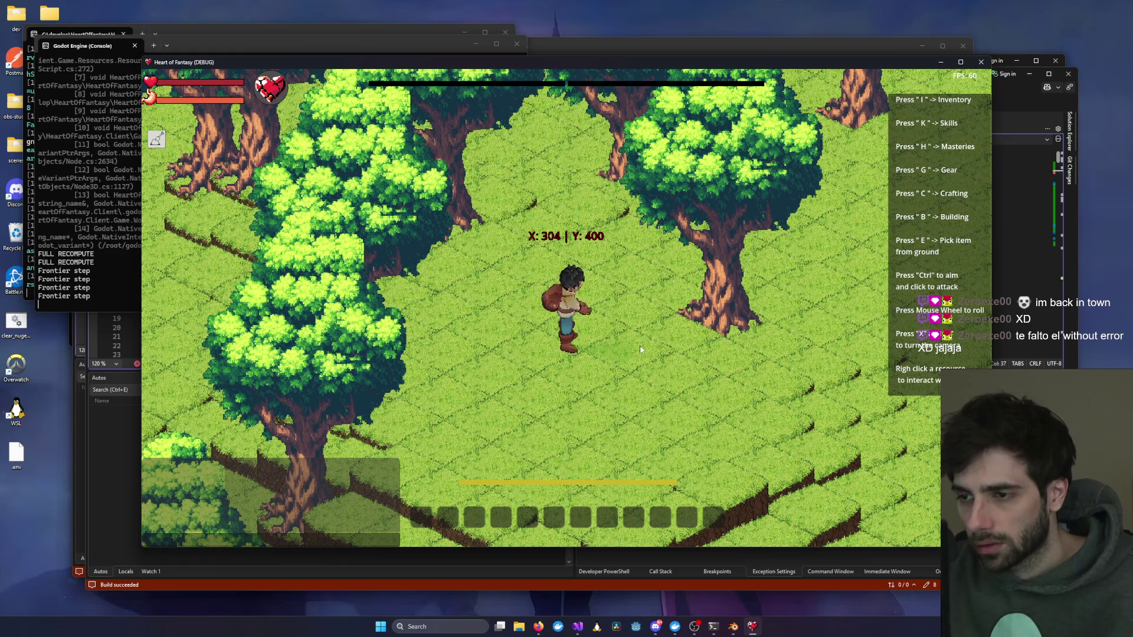
key("ctrl")
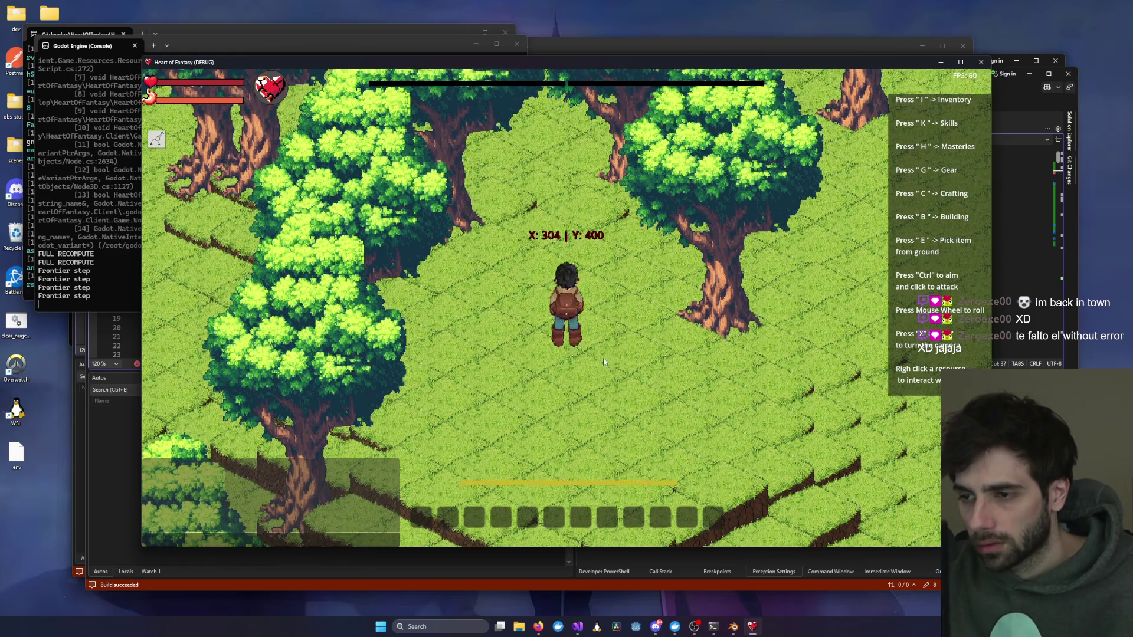
key("d")
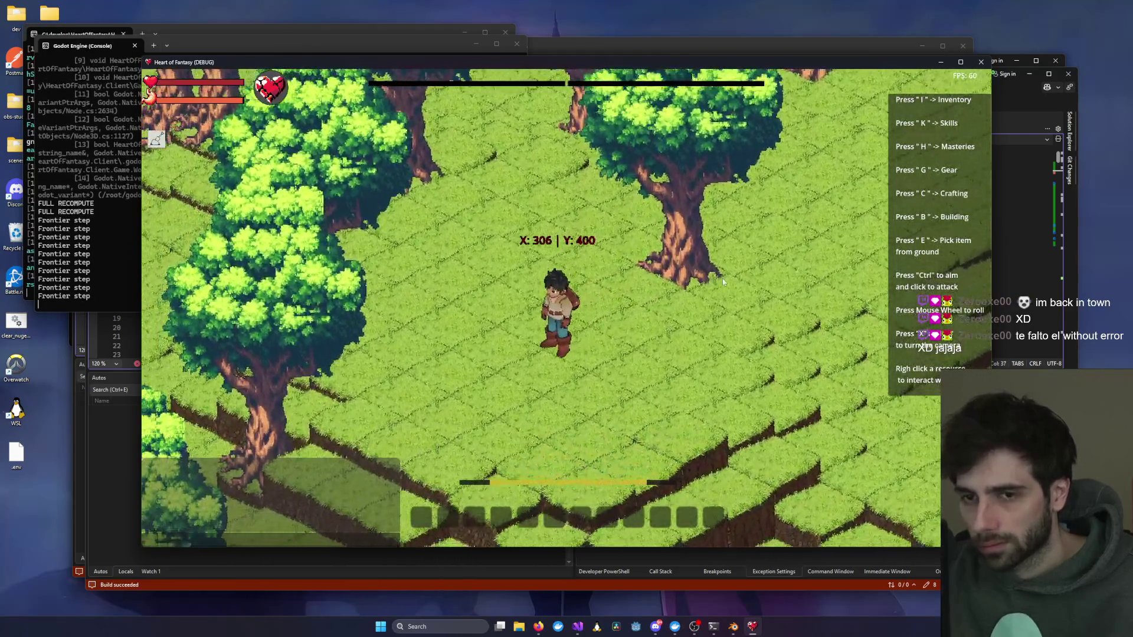
key("alt+F4")
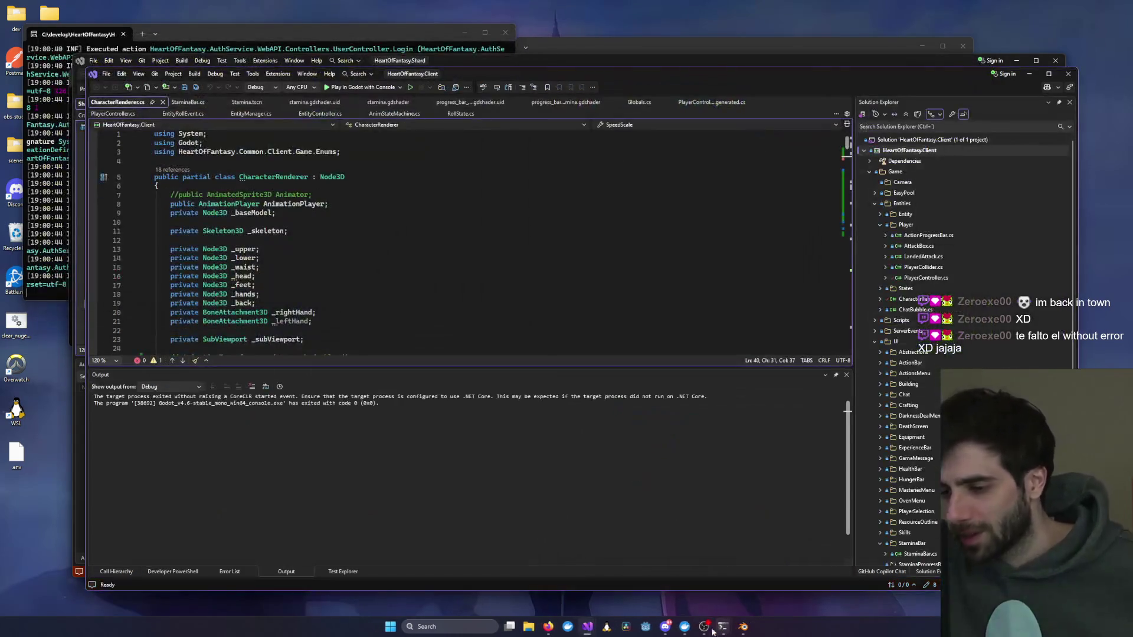
Step: Launch Godot through Windows Search and open the Heart of Fantasy project
mouse_move(668, 632)
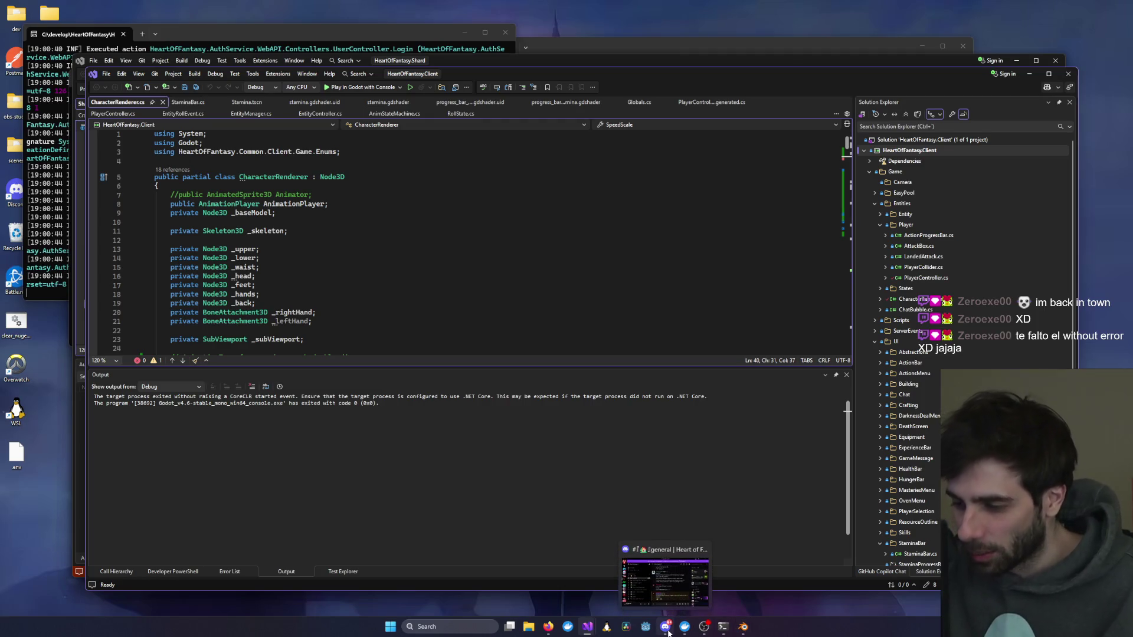
left_click(451, 626)
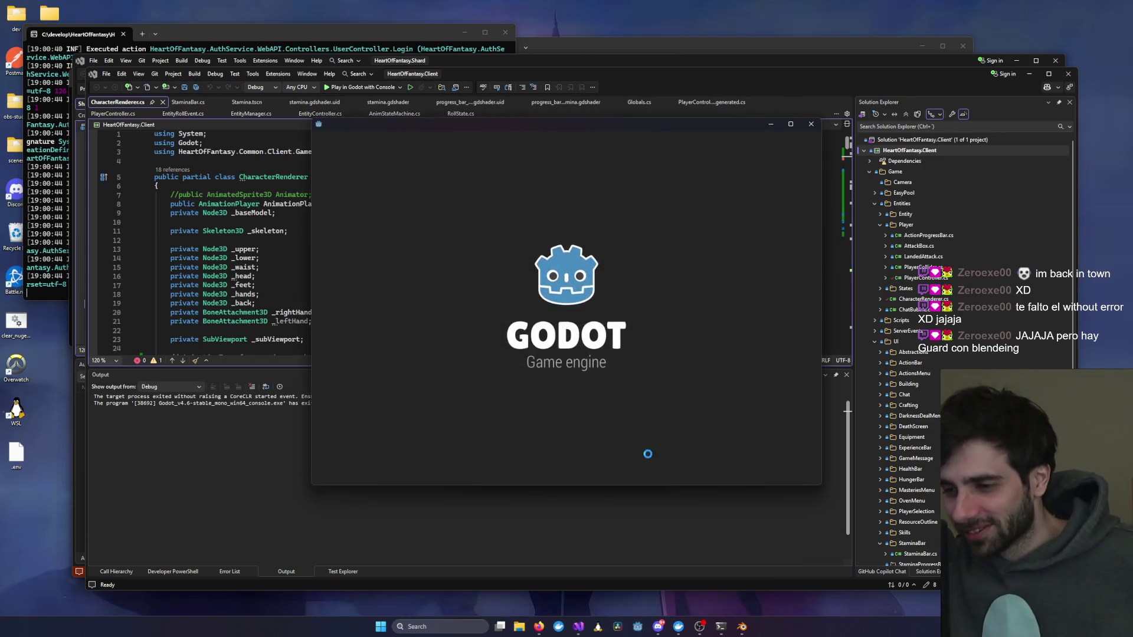
double_click(461, 230)
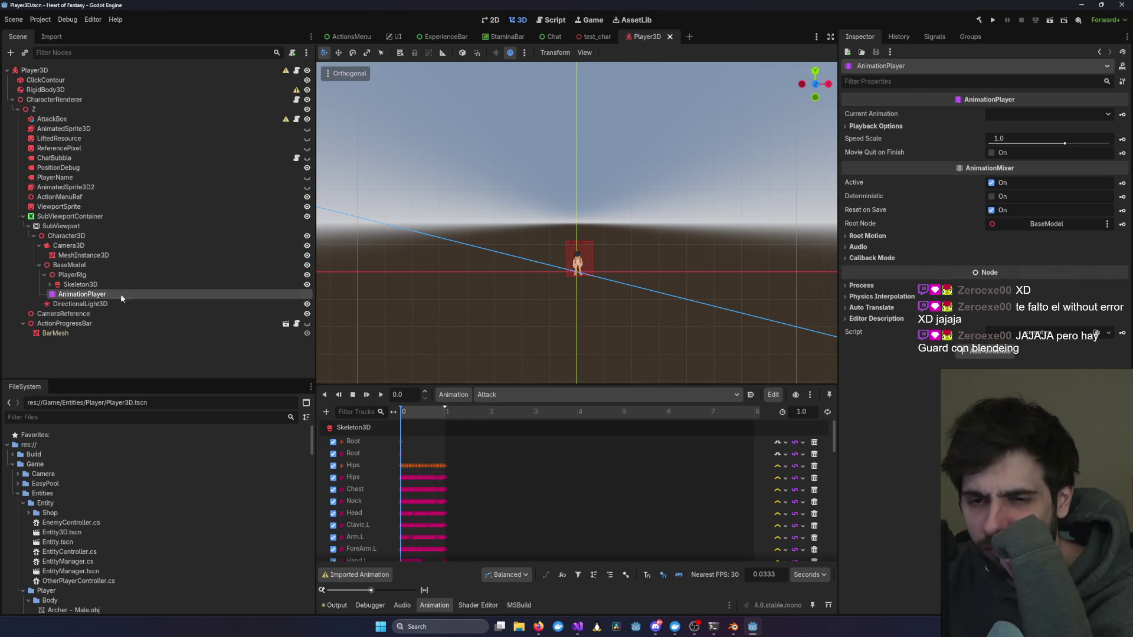
Step: Select Player3D's AnimationPlayer and set its Current Animation to Attack
left_click(83, 285)
left_click(104, 296)
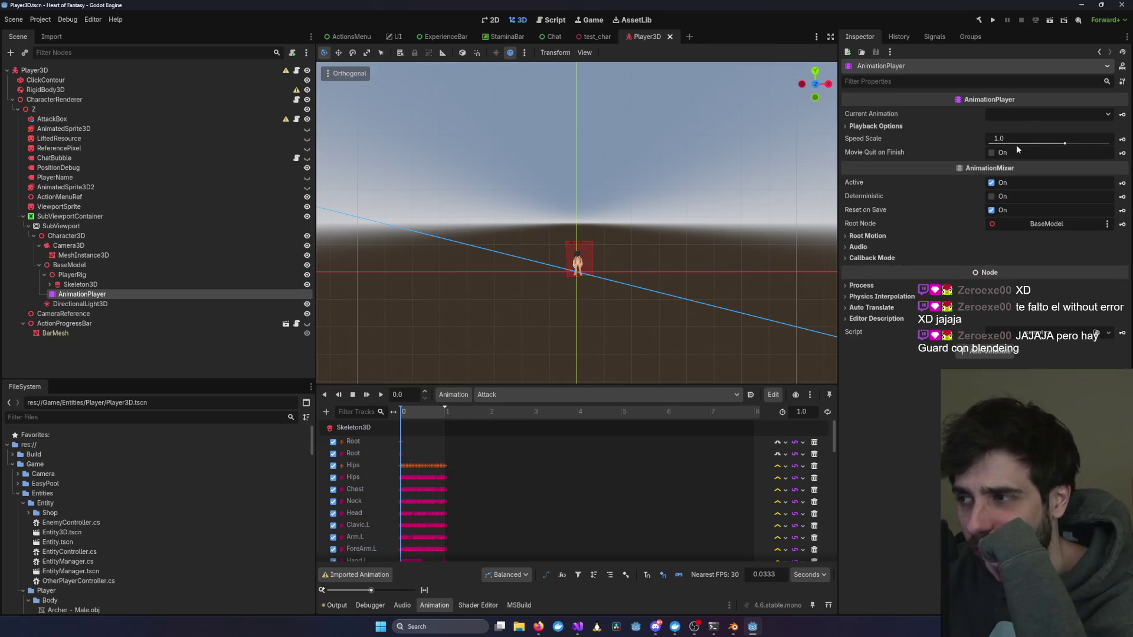
left_click(1038, 115)
left_click(1031, 140)
scroll(735, 263, "up", 5)
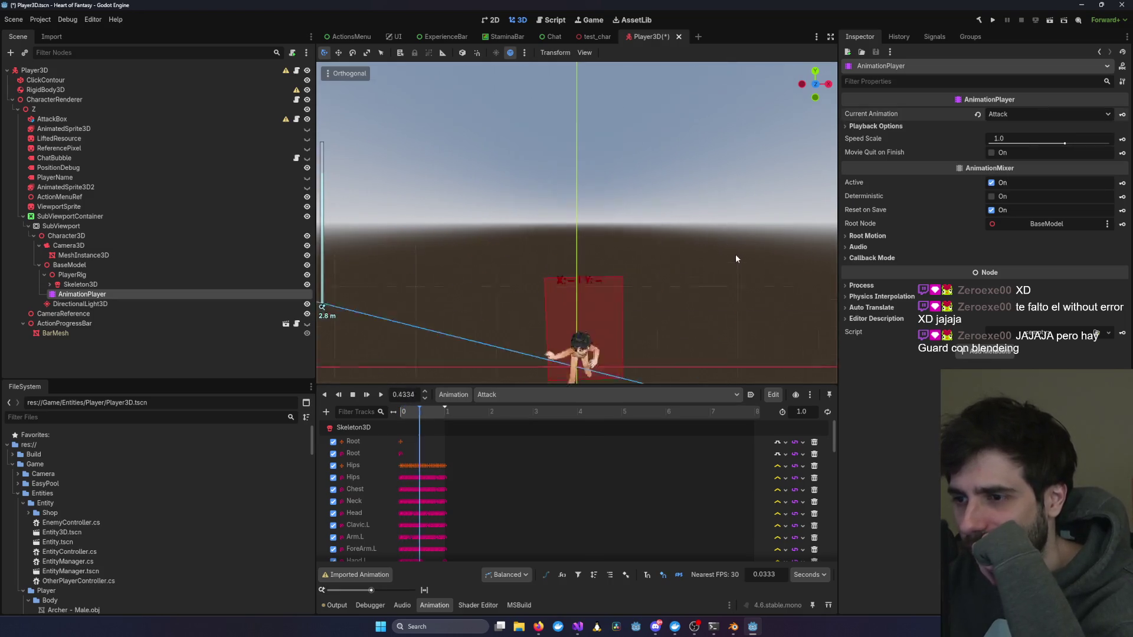
scroll(735, 264, "down", 4)
Step: Switch the Current Animation to Run and run the project
left_click(1043, 113)
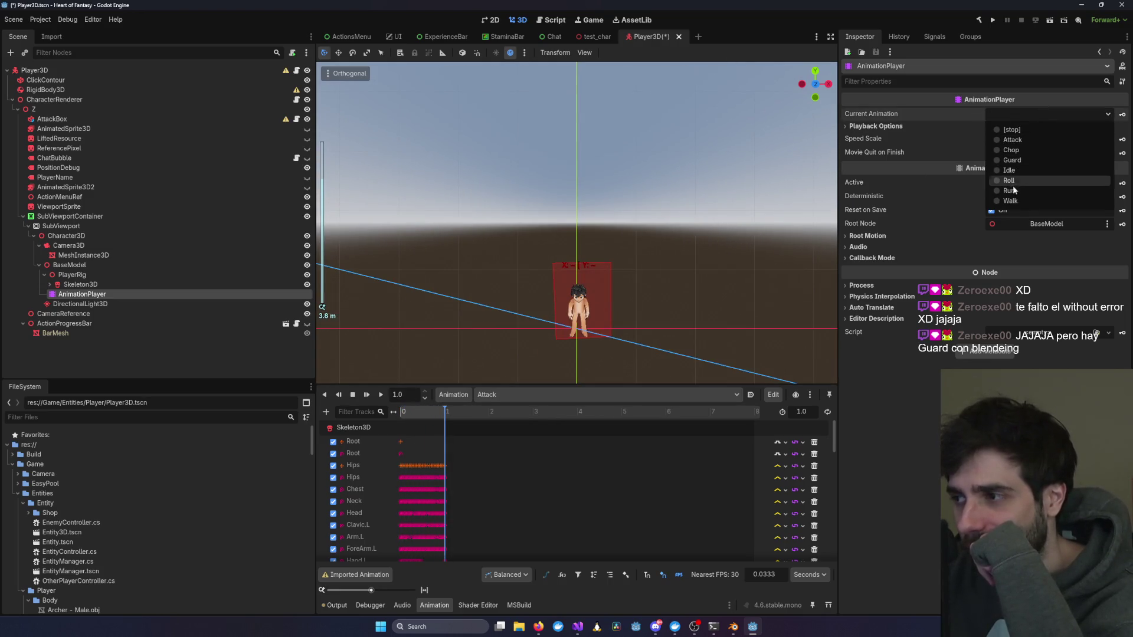
left_click(1011, 192)
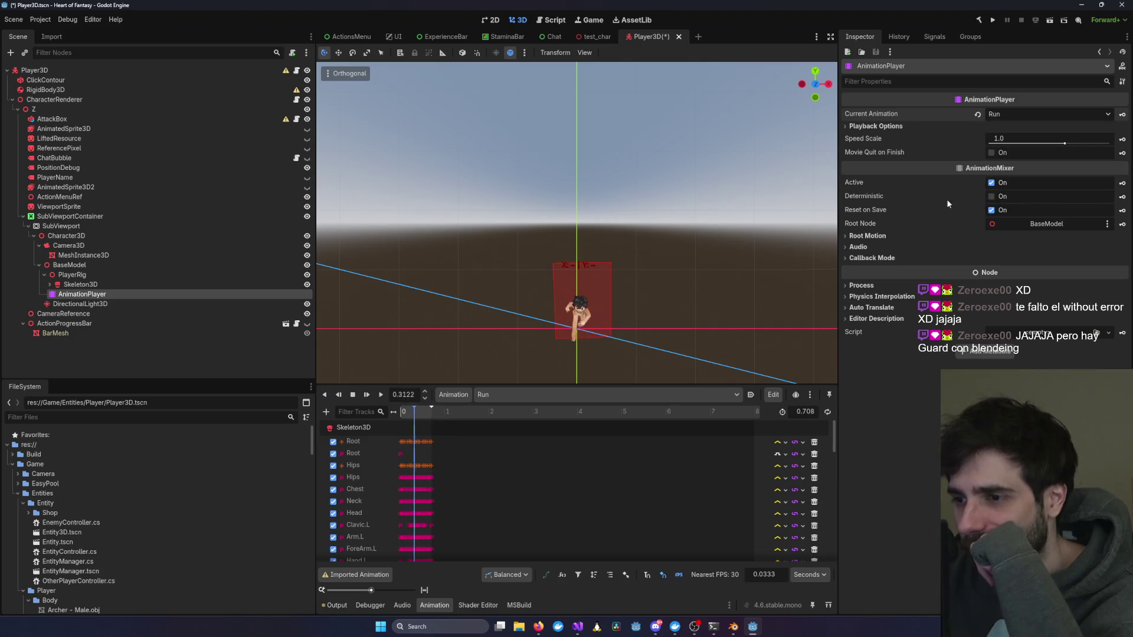
left_click(992, 21)
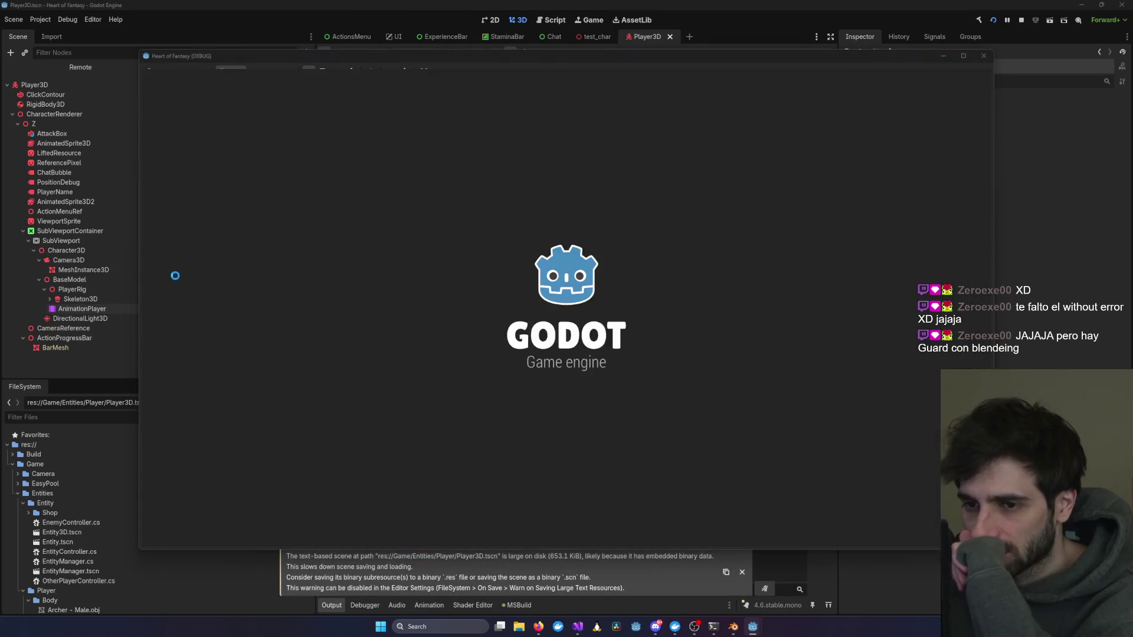
Step: Log in with the test account, enter the forest world, then close the game and minimize Godot
left_click(164, 269)
left_click(380, 247)
left_click(367, 245)
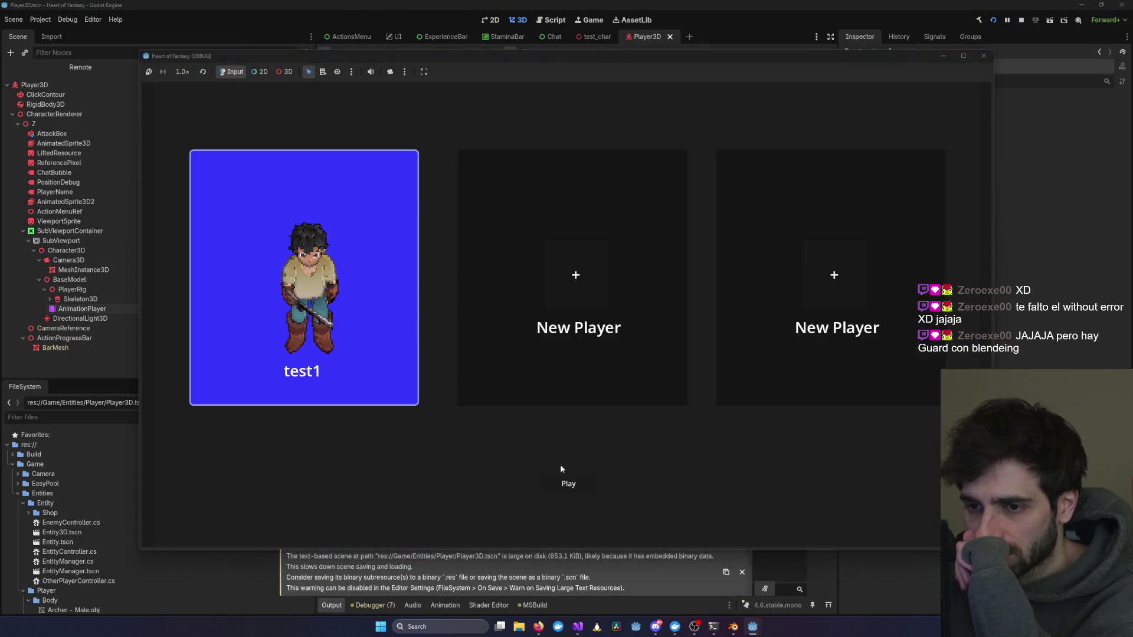
left_click(569, 489)
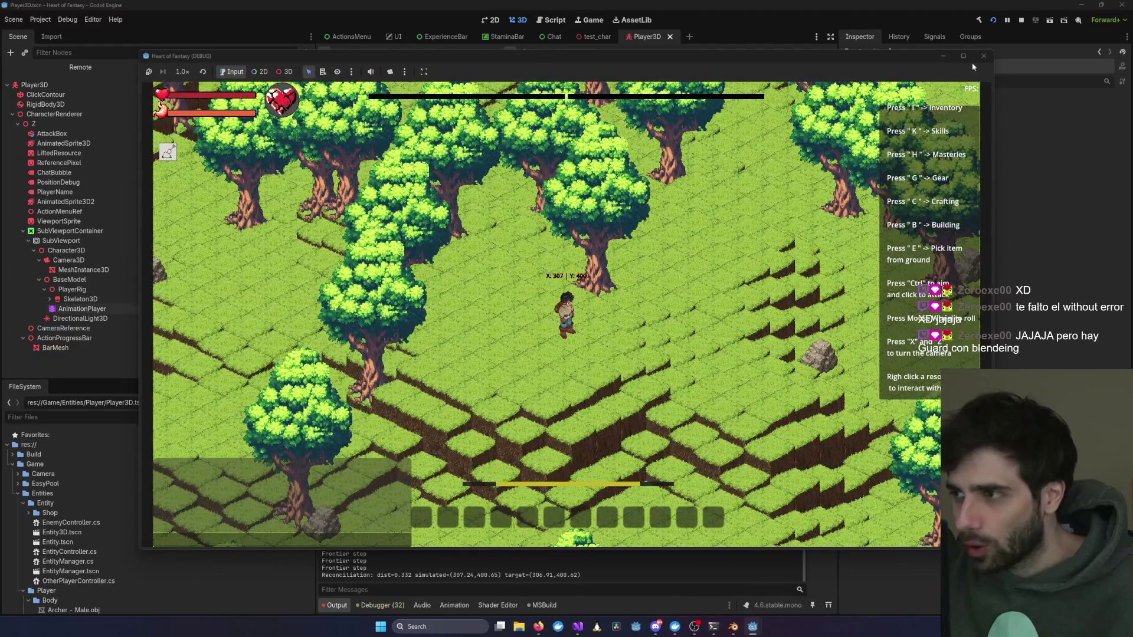
left_click(983, 56)
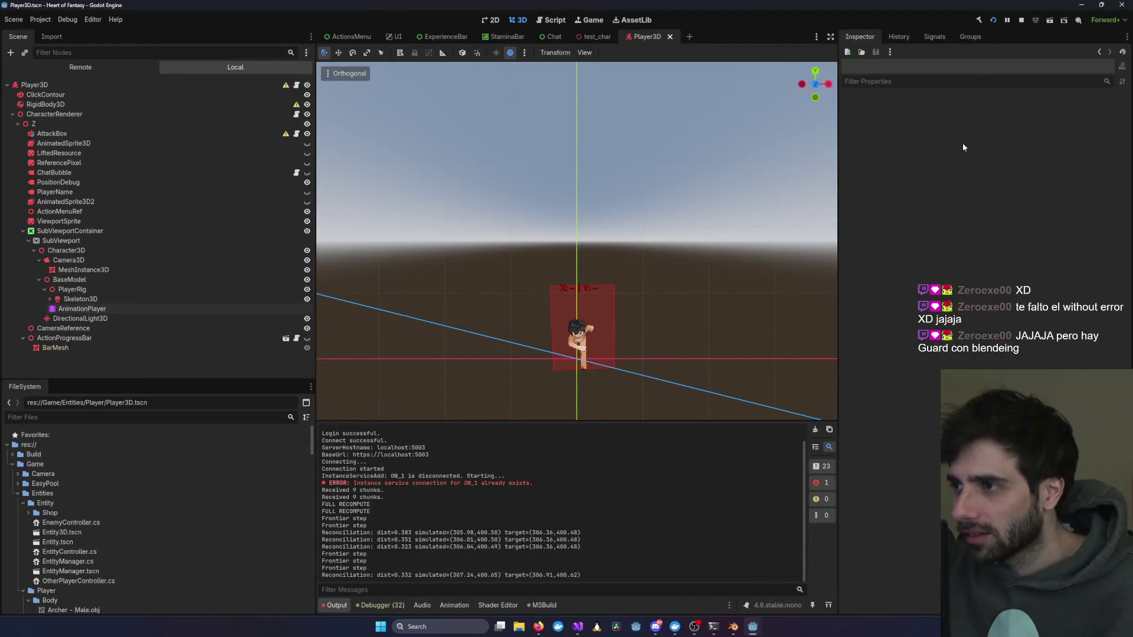
left_click(1081, 5)
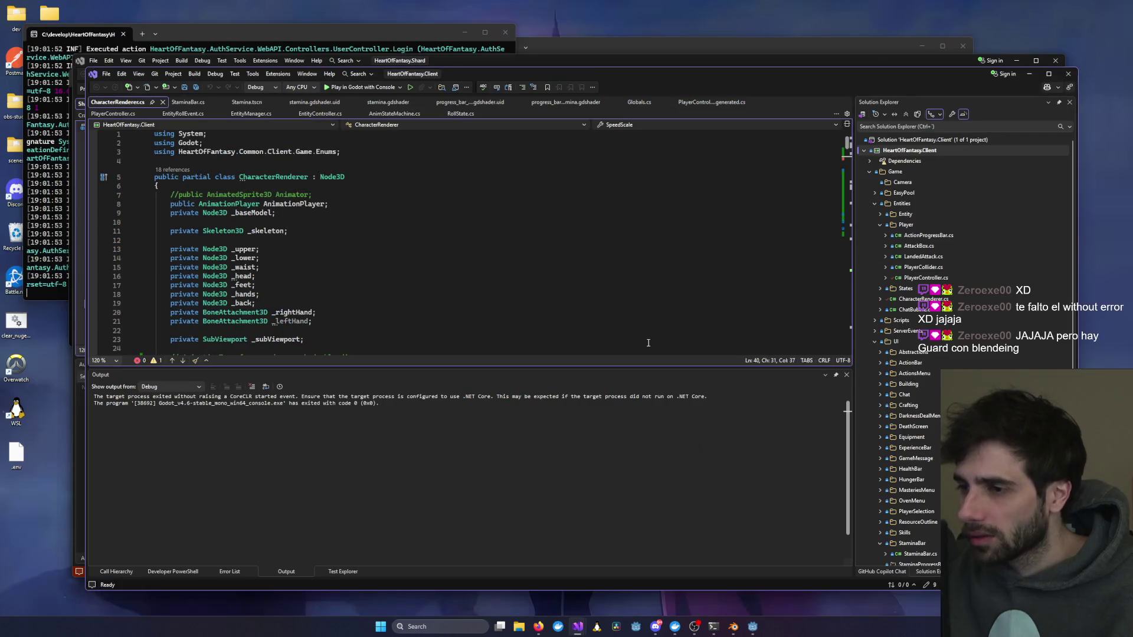
Step: Tell Claude Code the Guard animation now plays but the other animations are broken
mouse_move(713, 627)
left_click(527, 581)
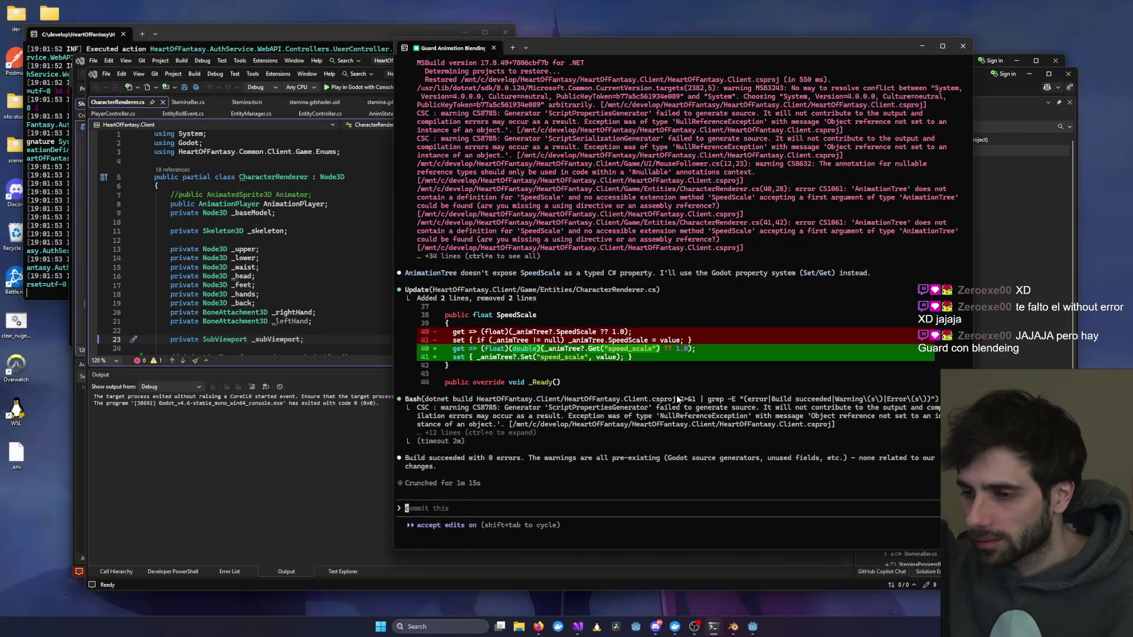
type("i see the")
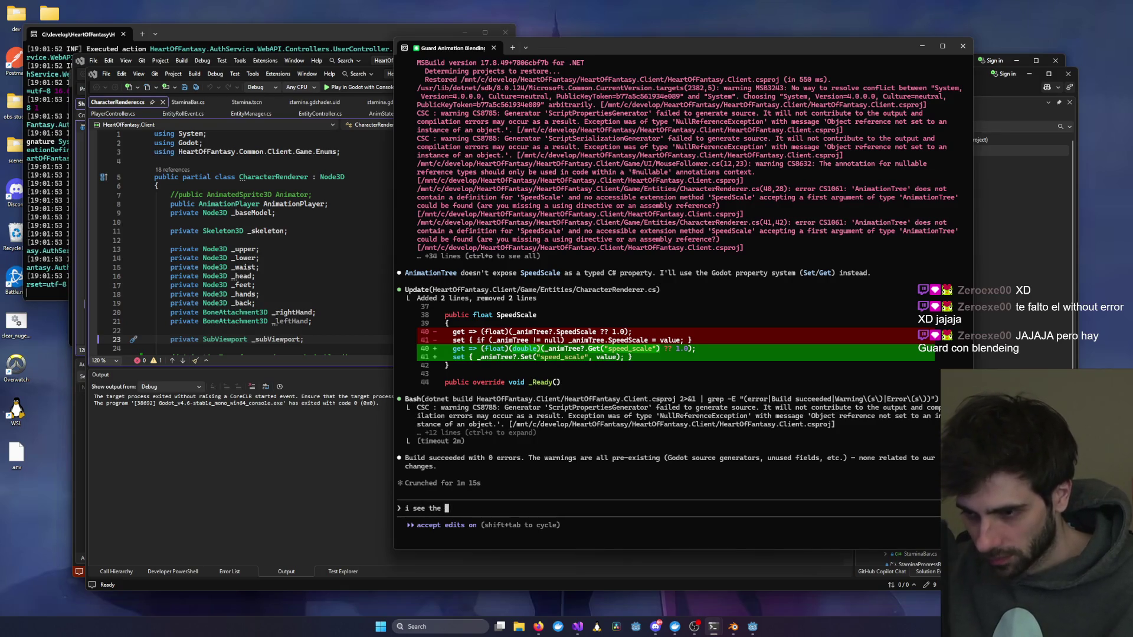
type("imation Gua")
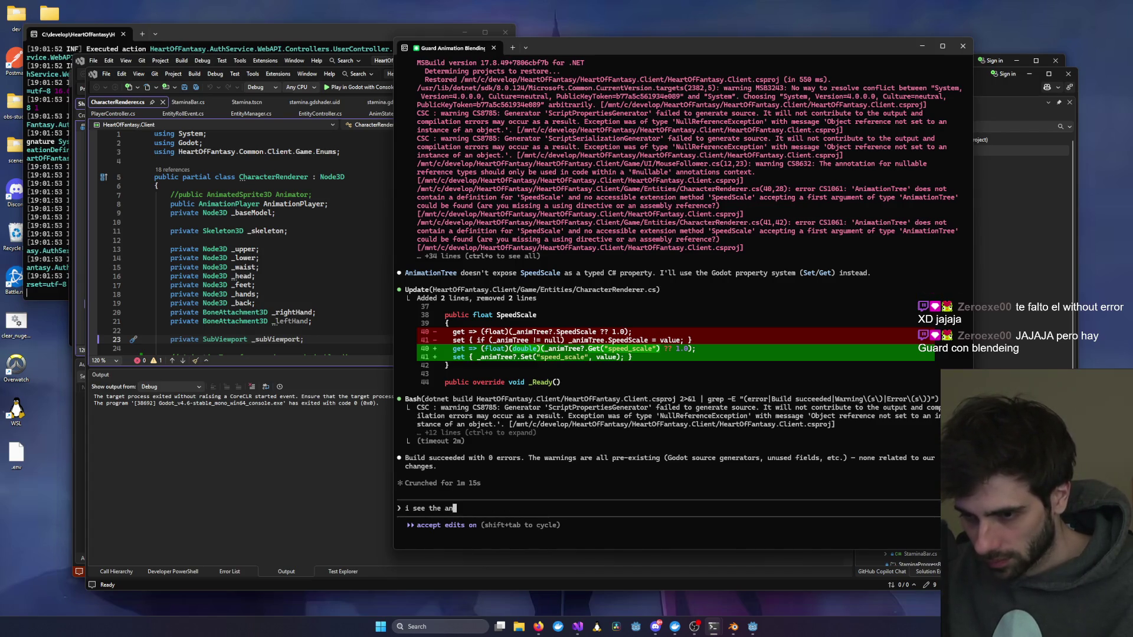
type("uard animation, but the rest are broken now")
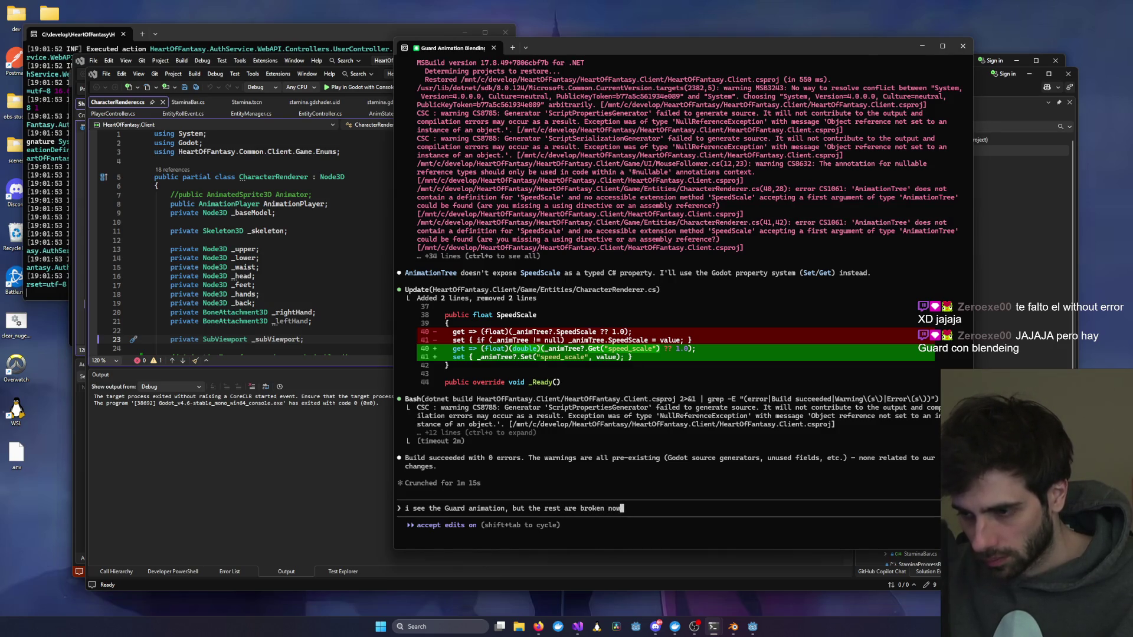
key("Return")
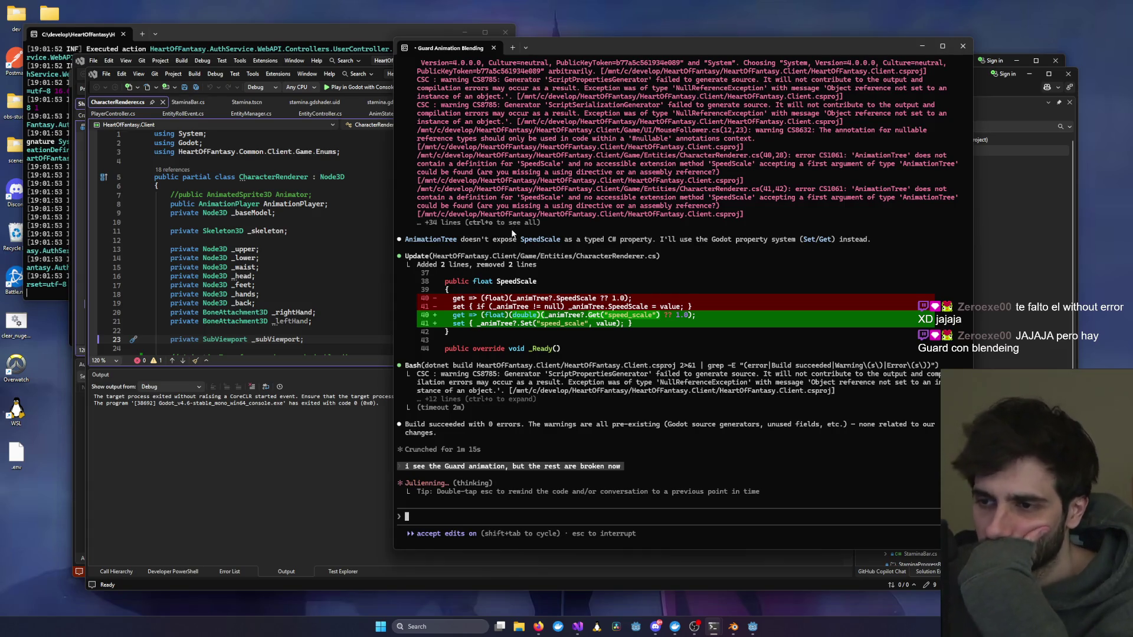
Step: Open the EntityController.cs diff from Visual Studio's Git Changes
key("alt+Tab")
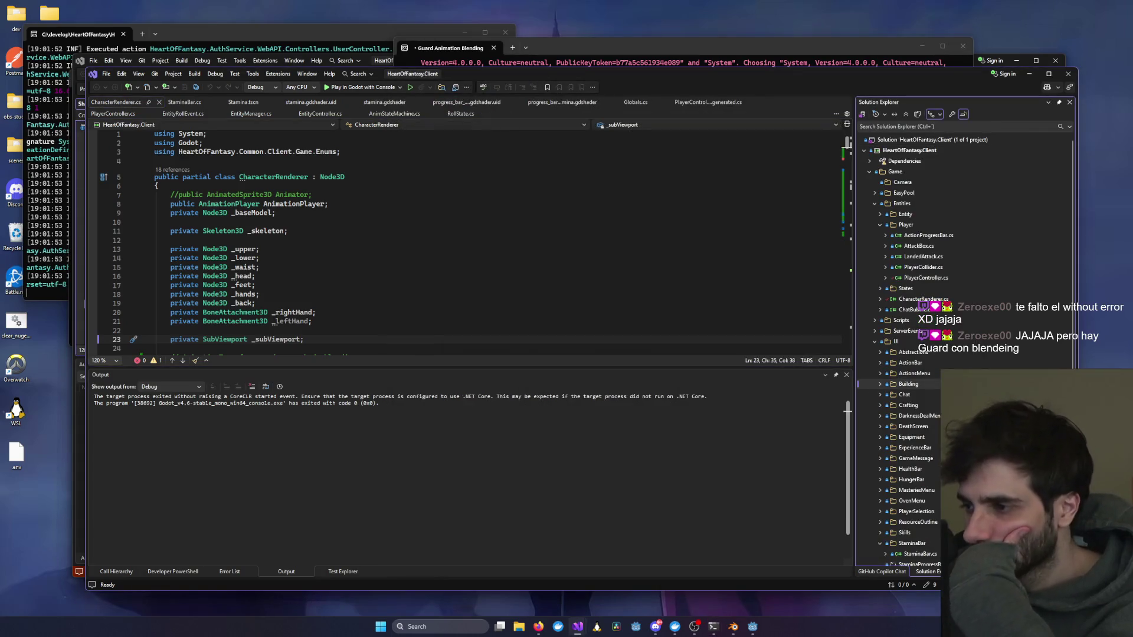
key("ctrl+0")
key("ctrl+g")
left_click(929, 242)
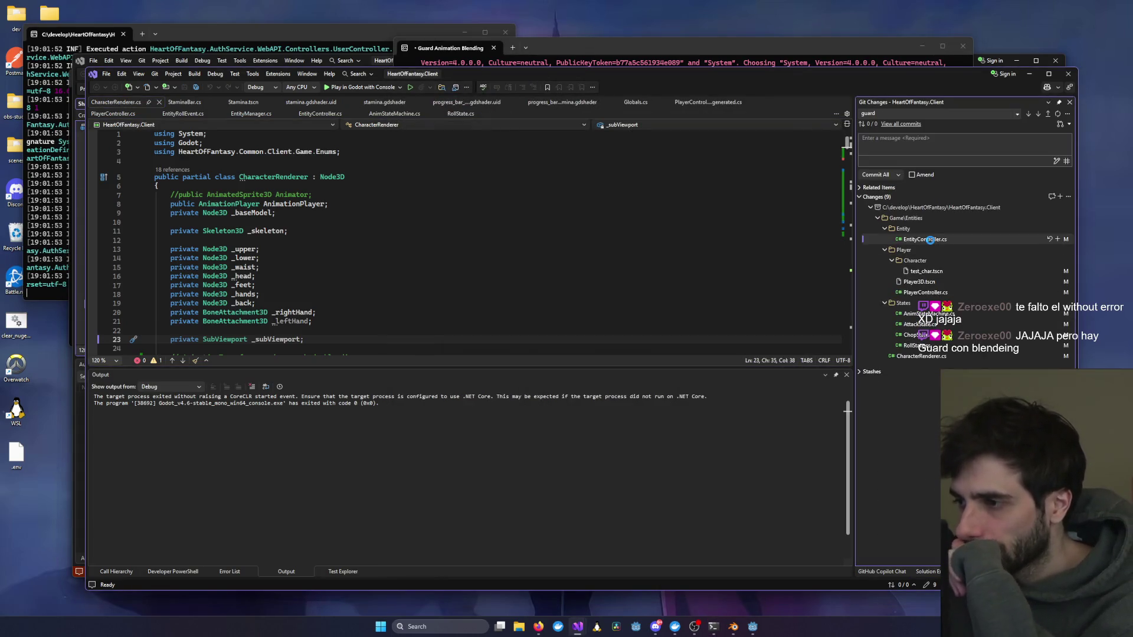
scroll(643, 257, "down", 7)
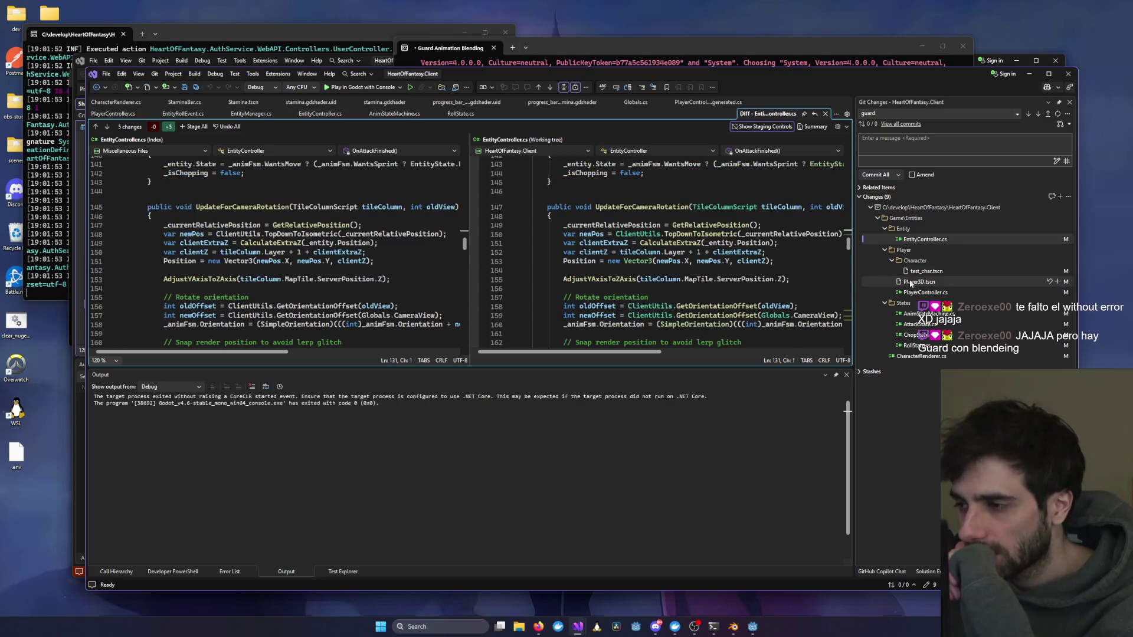
Step: Open the CharacterRenderer.cs diff and step through every use of _animTree
left_click(921, 295)
left_click(920, 356)
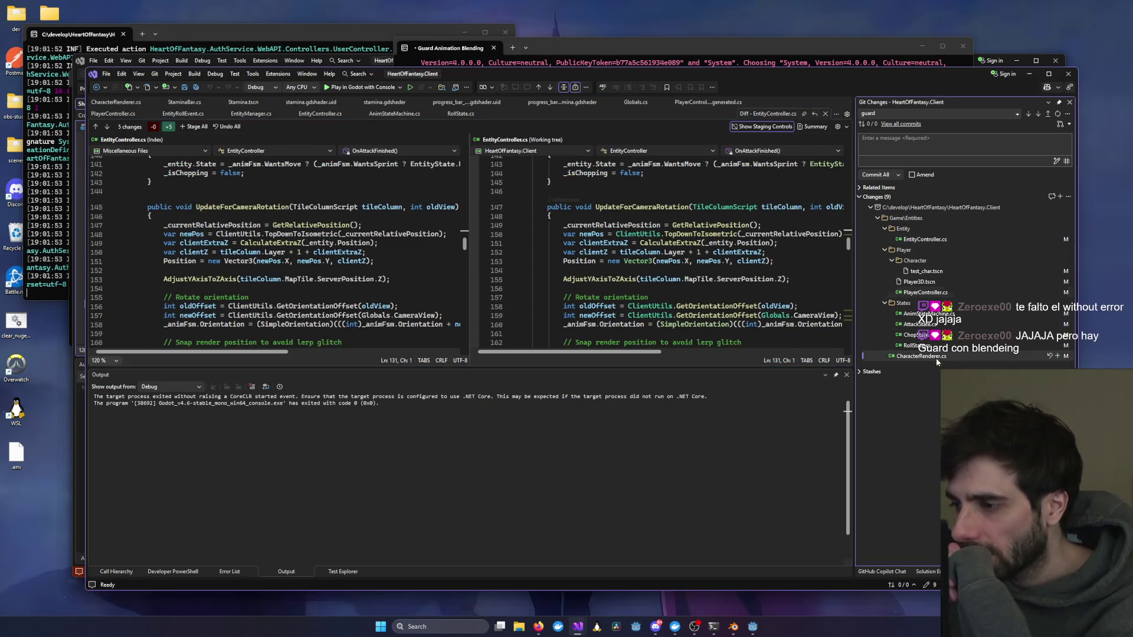
left_click(670, 255)
double_click(670, 256)
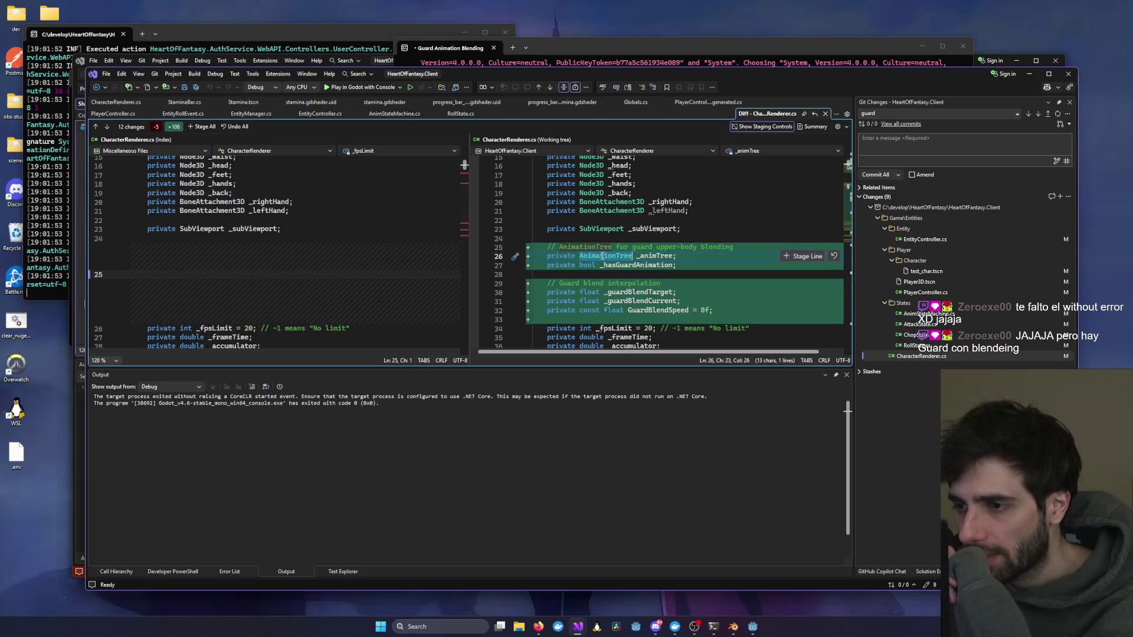
key("ctrl+f")
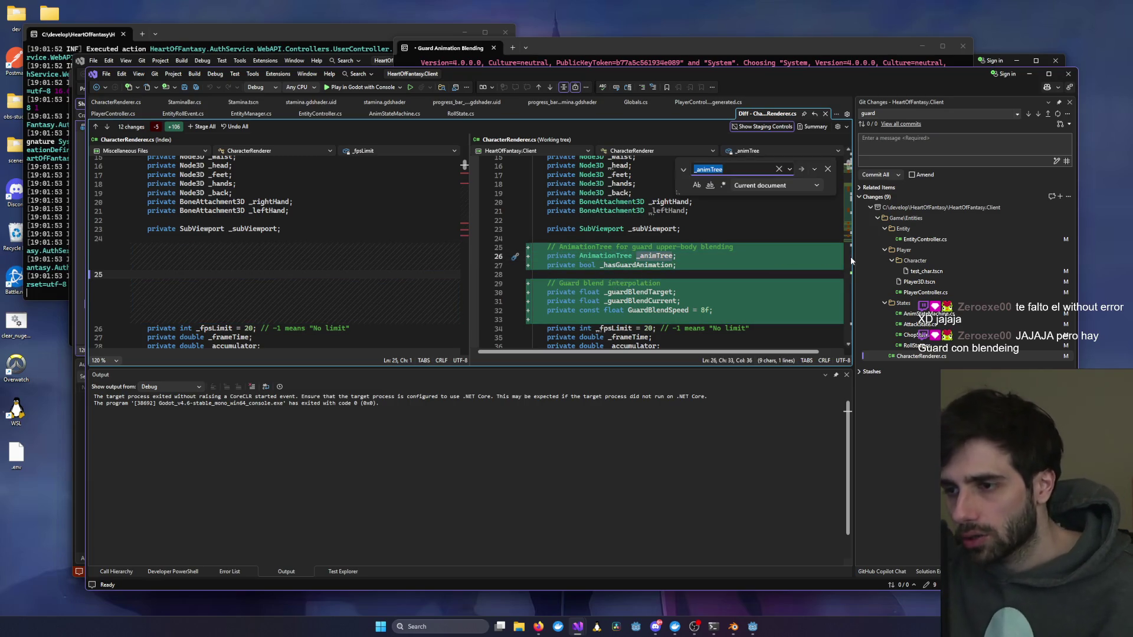
key("Return")
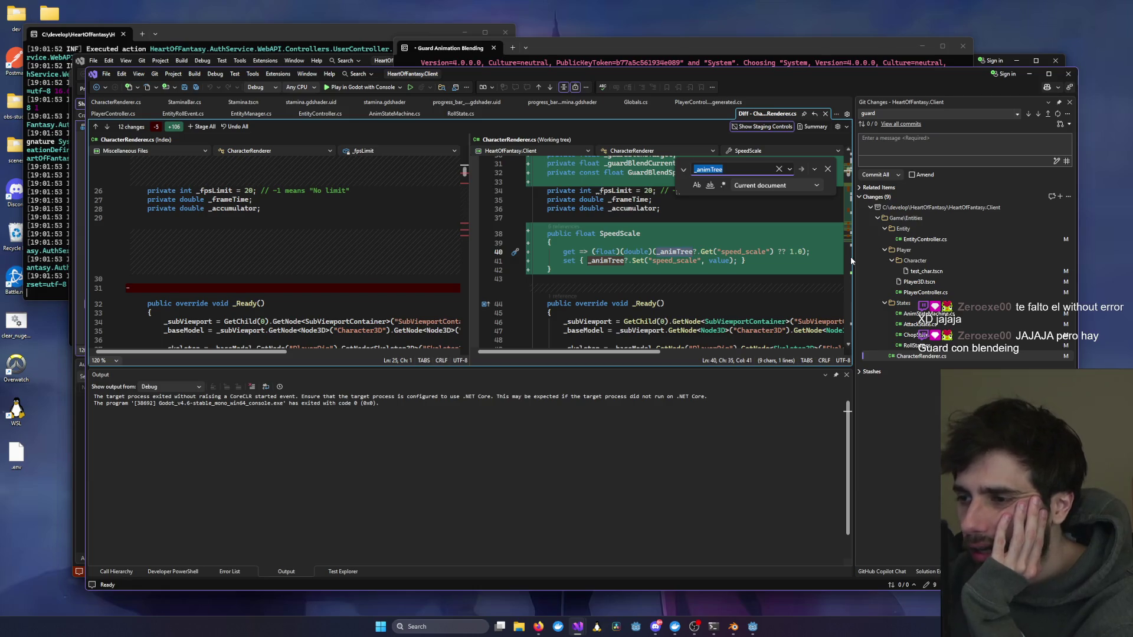
key("Return")
key("Return")
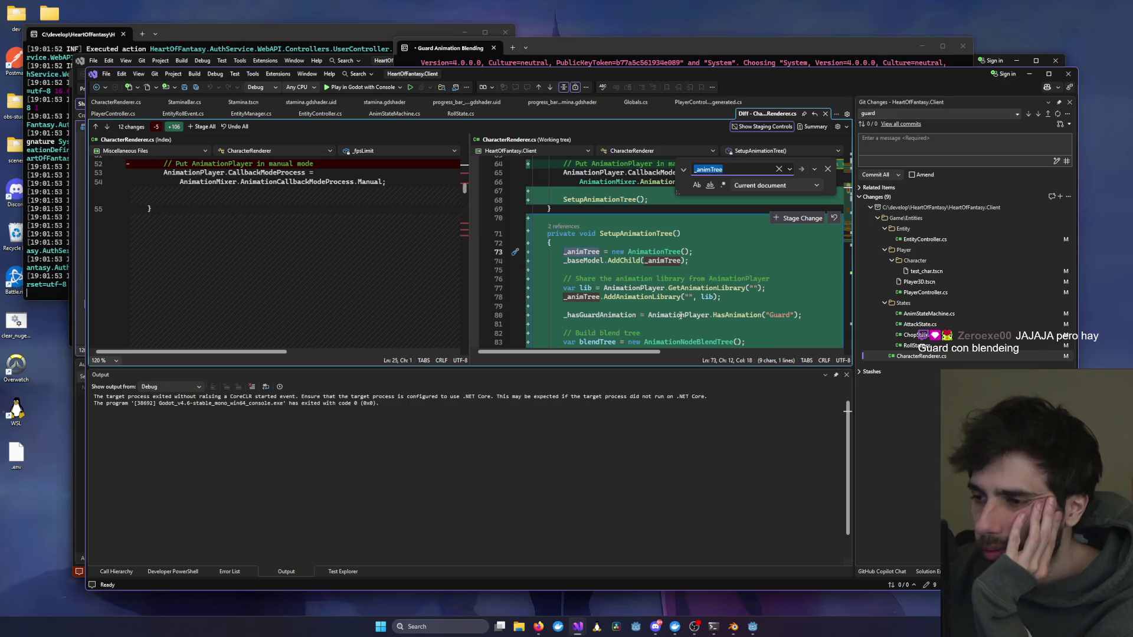
Step: Read through SetupAnimationTree's guard blend tree and the _animTree.Active check in _Process
mouse_move(608, 257)
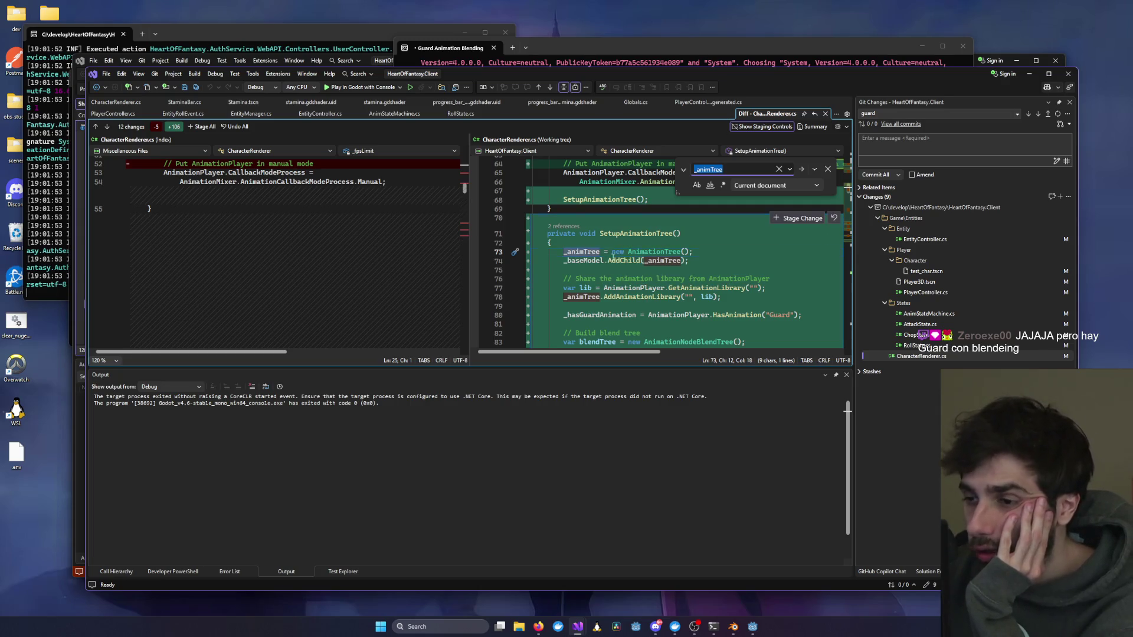
scroll(610, 255, "down", 3)
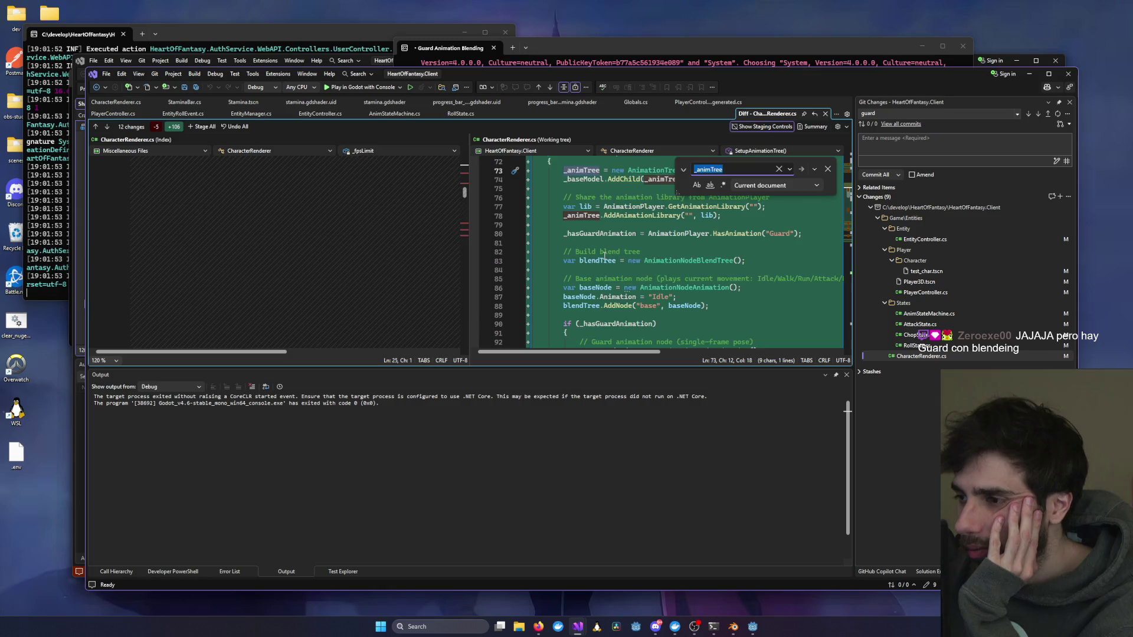
scroll(604, 255, "down", 2)
scroll(602, 242, "up", 3)
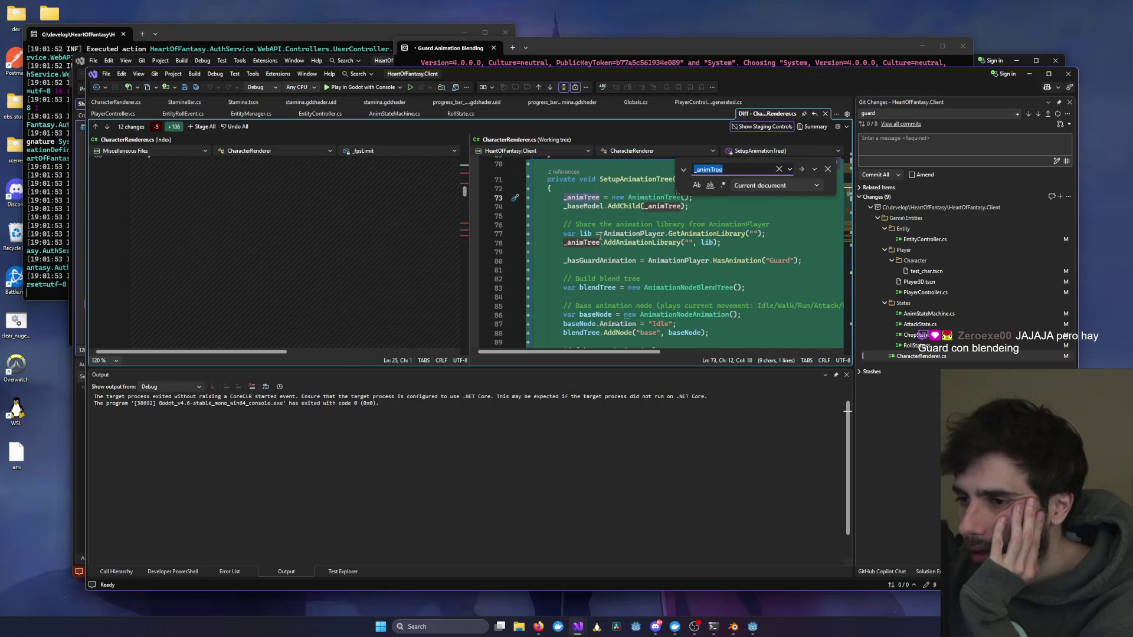
scroll(593, 251, "down", 9)
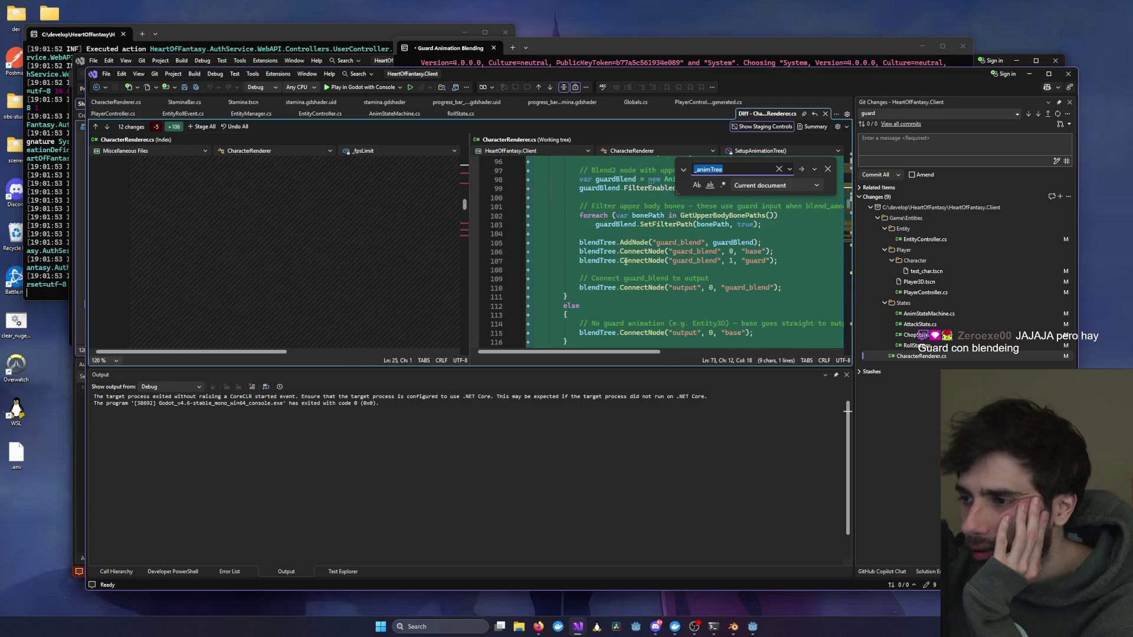
scroll(626, 261, "up", 7)
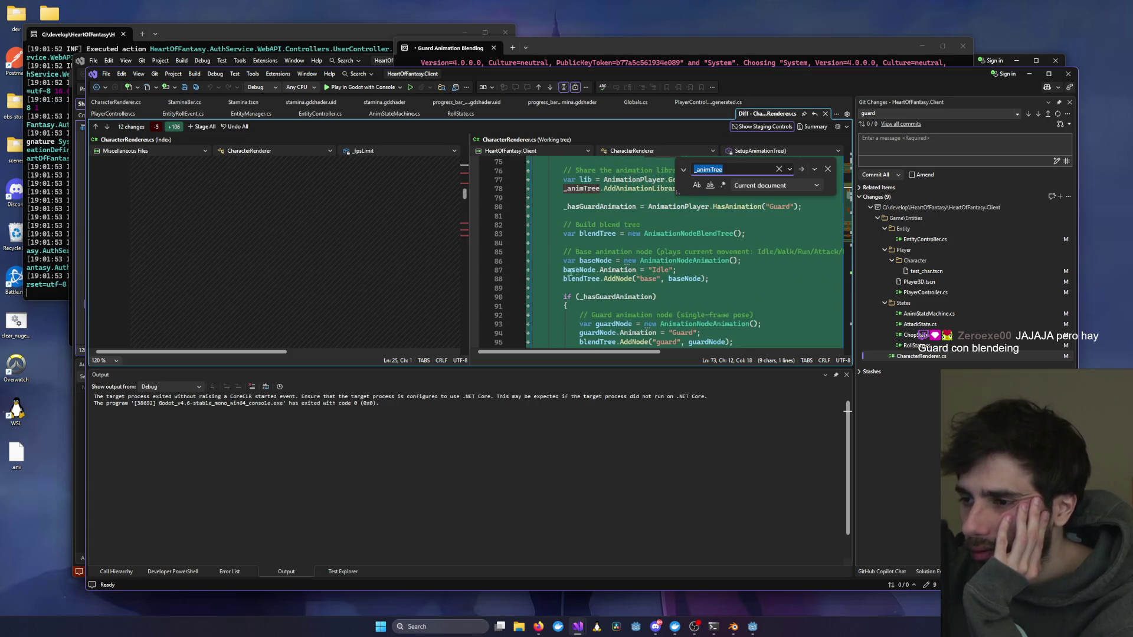
scroll(596, 270, "down", 4)
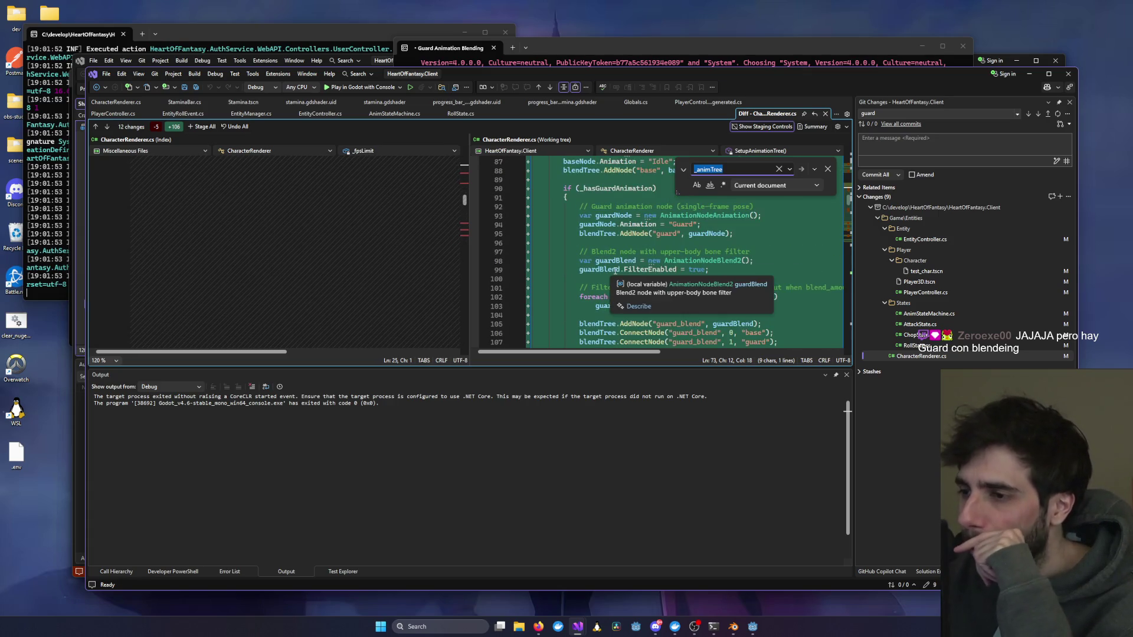
scroll(615, 271, "down", 7)
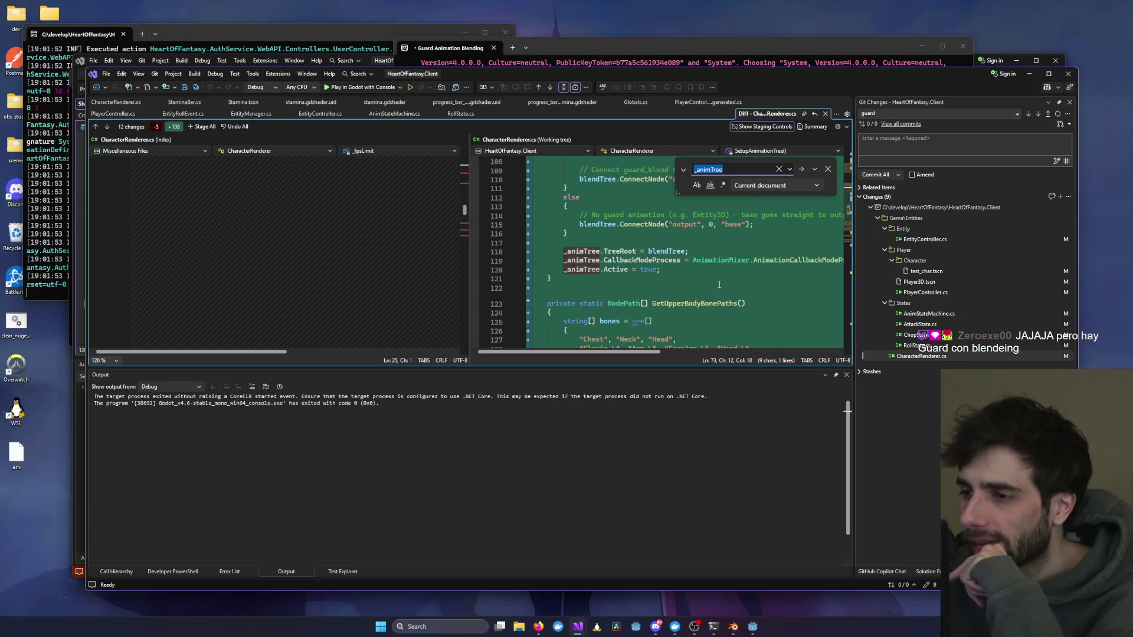
scroll(662, 275, "down", 2)
scroll(658, 278, "down", 1)
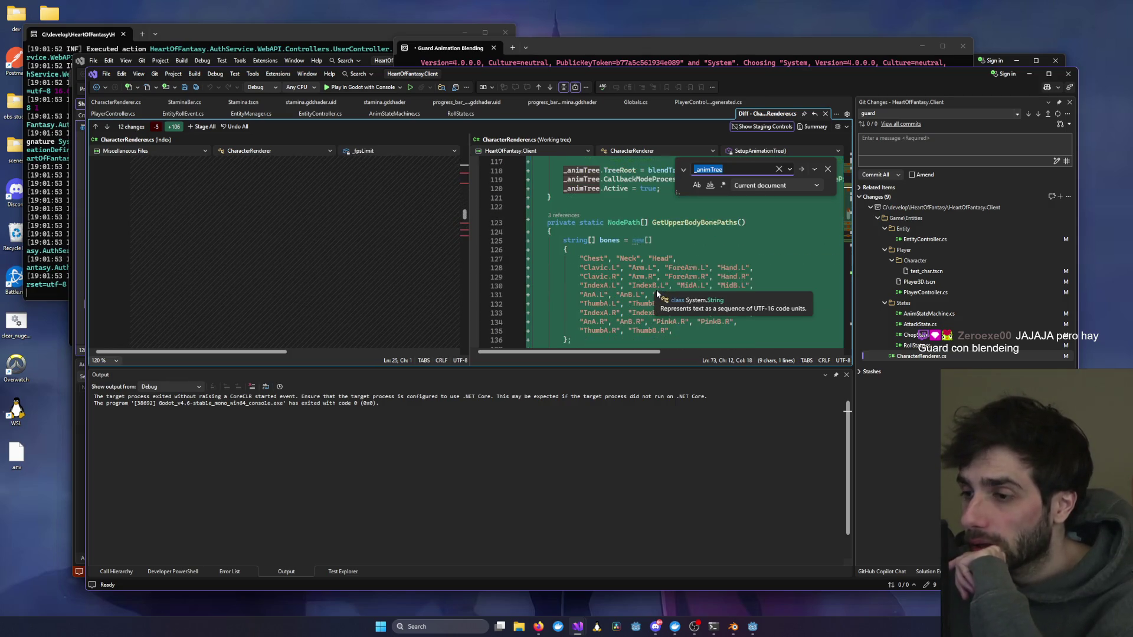
scroll(609, 249, "down", 6)
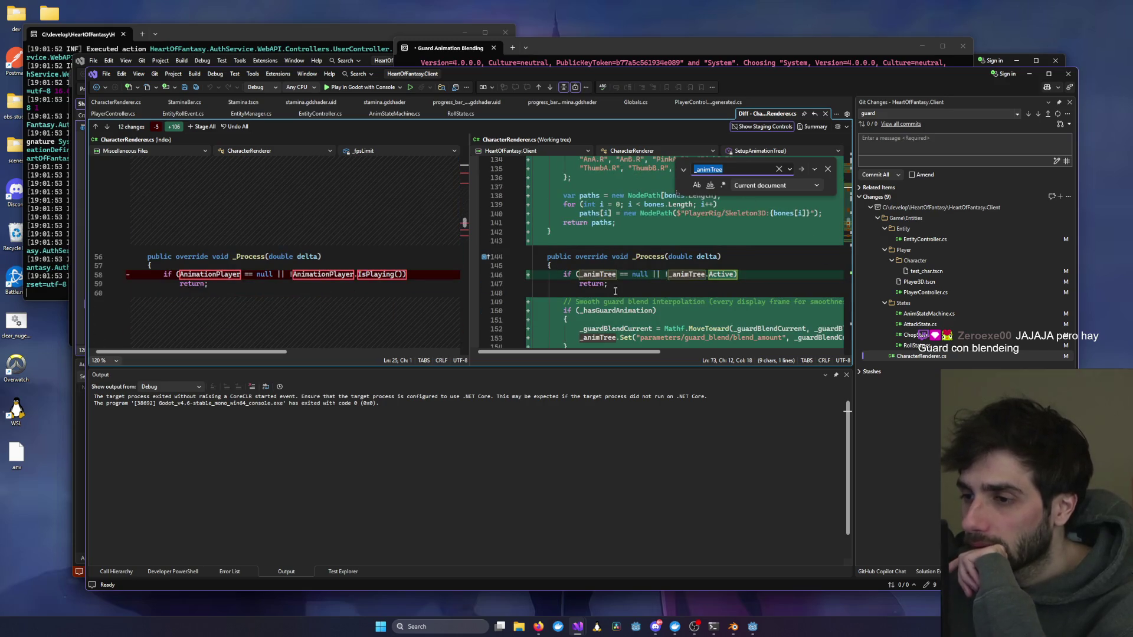
Step: Switch from Claude Code to the Godot editor and run the game project
mouse_move(715, 628)
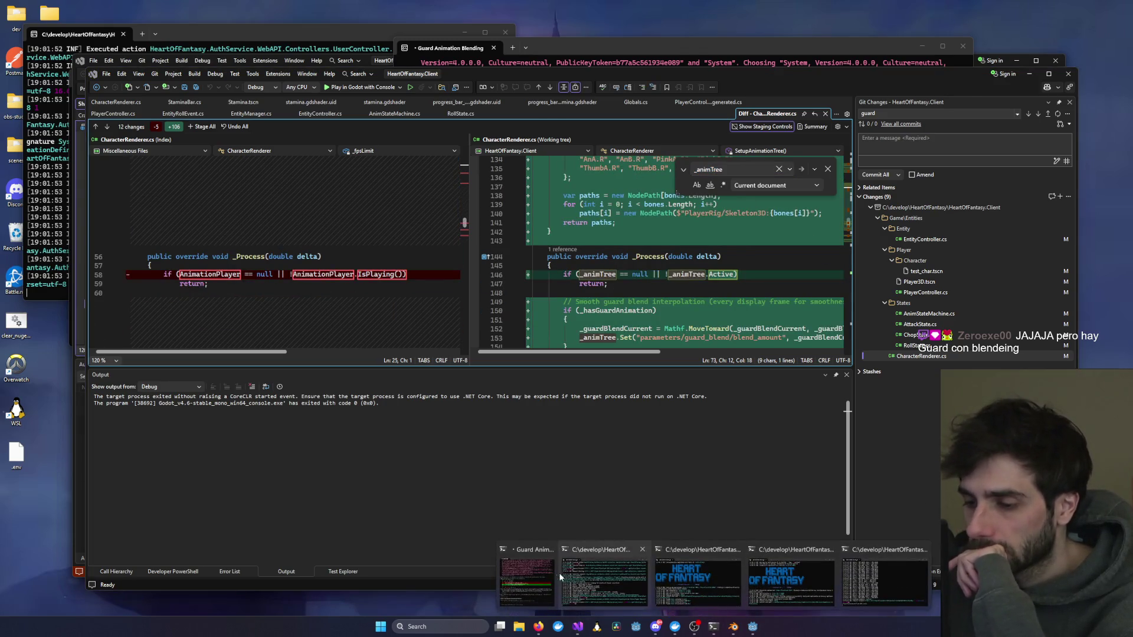
left_click(605, 578)
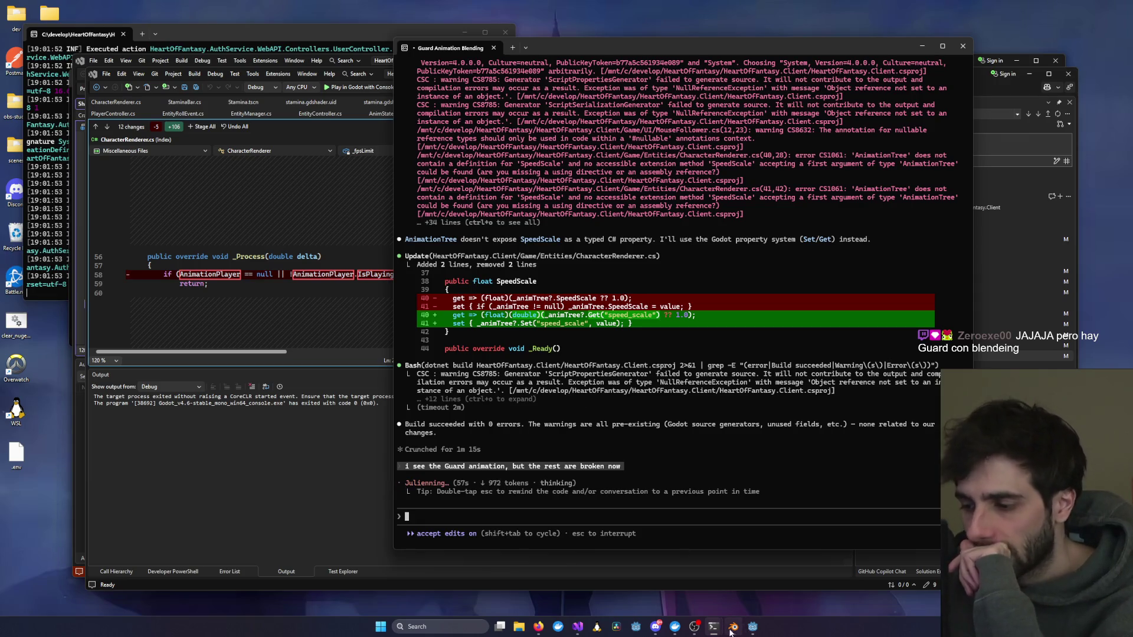
left_click(752, 627)
left_click(991, 21)
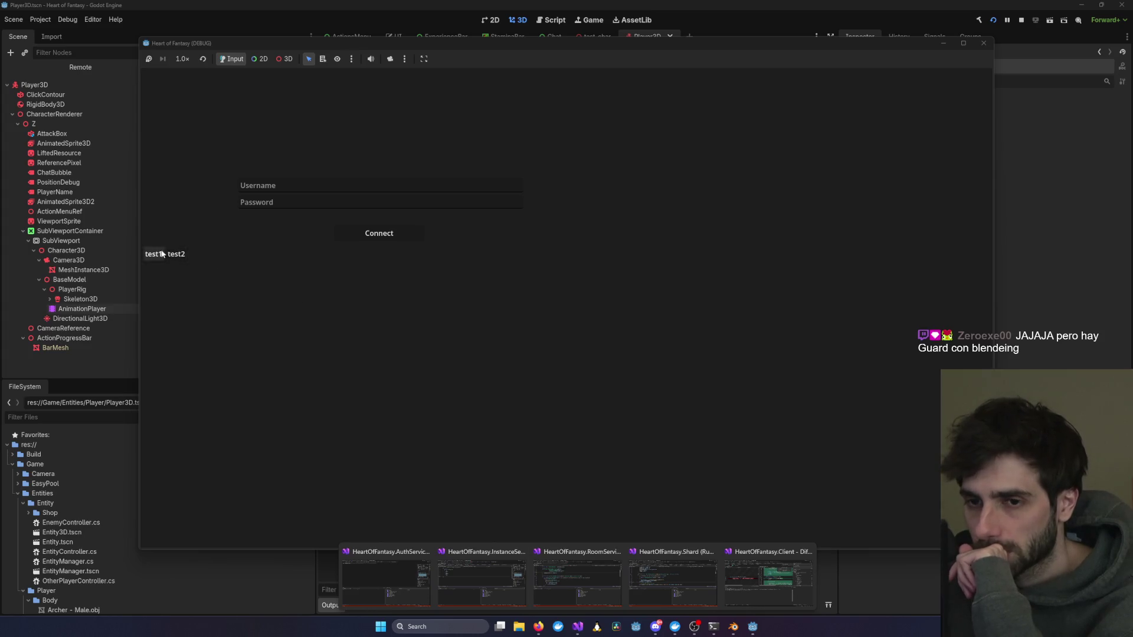
Step: Log in with the test account, enter the world with the test character, then close the game
left_click(153, 254)
left_click(348, 230)
left_click(330, 314)
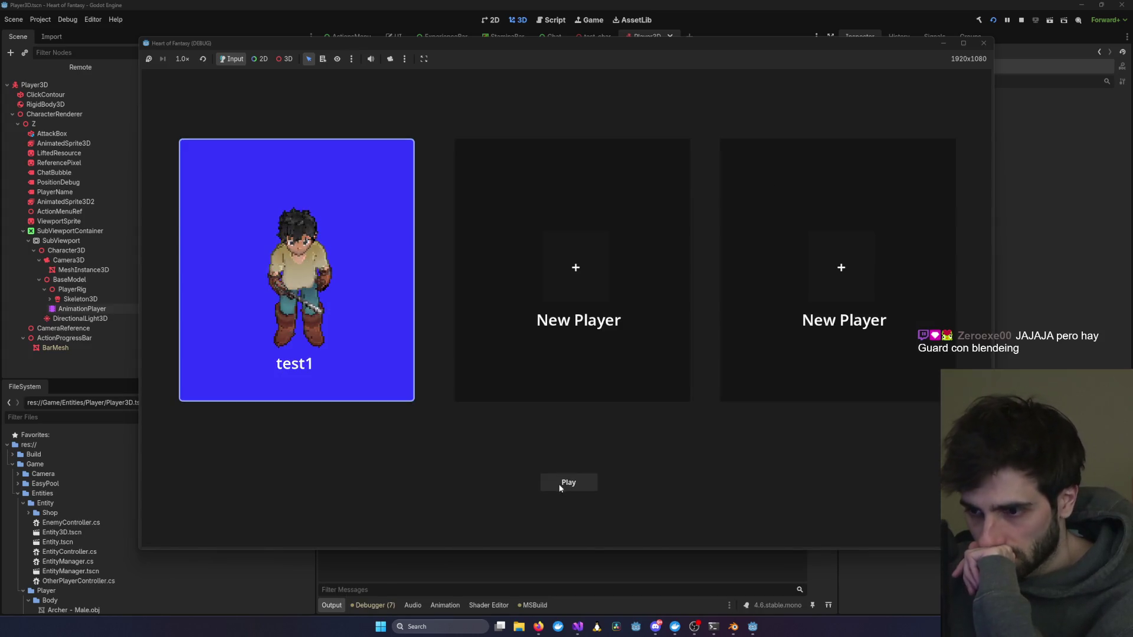
left_click(564, 482)
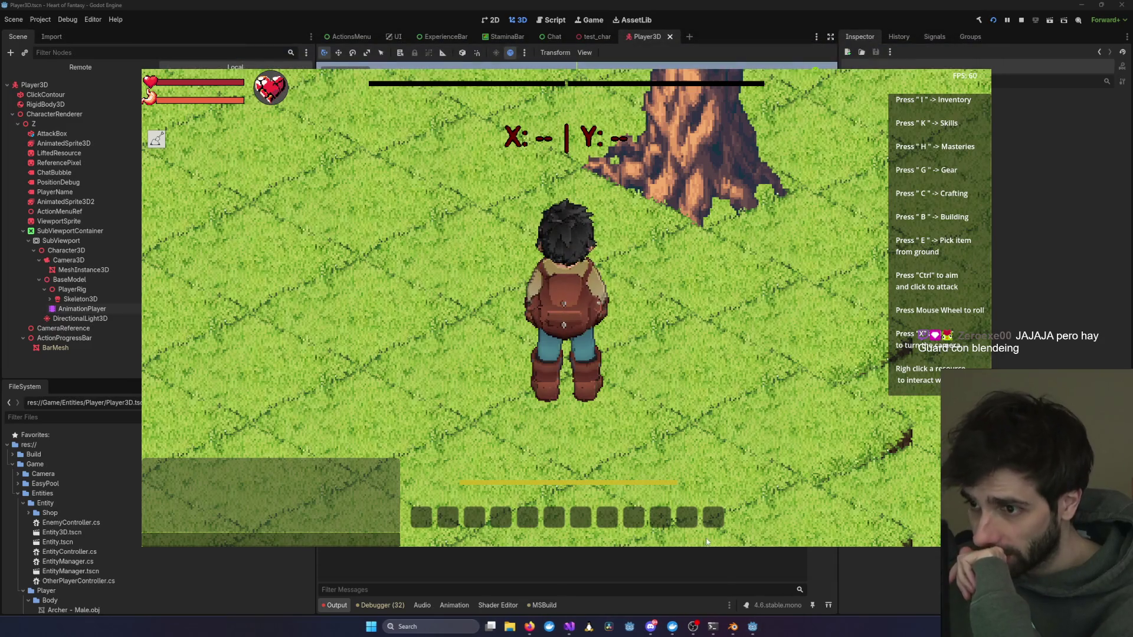
left_click(990, 47)
Step: Hide Blender and bring the Claude Code session back to the front
left_click(732, 628)
left_click(733, 626)
mouse_move(714, 626)
left_click(517, 575)
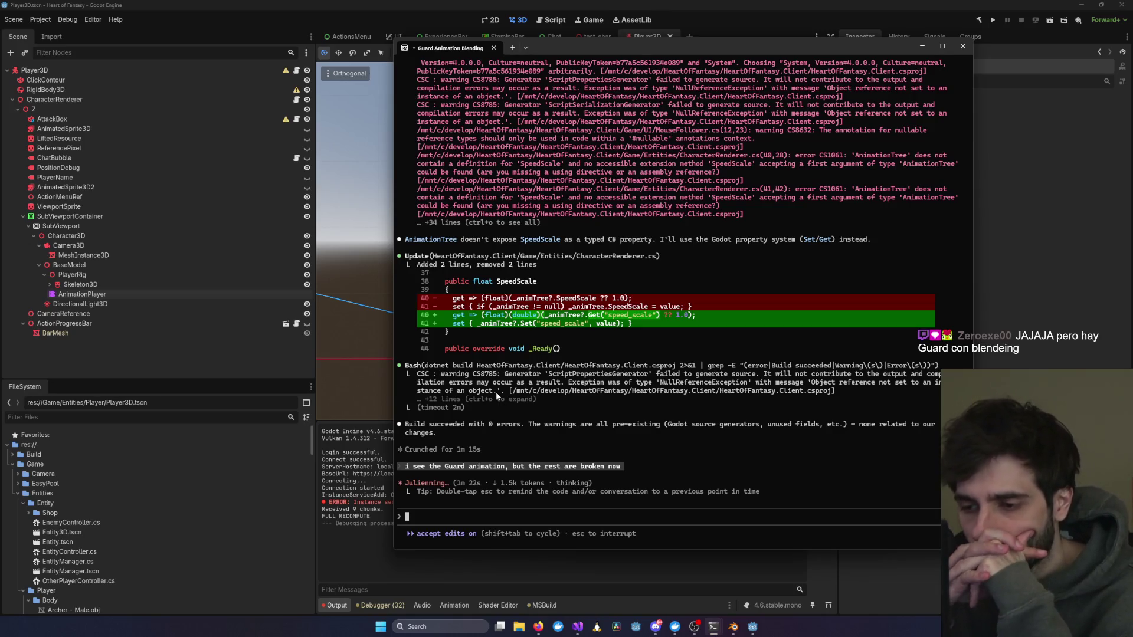
Step: Queue the Claude Code follow-up 'Idle and Guard work, but not the rest'
type("Idle and Guard works")
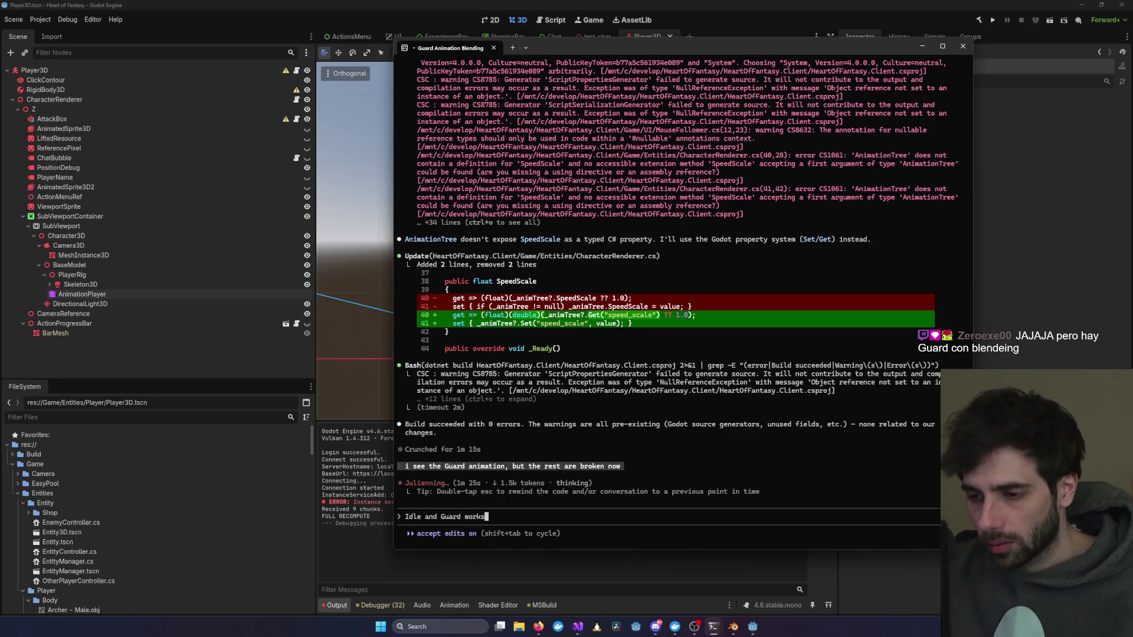
key("BackSpace")
type(", but n")
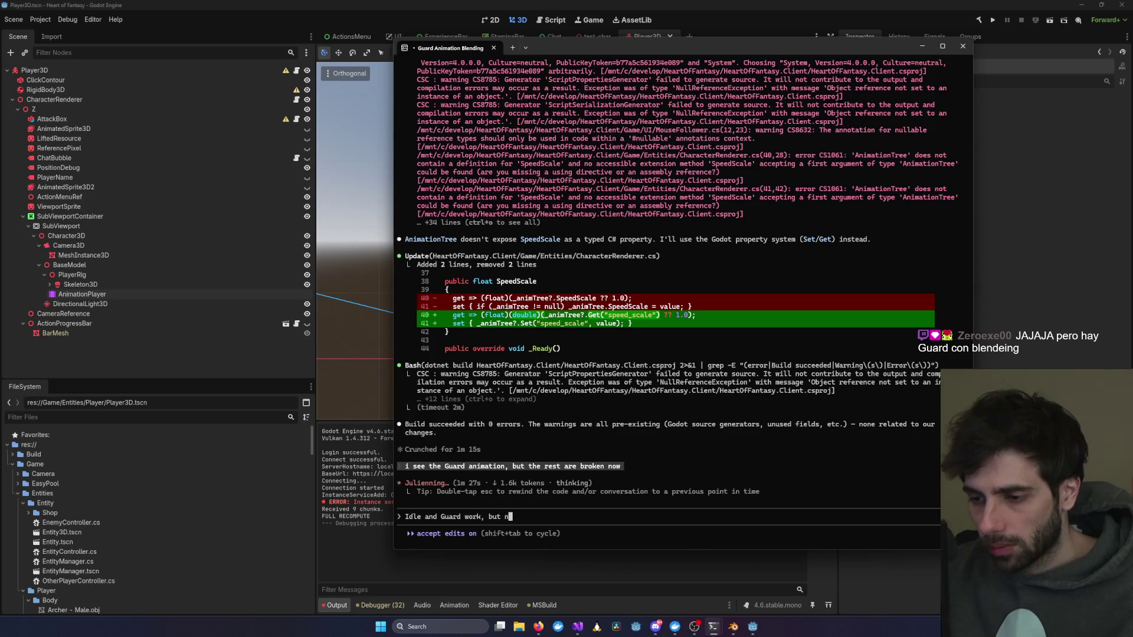
type("ot the rest, ")
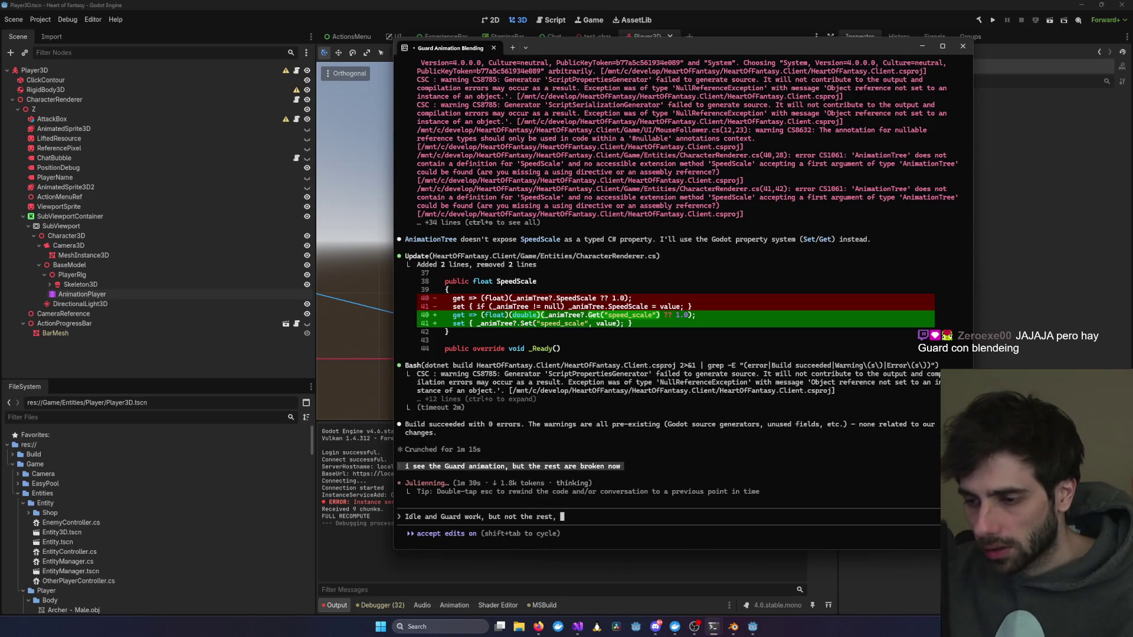
type("please")
key("BackSpace")
key("BackSpace")
key("BackSpace")
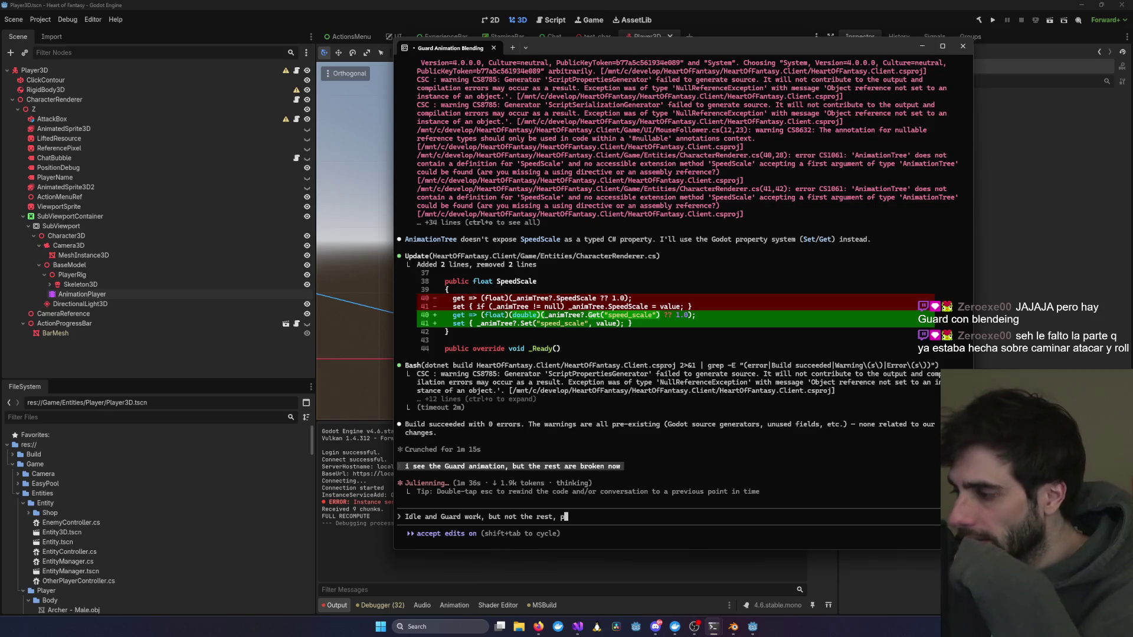
key("BackSpace")
key("BackSpace")
key("BackSpace")
type("t")
key("Return")
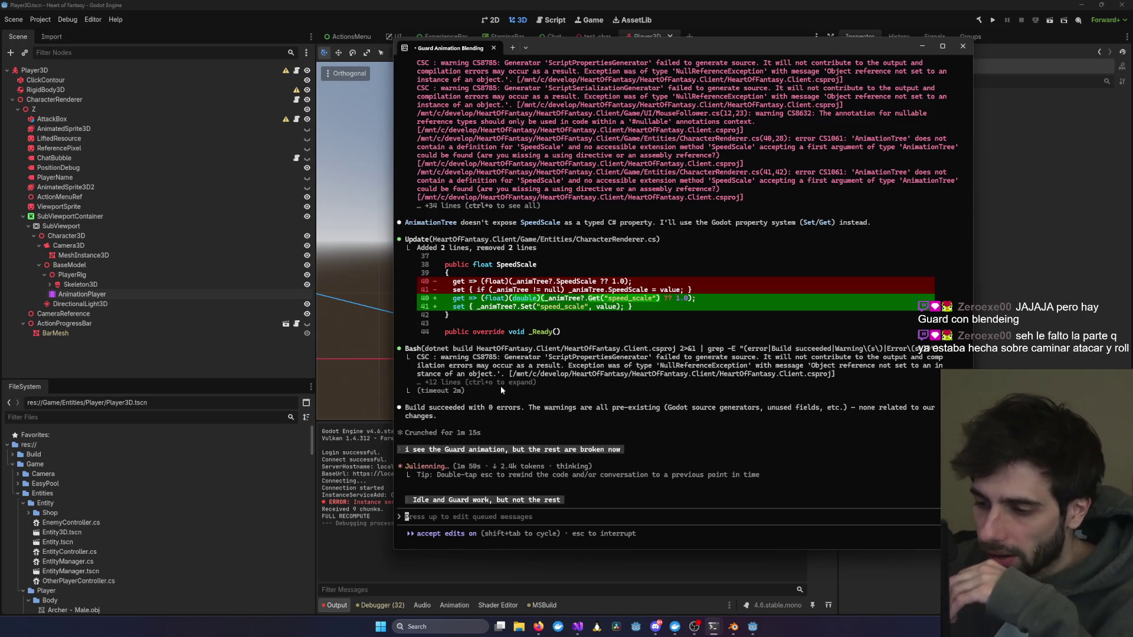
Step: Bring the Visual Studio CharacterRenderer.cs diff forward, scroll up, and maximize it
left_click(578, 627)
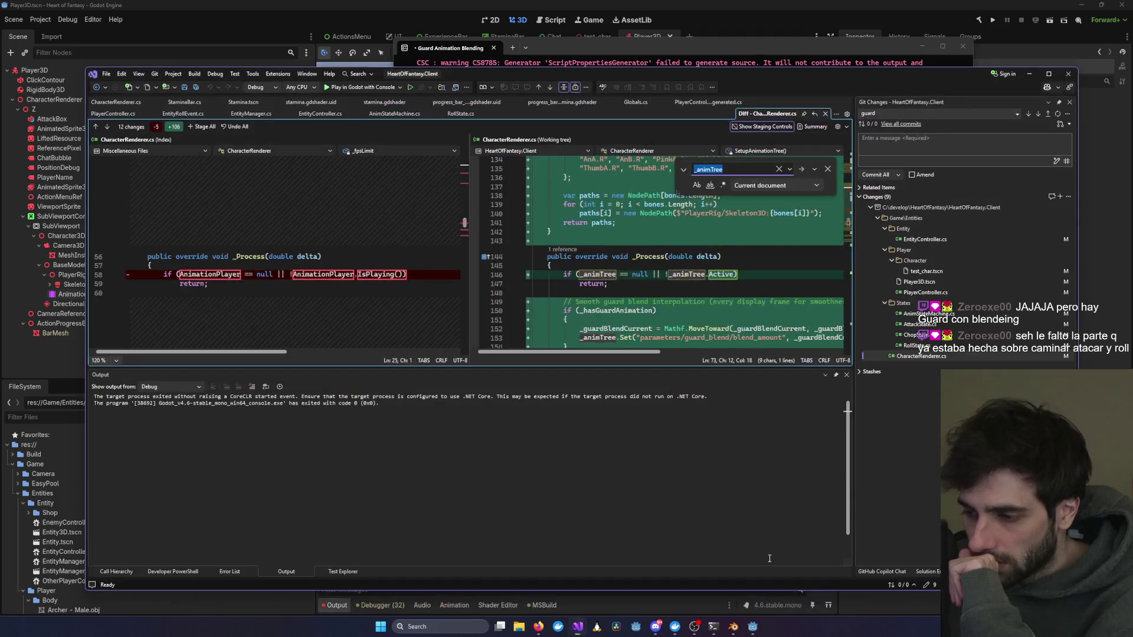
left_click(487, 579)
scroll(686, 285, "up", 10)
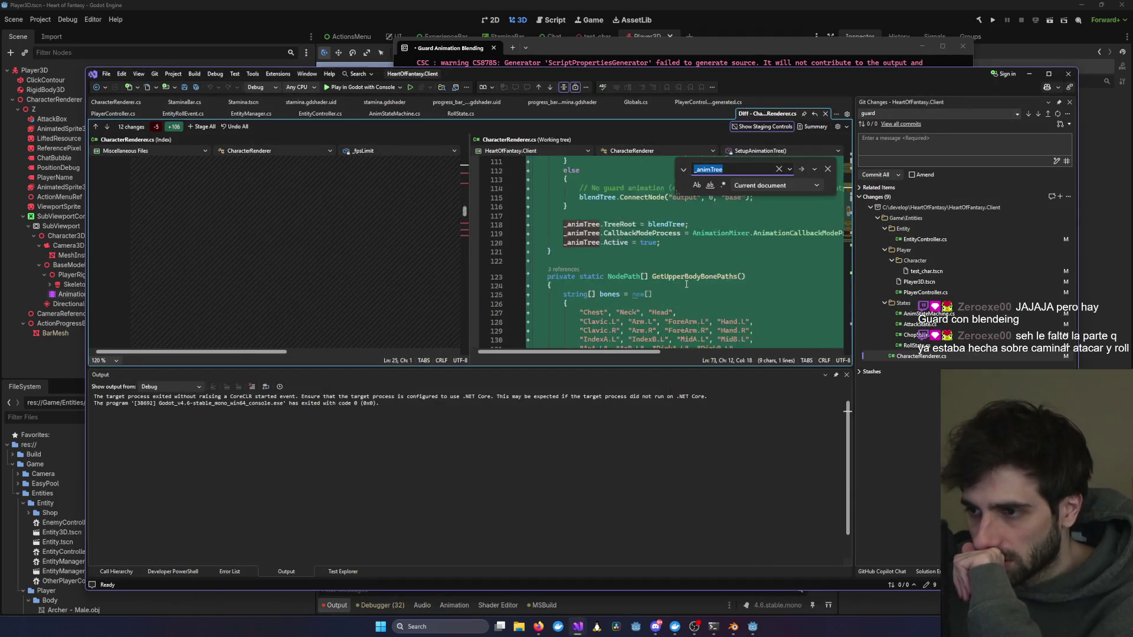
scroll(686, 285, "up", 8)
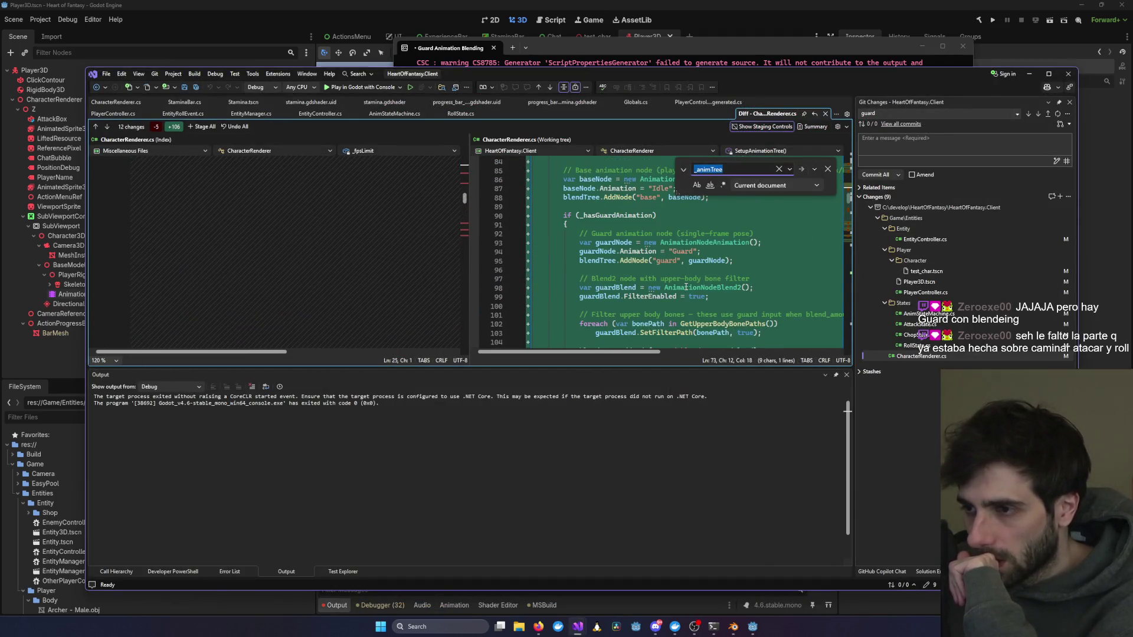
scroll(687, 259, "up", 2)
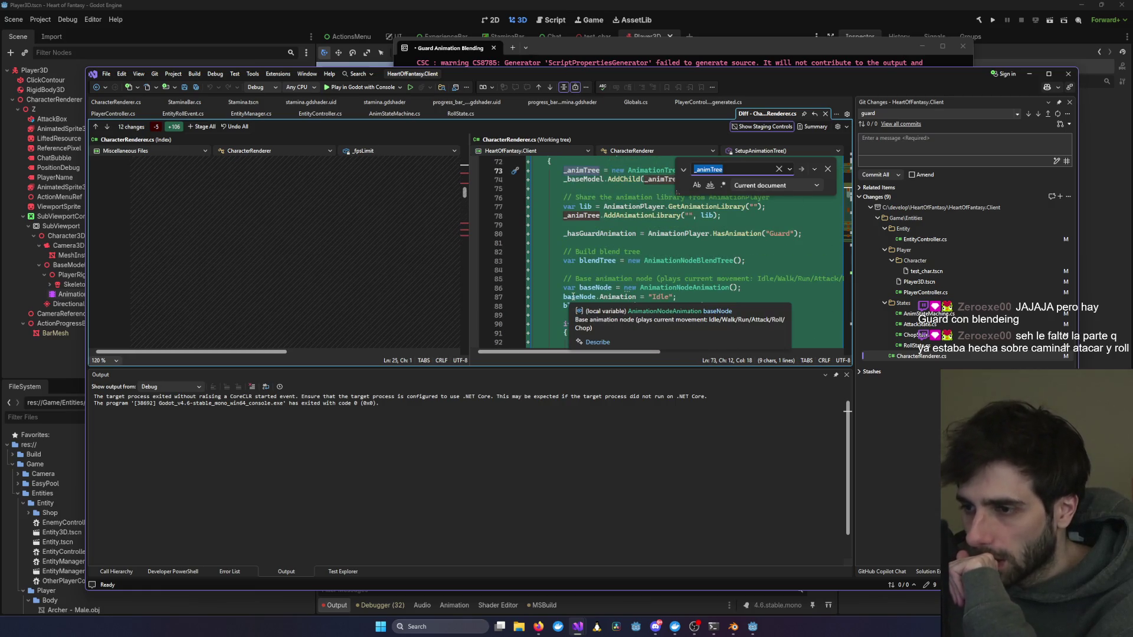
left_click(1049, 74)
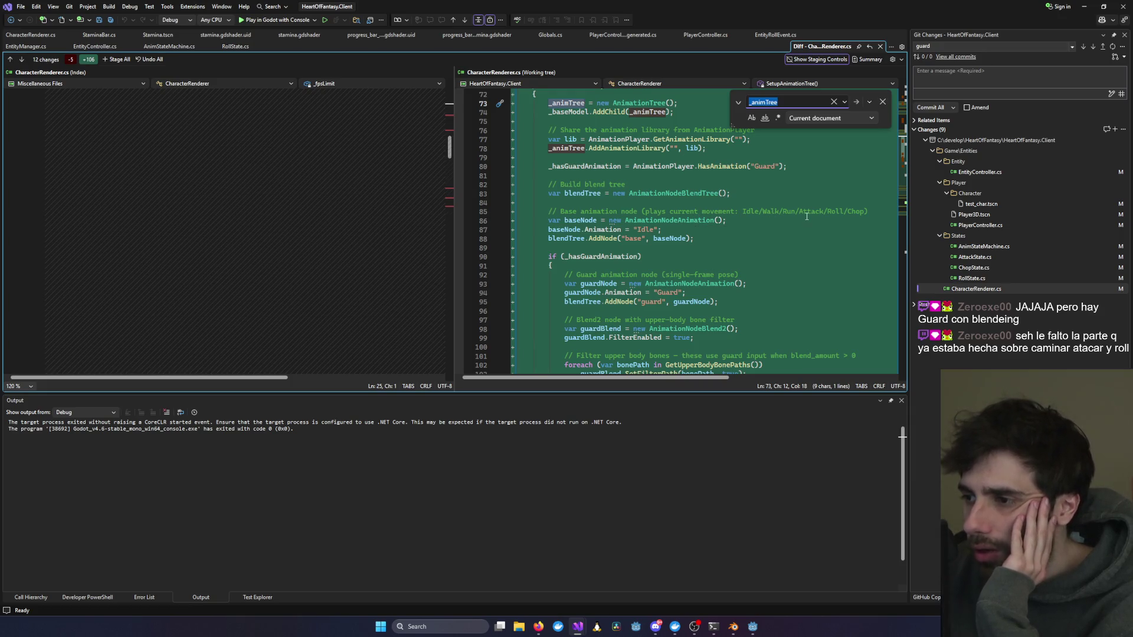
Step: Highlight uses of Animation, baseNode and _hasGuardAnimation on lines 87–90
double_click(603, 229)
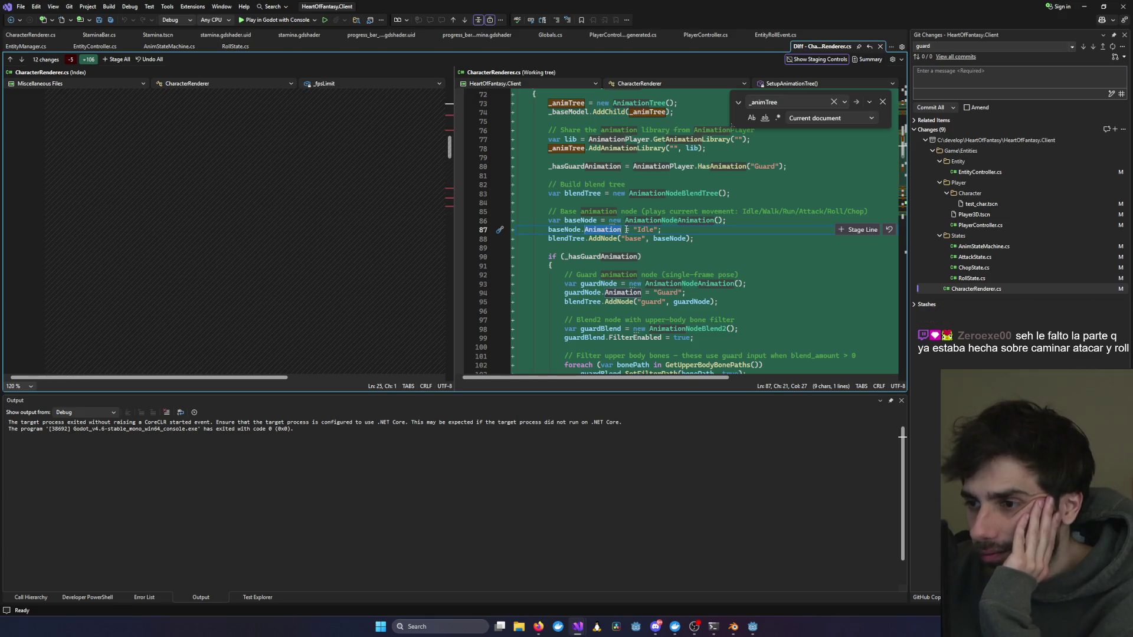
double_click(564, 229)
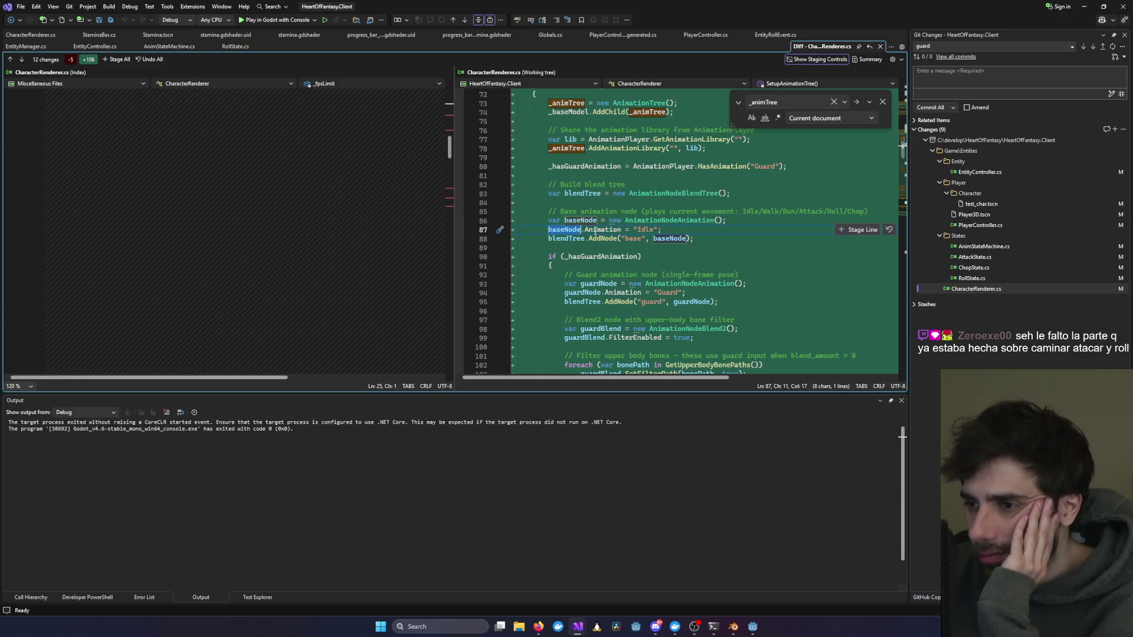
double_click(611, 232)
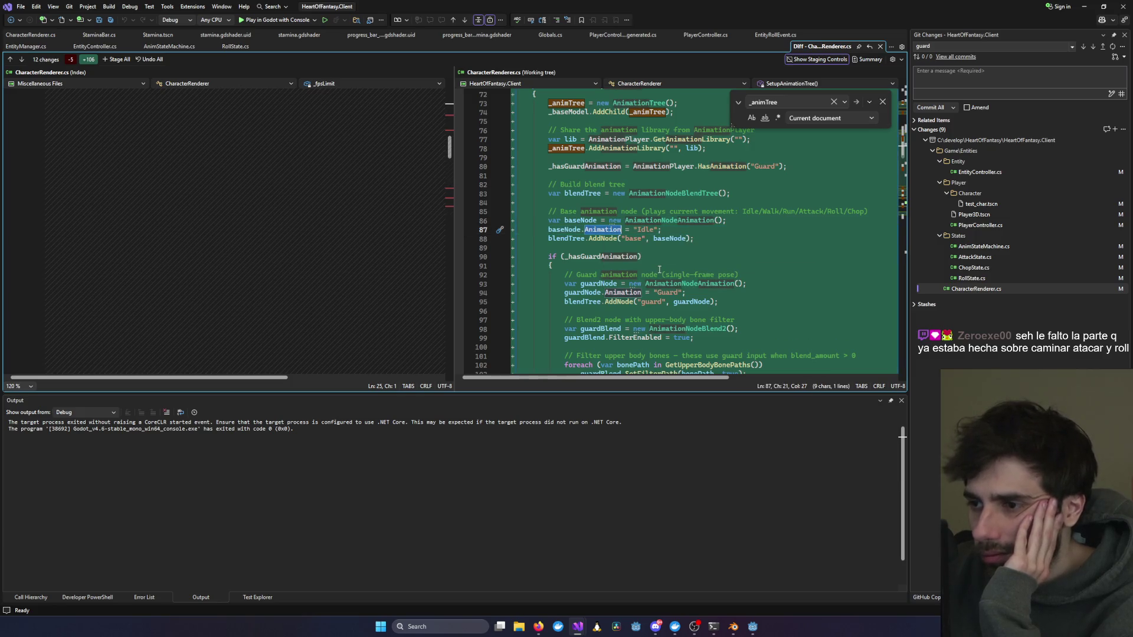
scroll(659, 269, "down", 2)
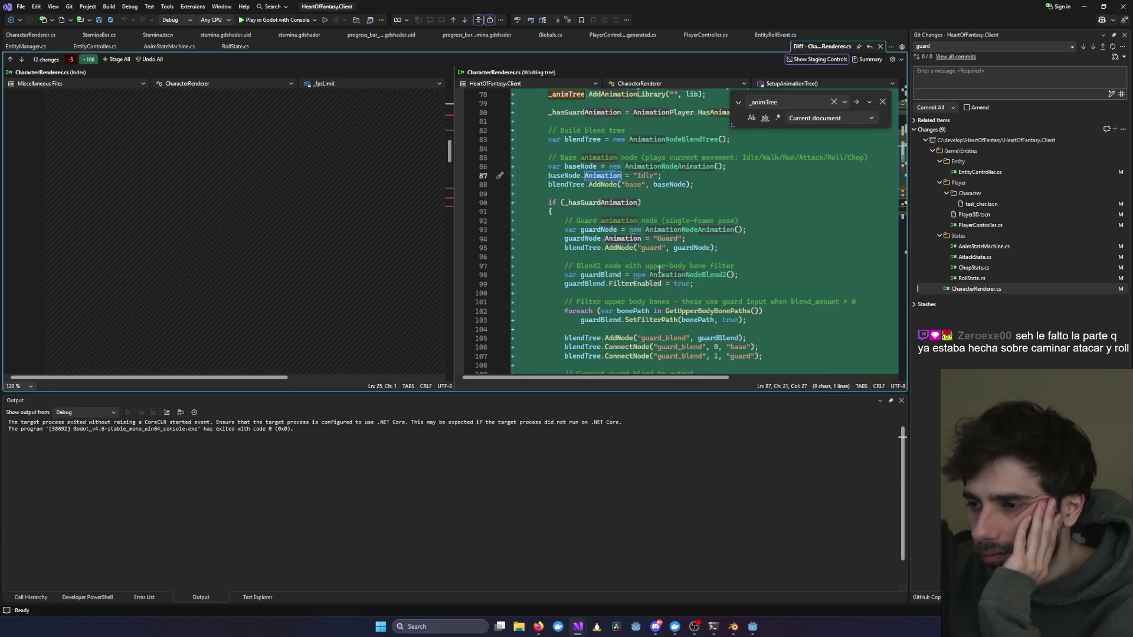
double_click(614, 202)
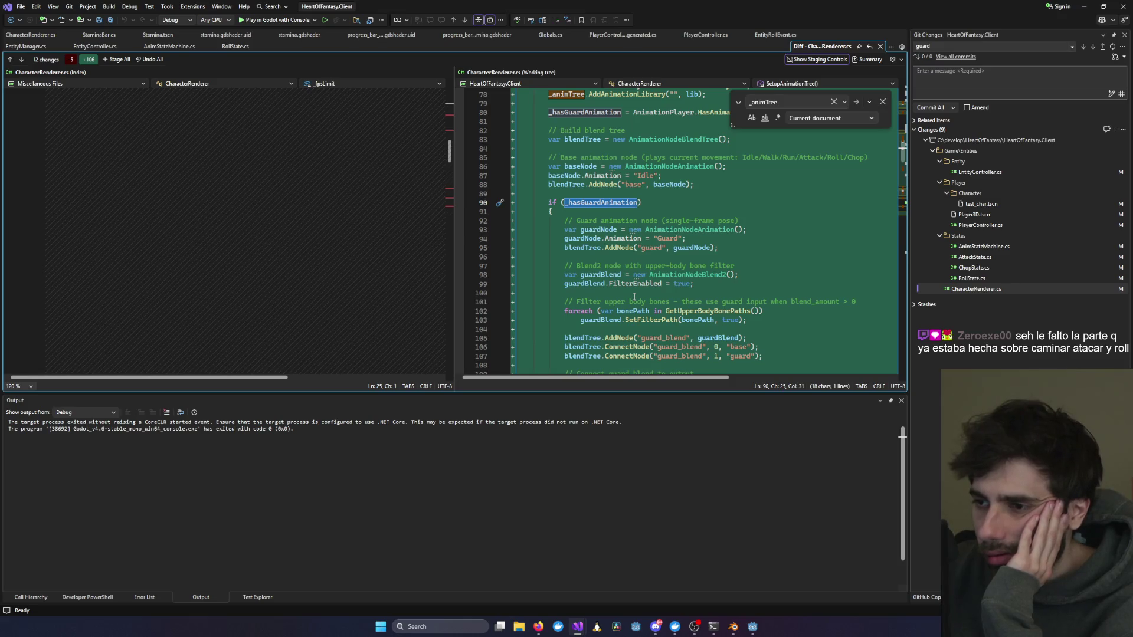
scroll(634, 296, "up", 1)
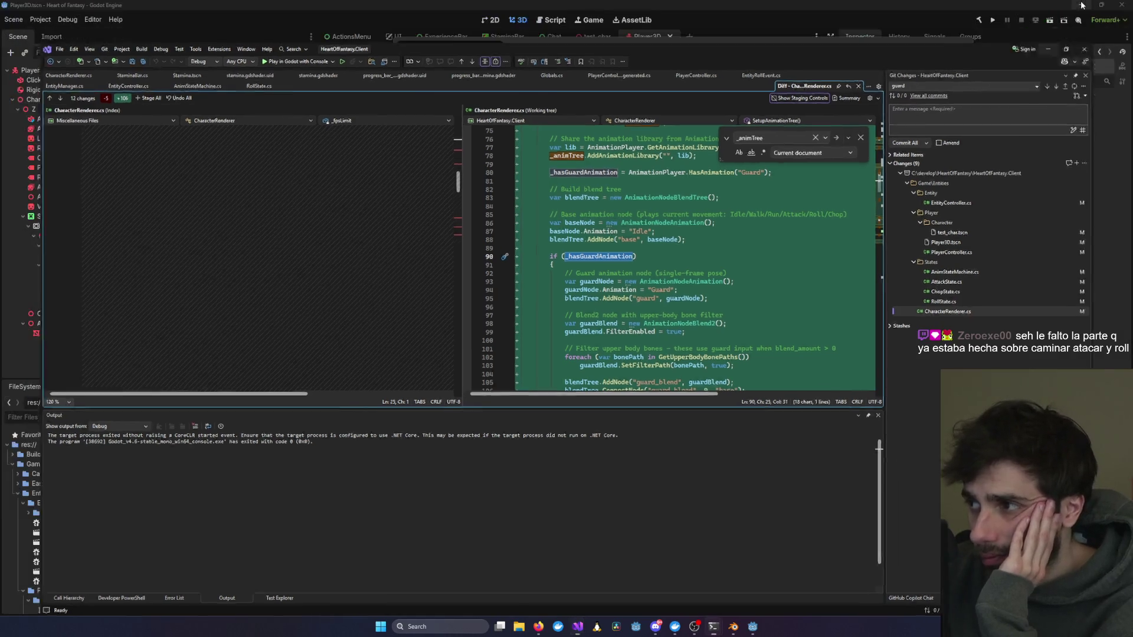
key("alt+Tab")
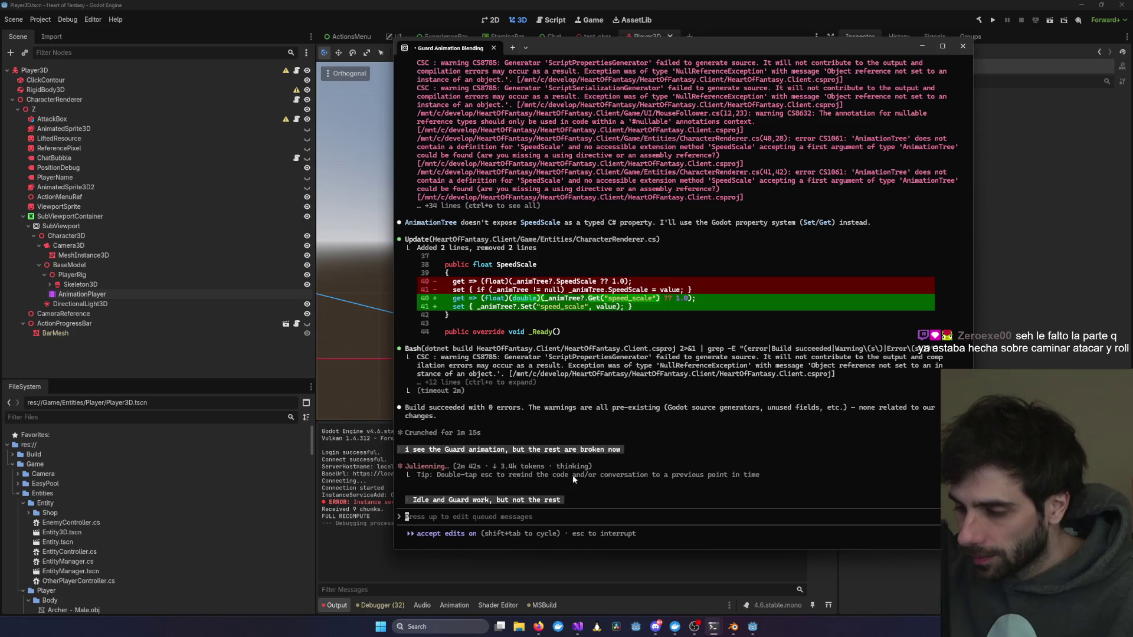
Step: Review further down the CharacterRenderer.cs diff, then go back to Claude Code
mouse_move(576, 626)
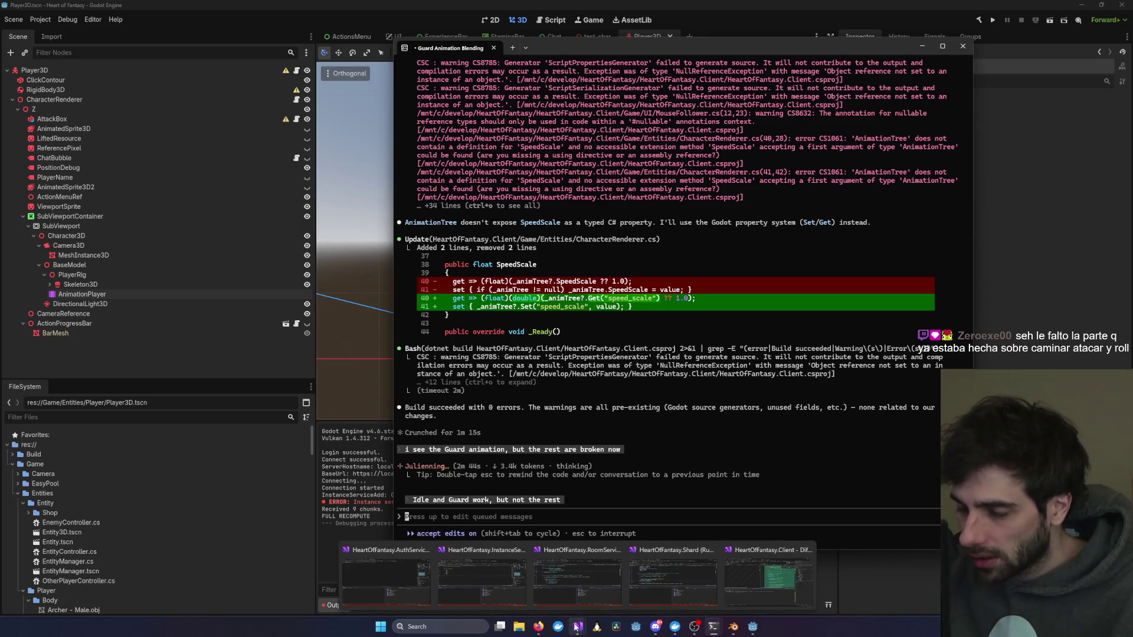
mouse_move(793, 563)
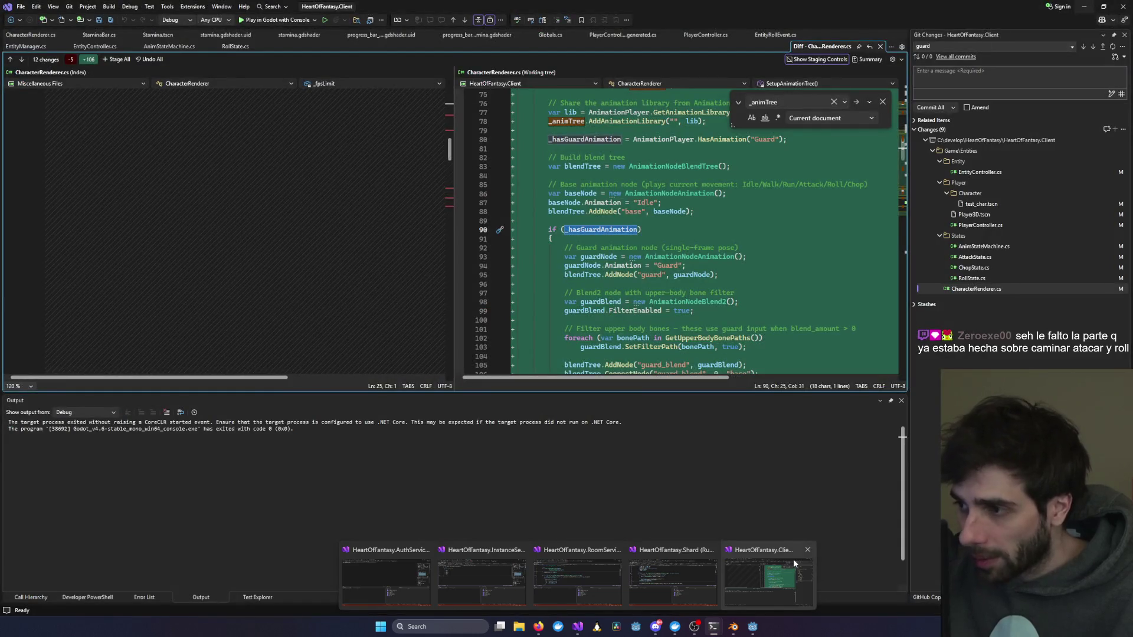
left_click(794, 564)
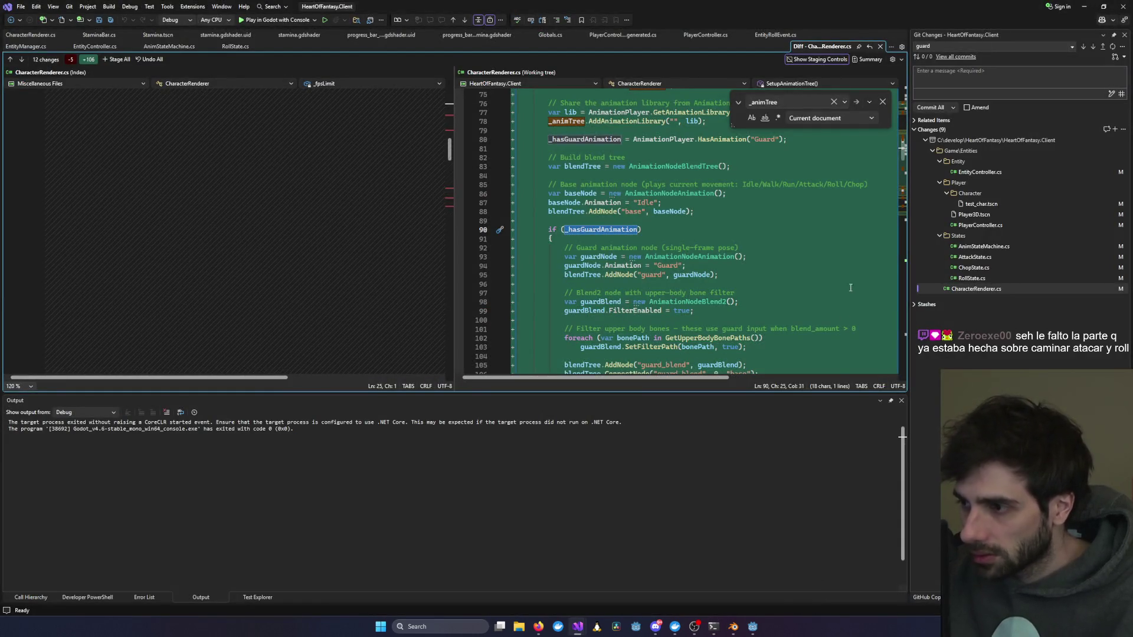
scroll(850, 295, "down", 20)
scroll(781, 305, "down", 17)
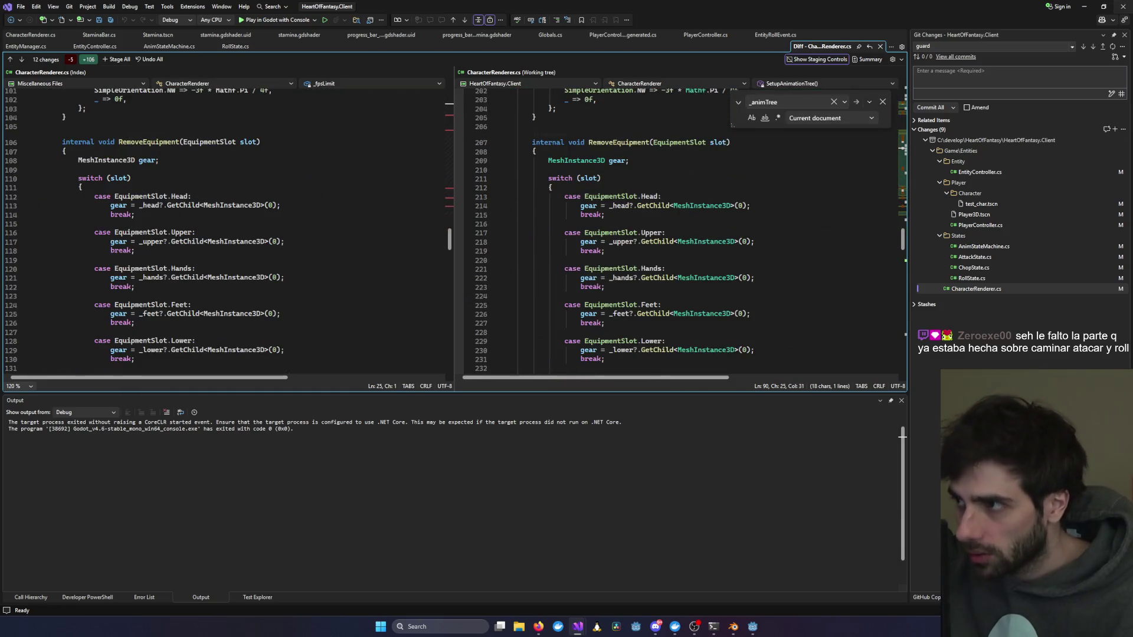
key("alt+Tab")
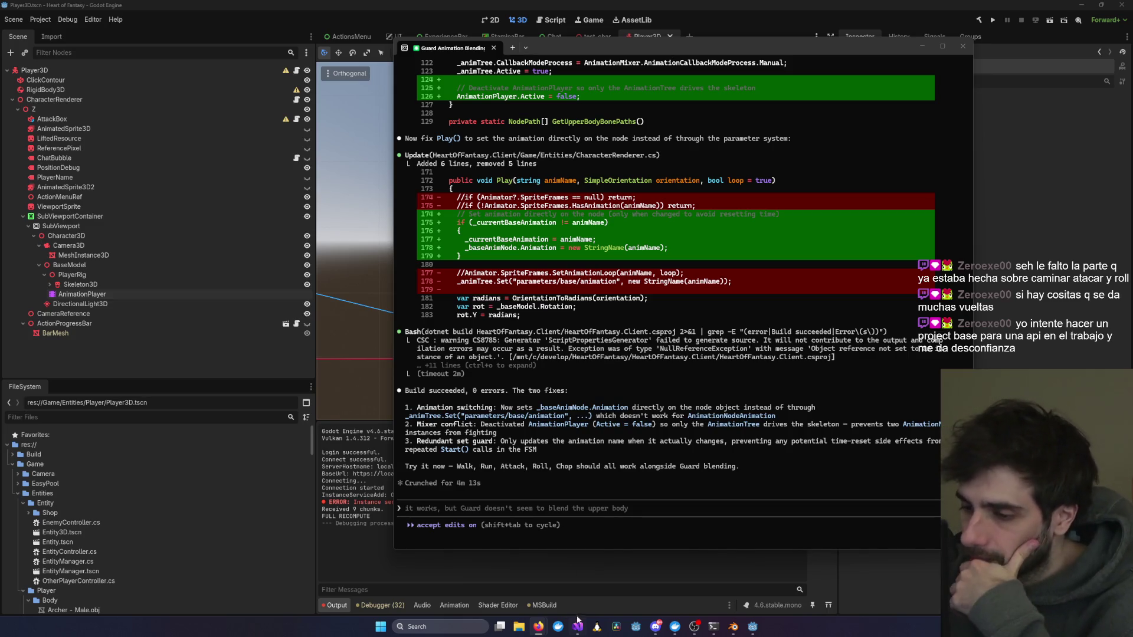
Step: Return to the Visual Studio CharacterRenderer.cs diff after Claude Code's successful build
left_click(768, 576)
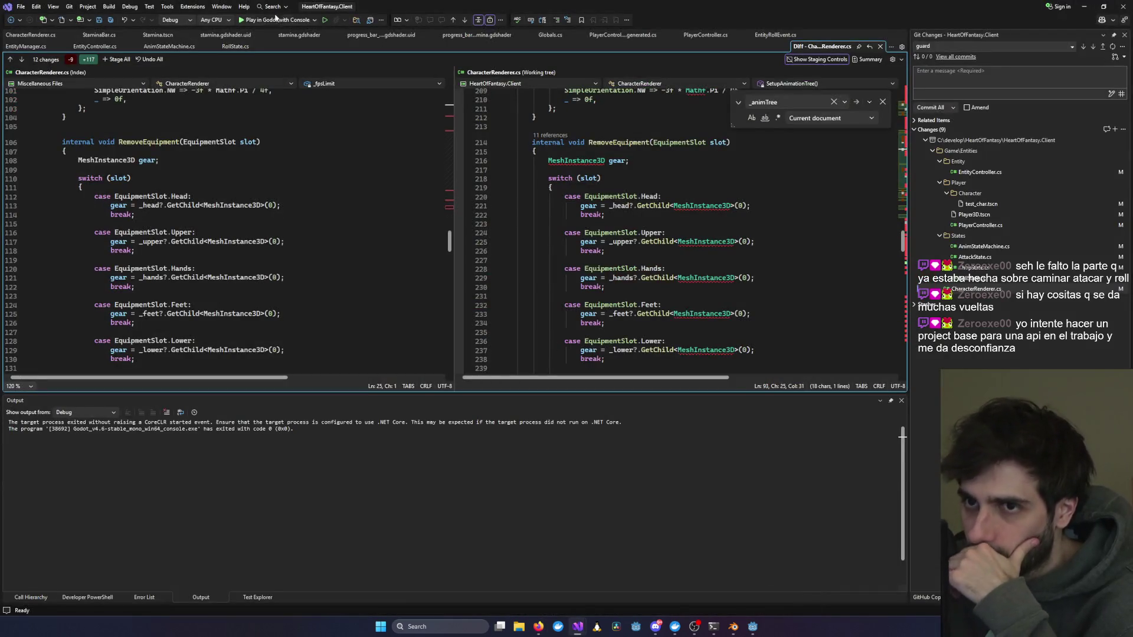
Step: Run the game with console, log in as test1, and enter the world with its character
left_click(251, 21)
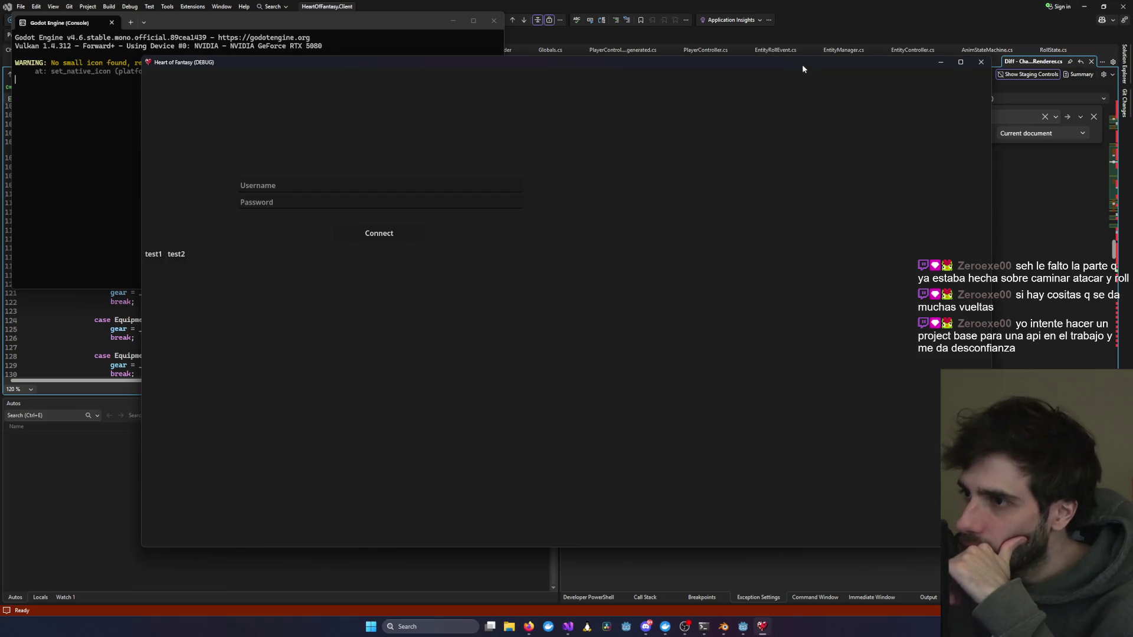
left_click_drag(802, 66, 848, 54)
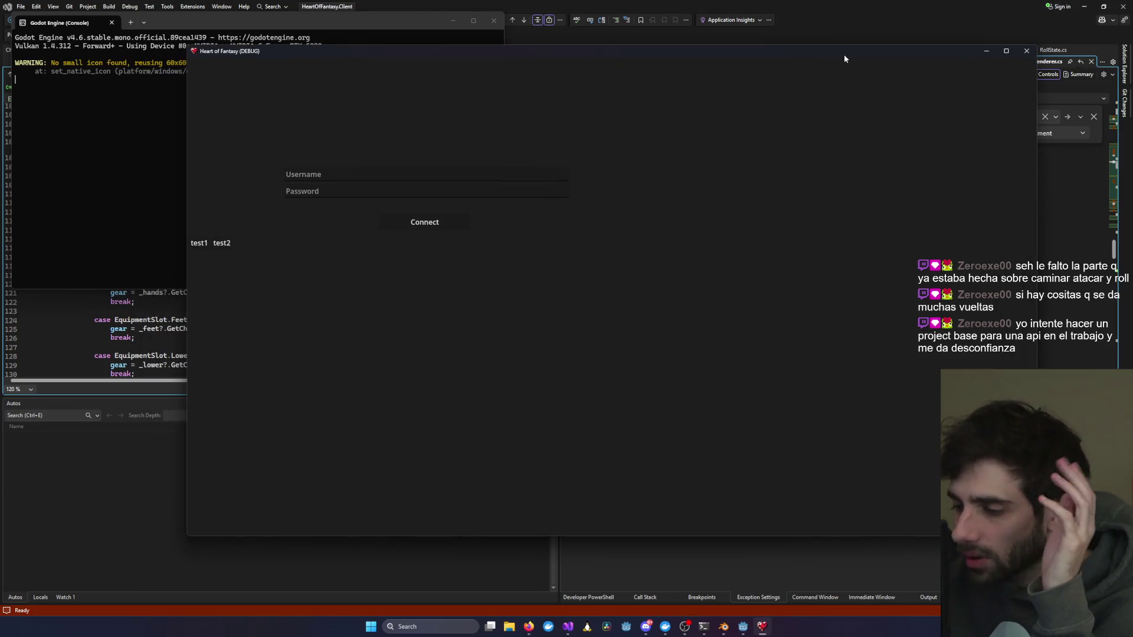
left_click(190, 245)
left_click(406, 222)
left_click(364, 245)
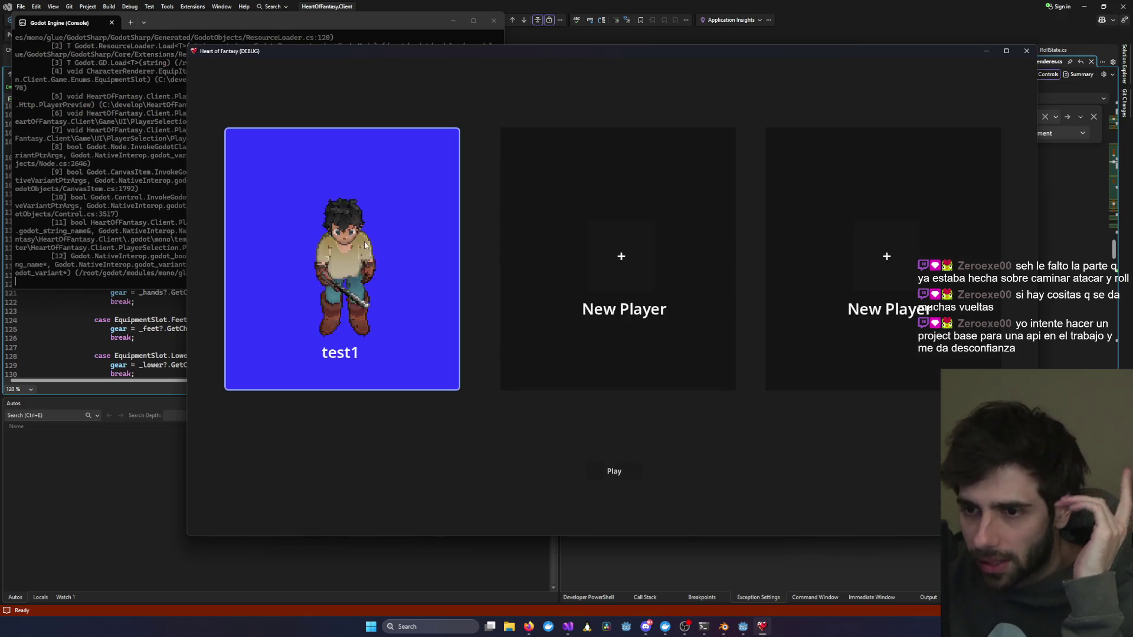
left_click(606, 471)
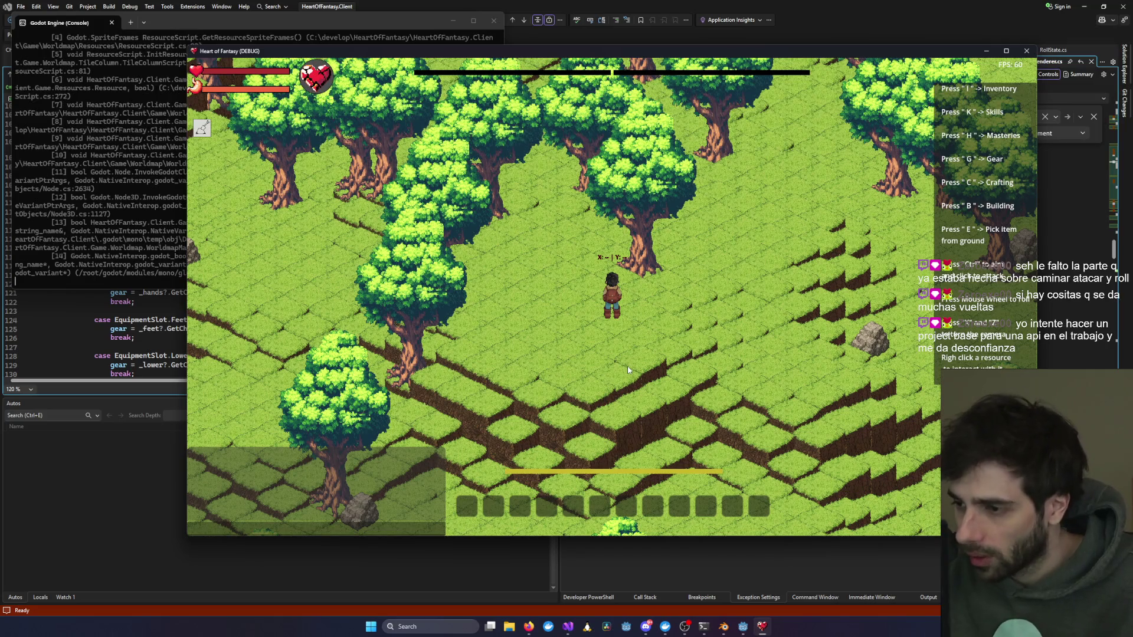
Step: Zoom the camera and test the attack animation, then turn the character left
scroll(628, 366, "down", 2)
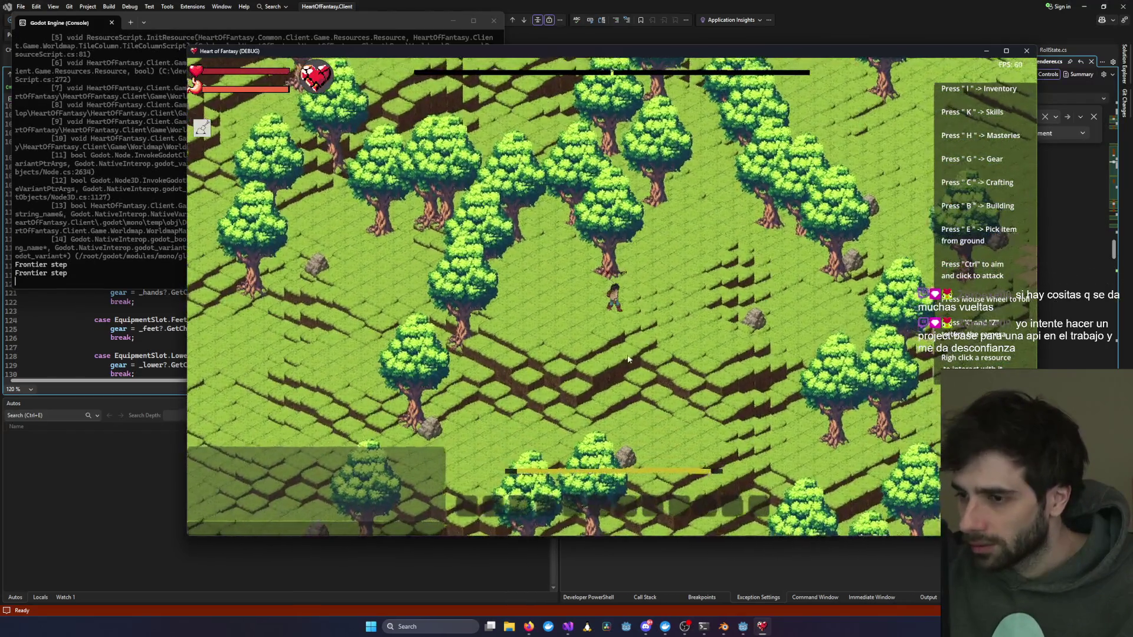
scroll(620, 354, "up", 2)
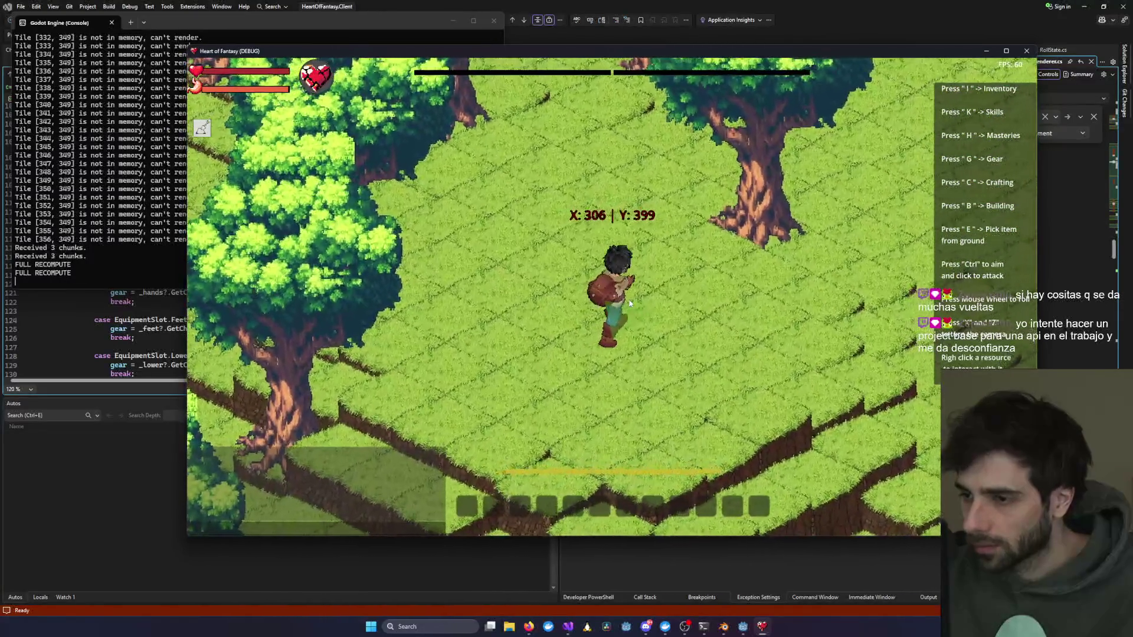
scroll(555, 360, "up", 3)
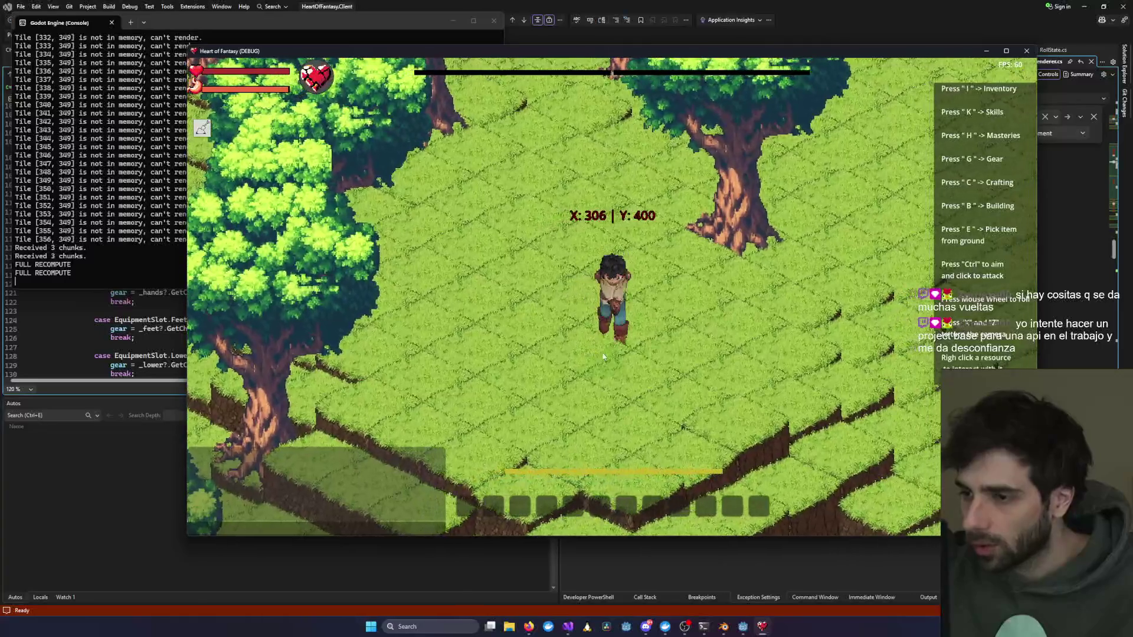
scroll(559, 391, "up", 2)
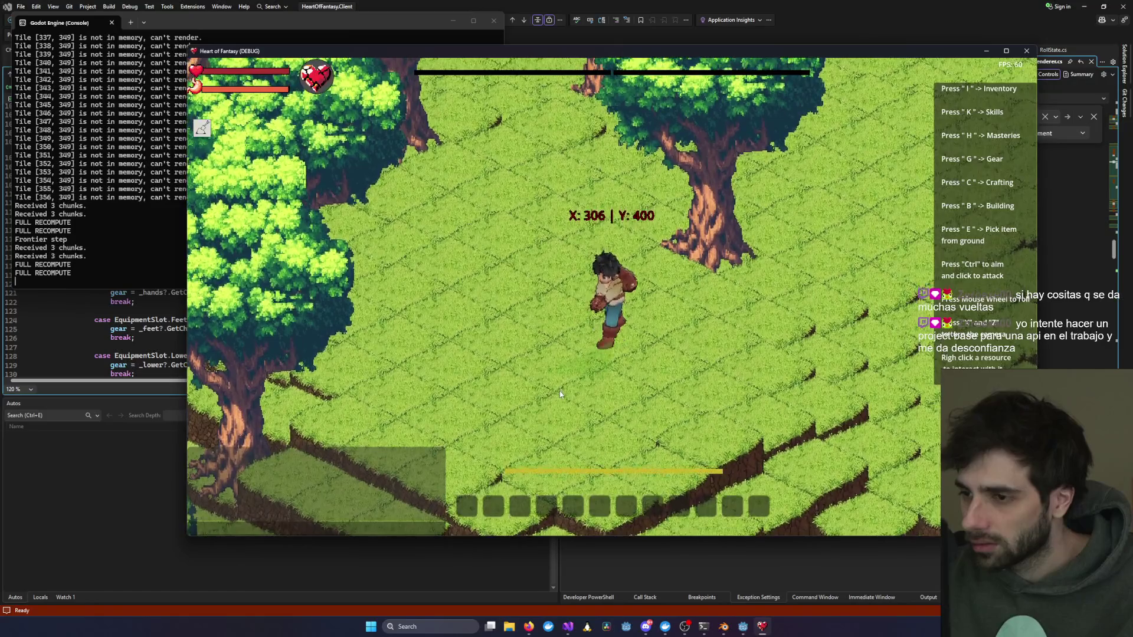
left_click(764, 318)
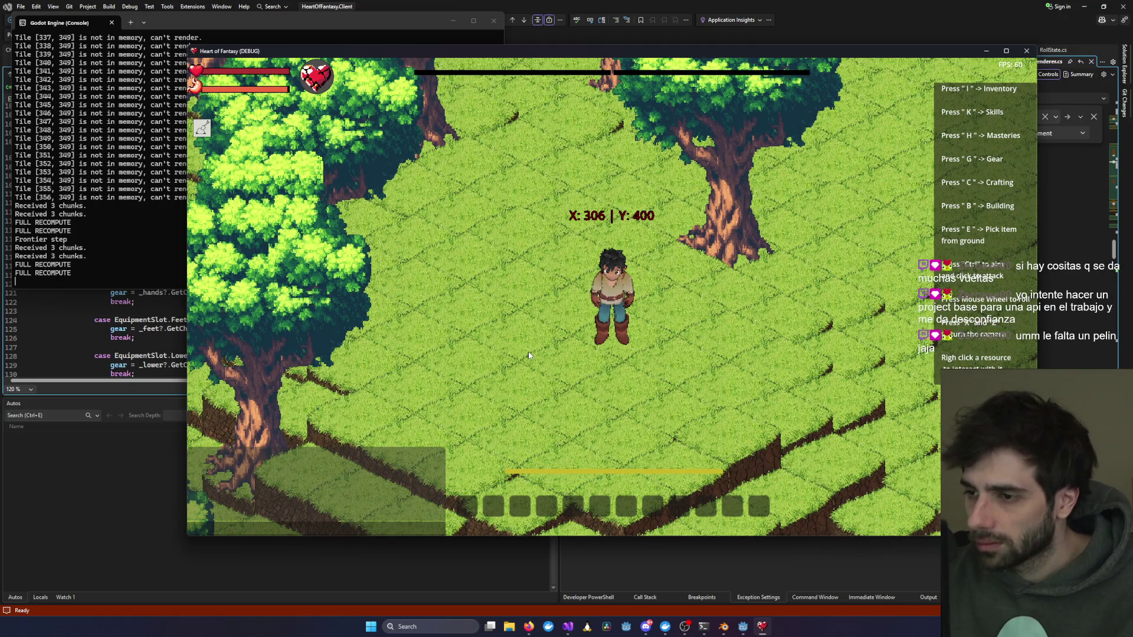
left_click(529, 355, "ctrl")
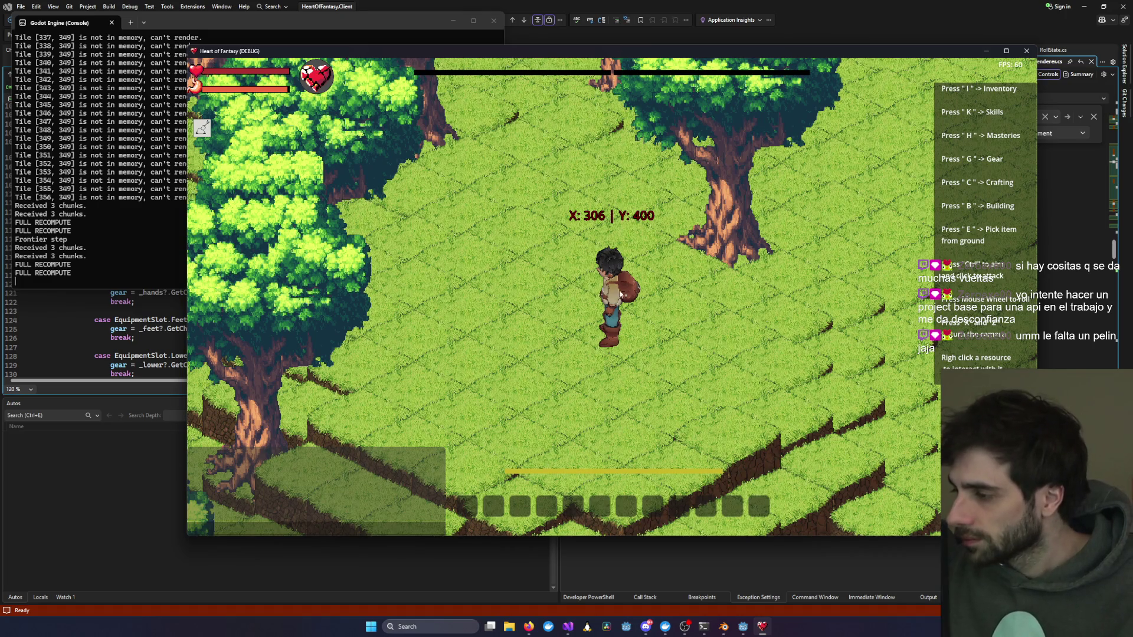
Step: Test the aim, walk-up and roll animations, then bring Claude Code forward
scroll(630, 273, "up", 5)
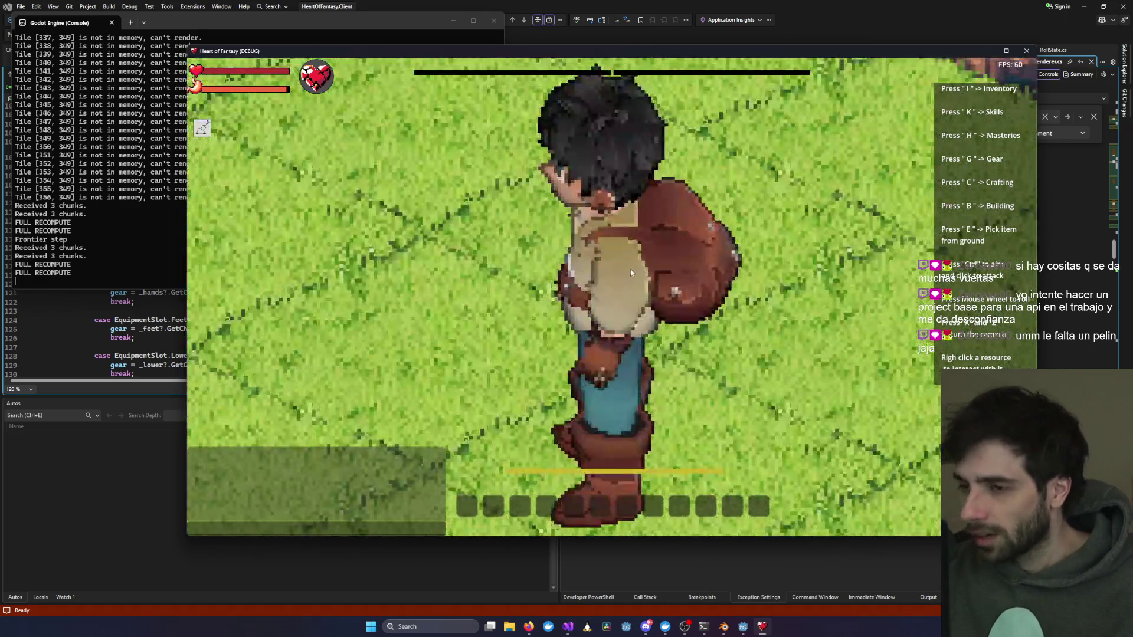
scroll(653, 274, "down", 5)
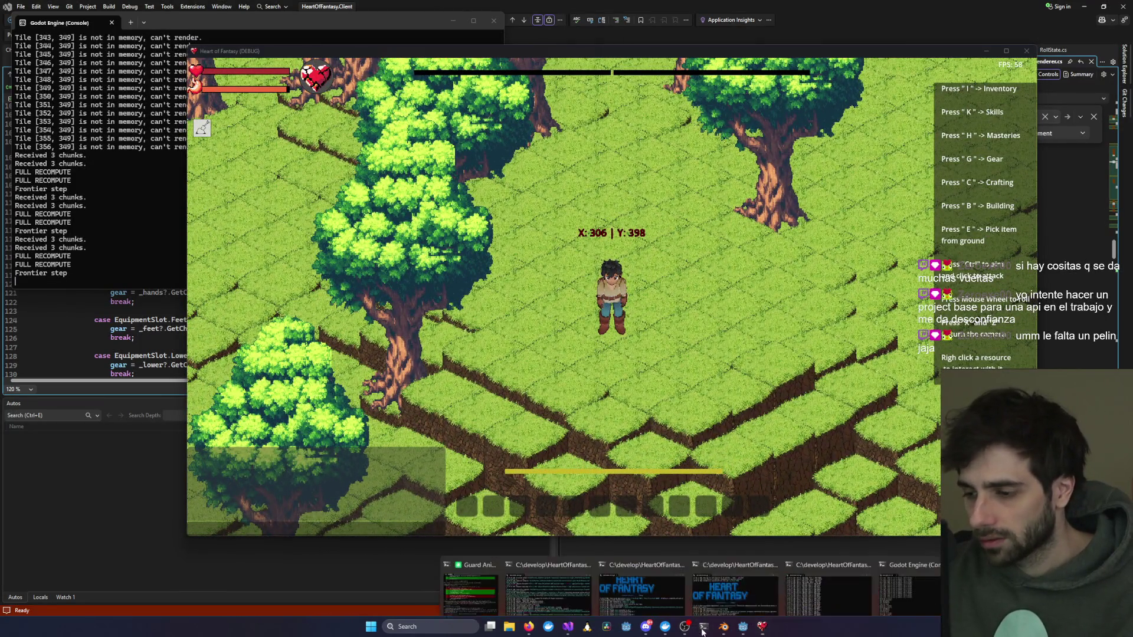
key("ctrl")
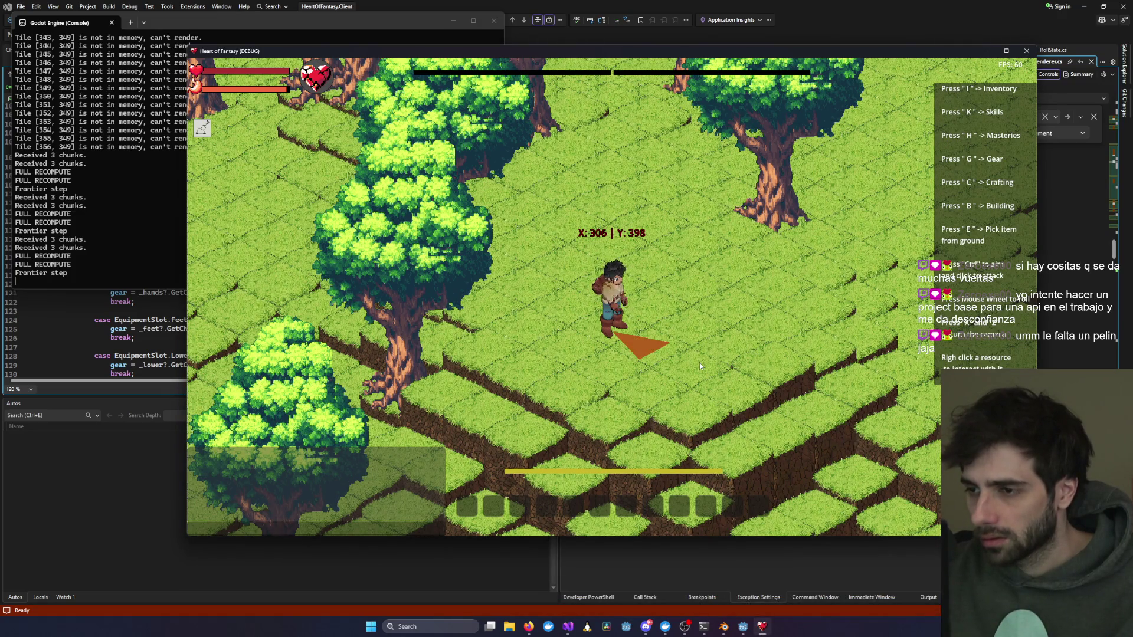
key("w")
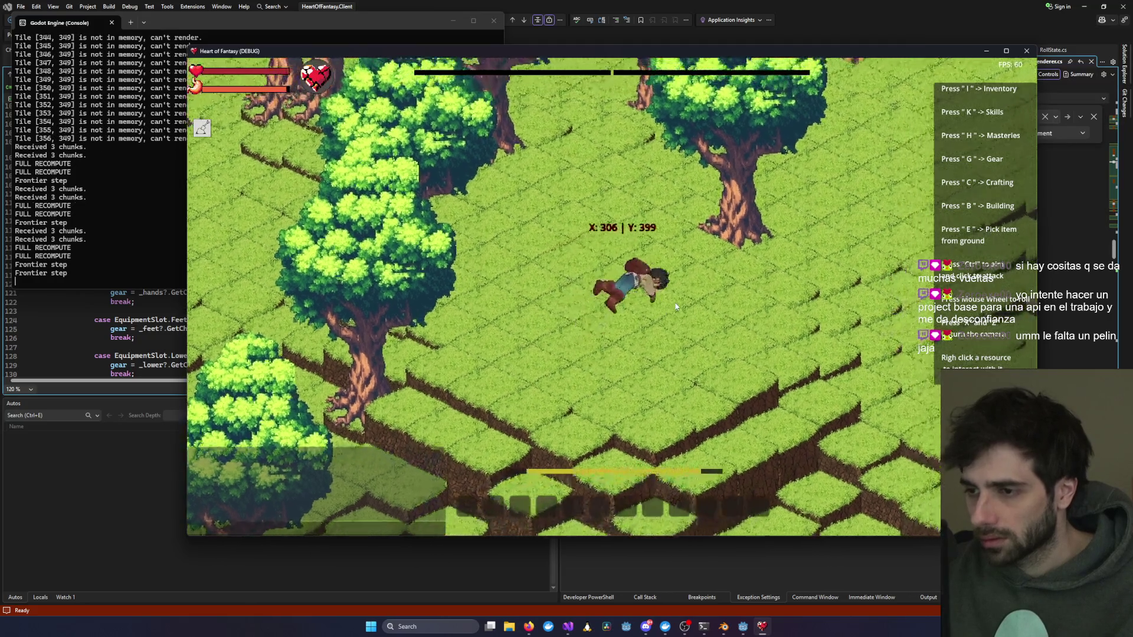
key("w")
key("d")
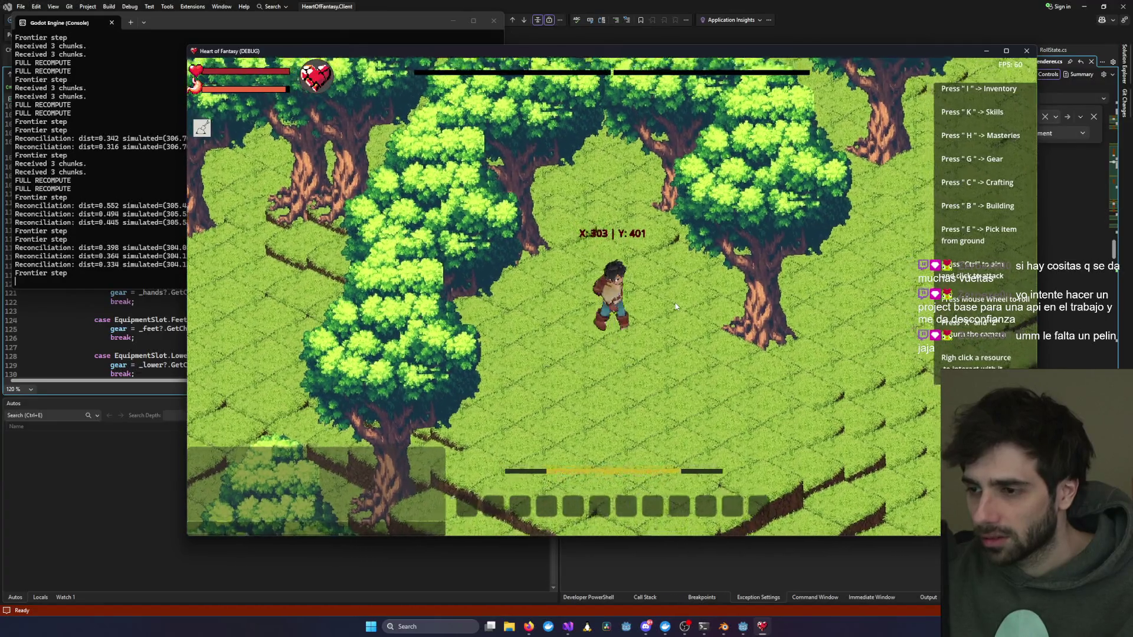
middle_click(677, 306)
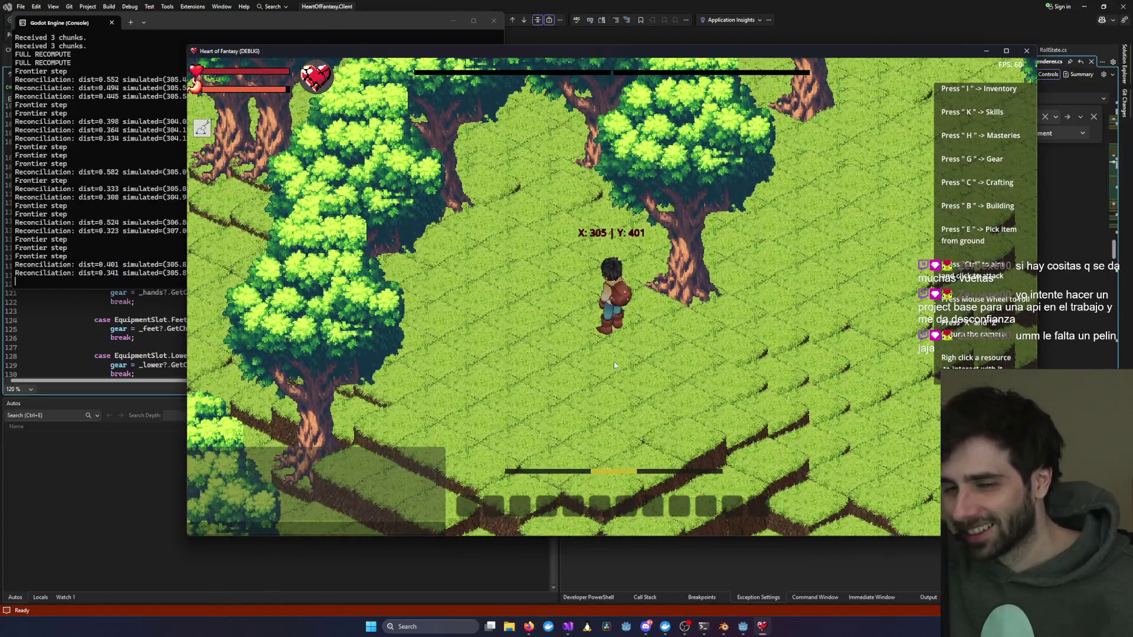
mouse_move(704, 627)
left_click(472, 576)
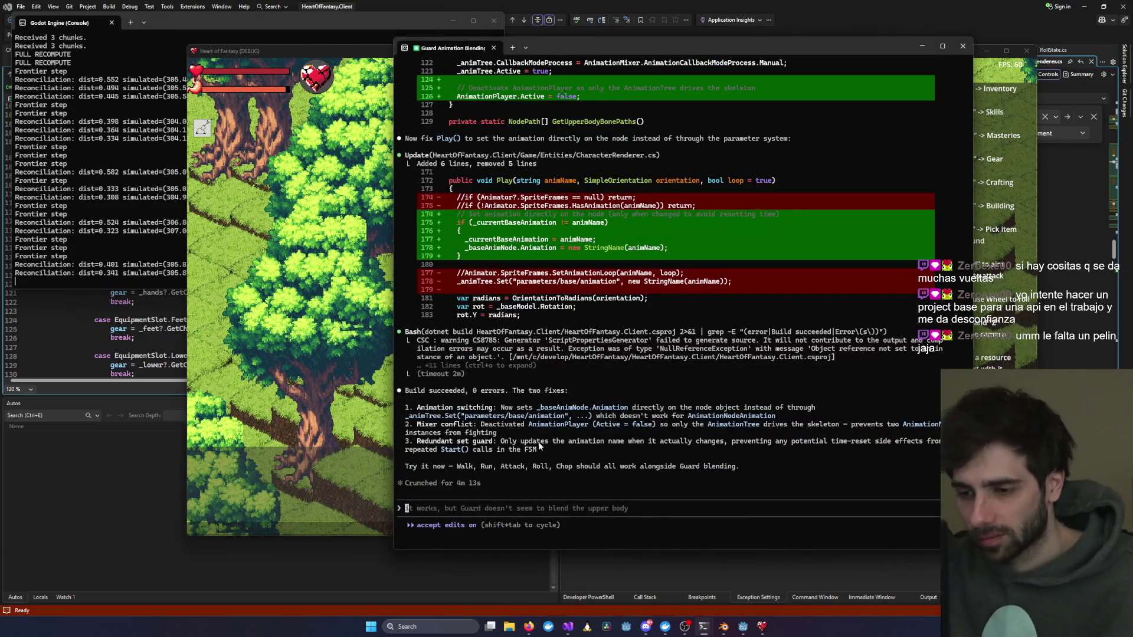
Step: Report that animation speeds are wrong and walking freezes, and that cyclic animations must stay cyclic
type("animation")
type("s p")
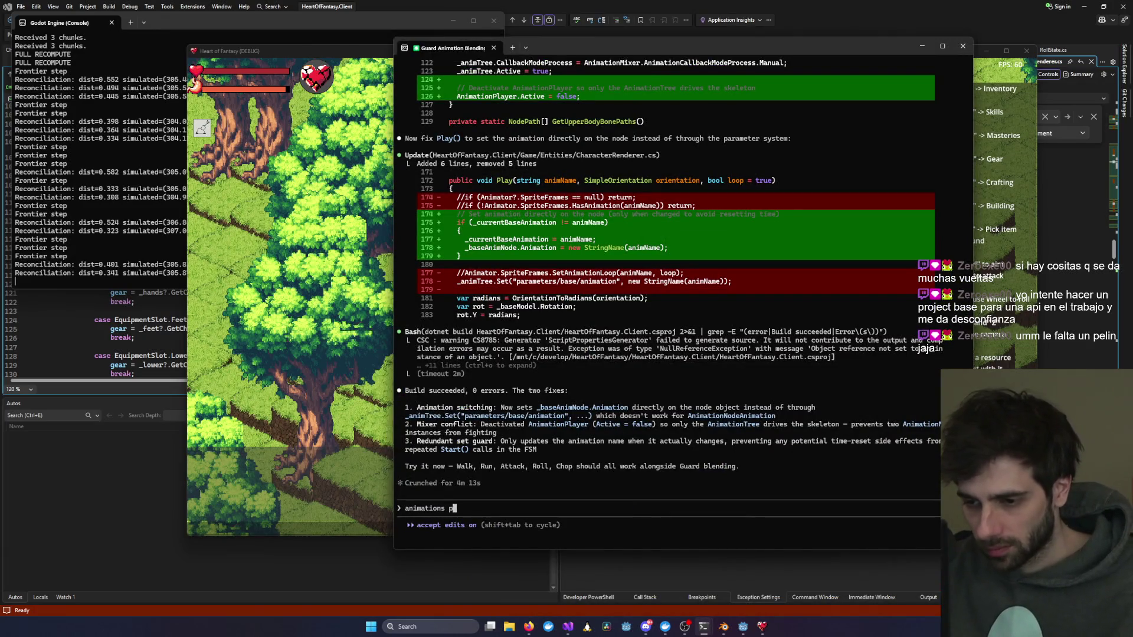
key("BackSpace")
type("speeds are no")
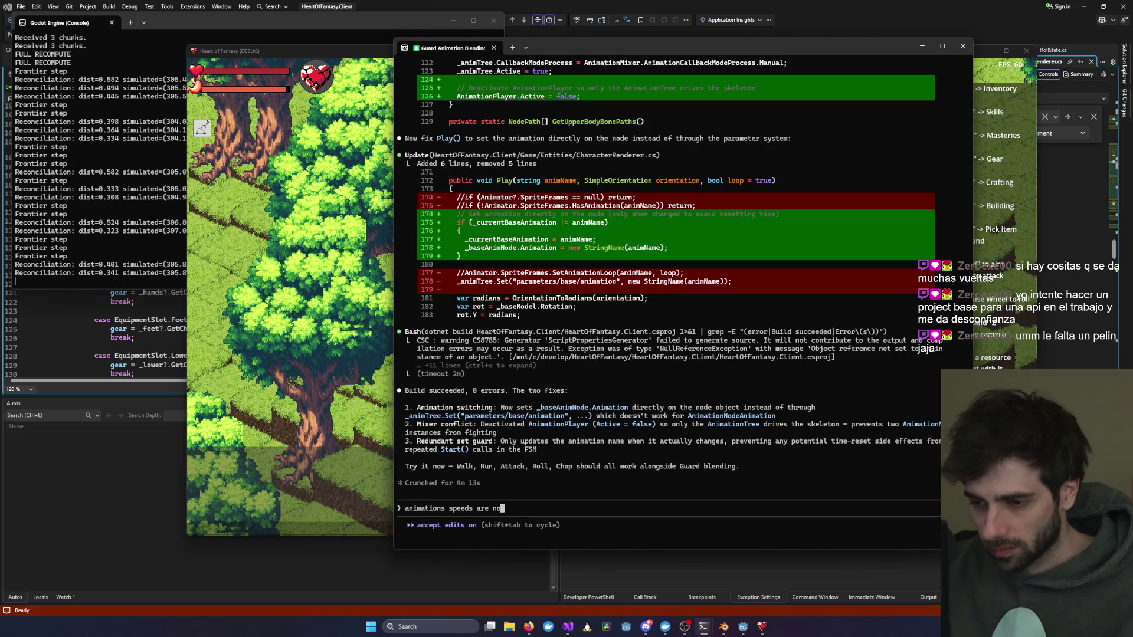
type("t ccorrec")
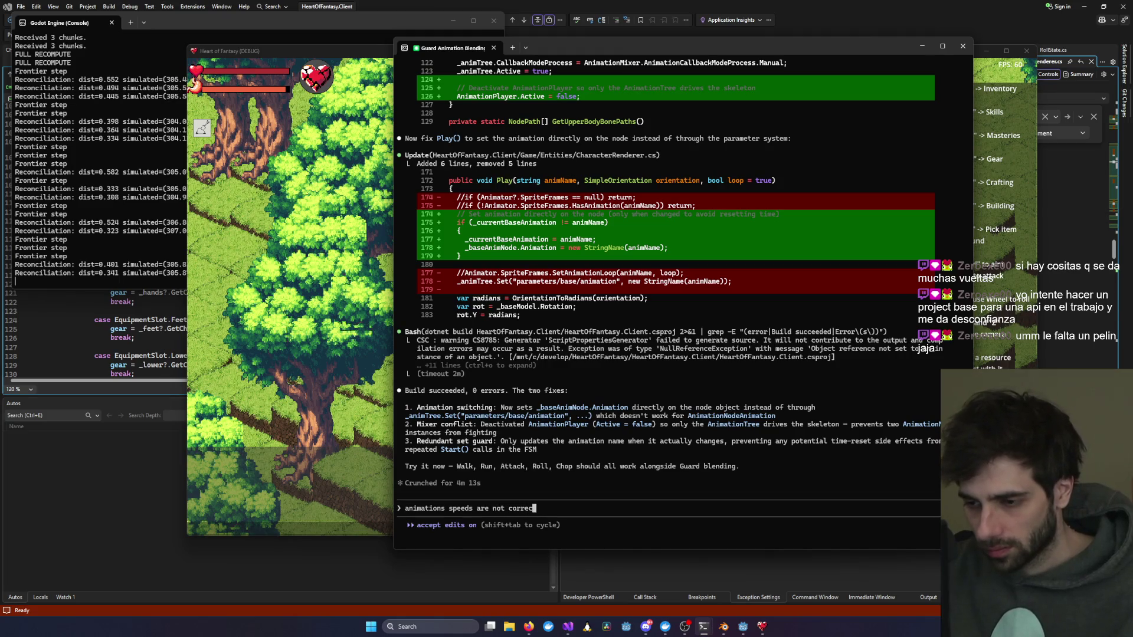
type("t, also,they dont play")
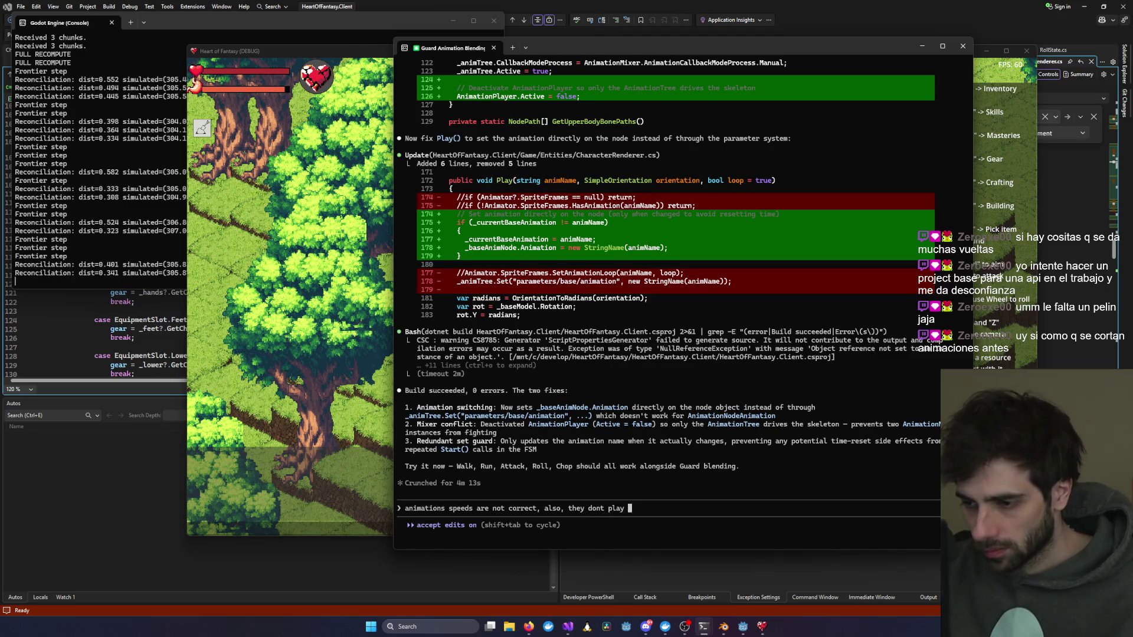
key("BackSpace")
key("BackSpace")
key("BackSpace")
key("BackSpace")
type("get f")
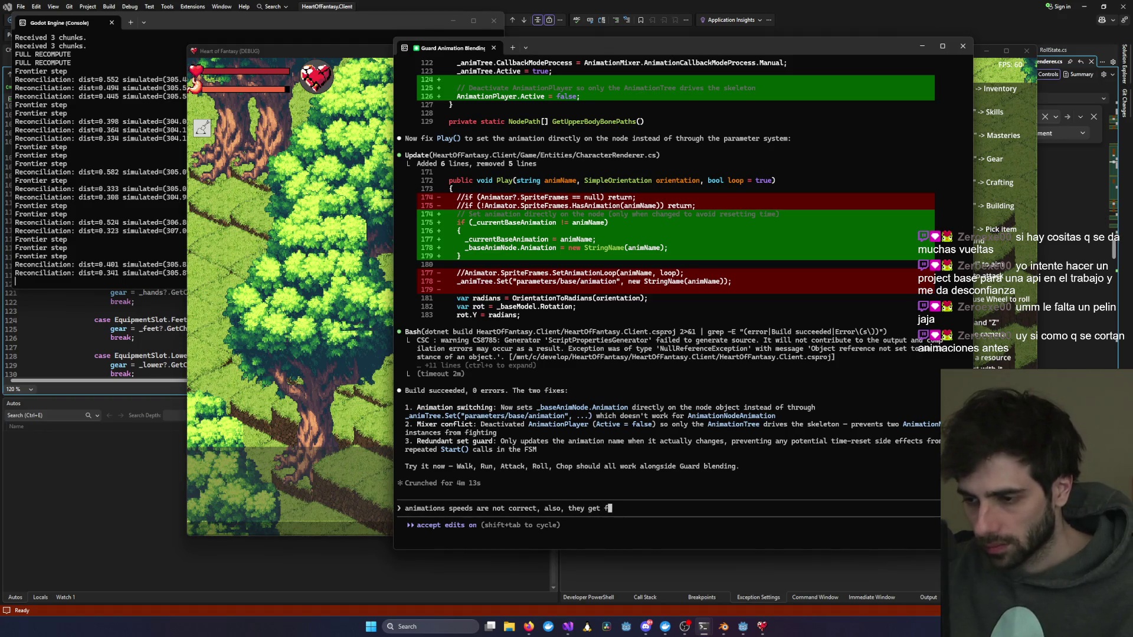
type("rozen, for example ")
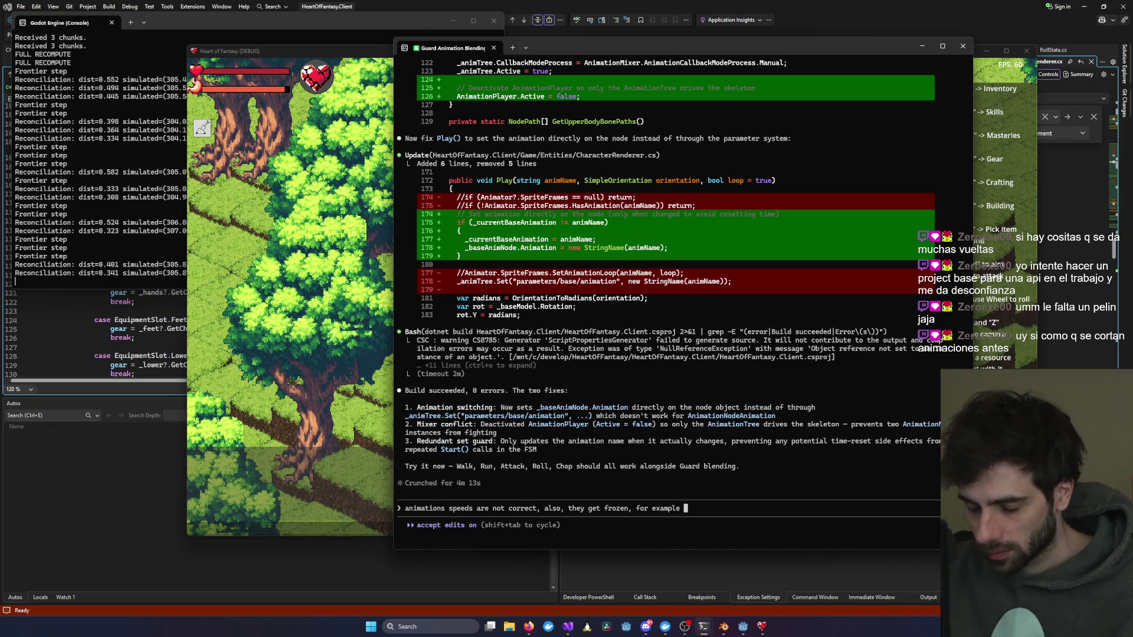
type("walking o")
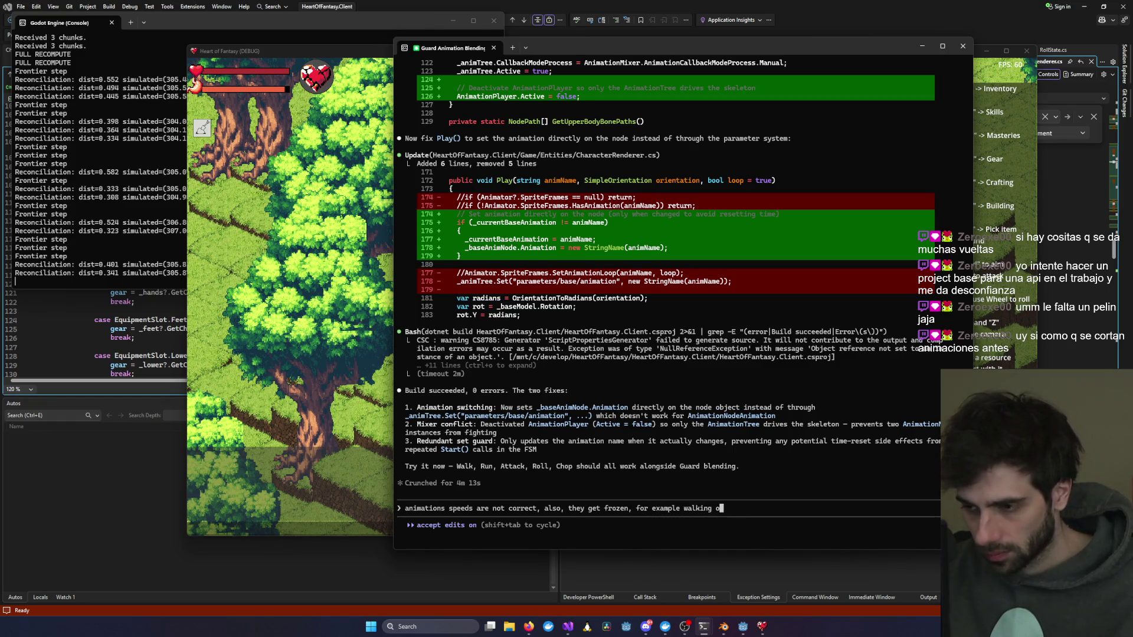
type("nly moves the foot a littl")
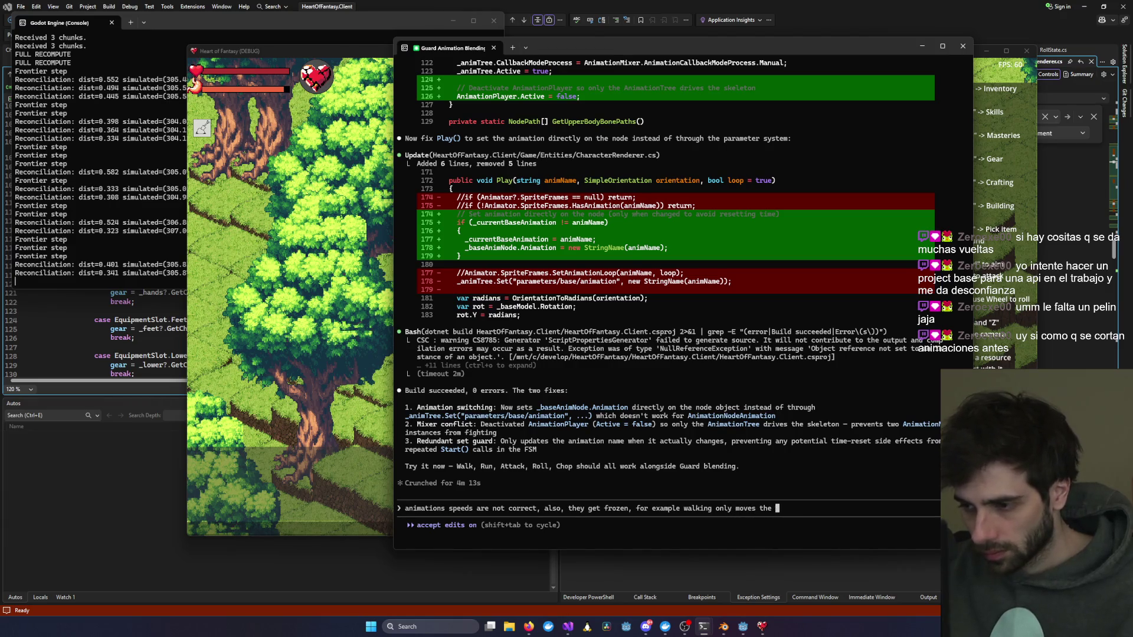
type("e, ")
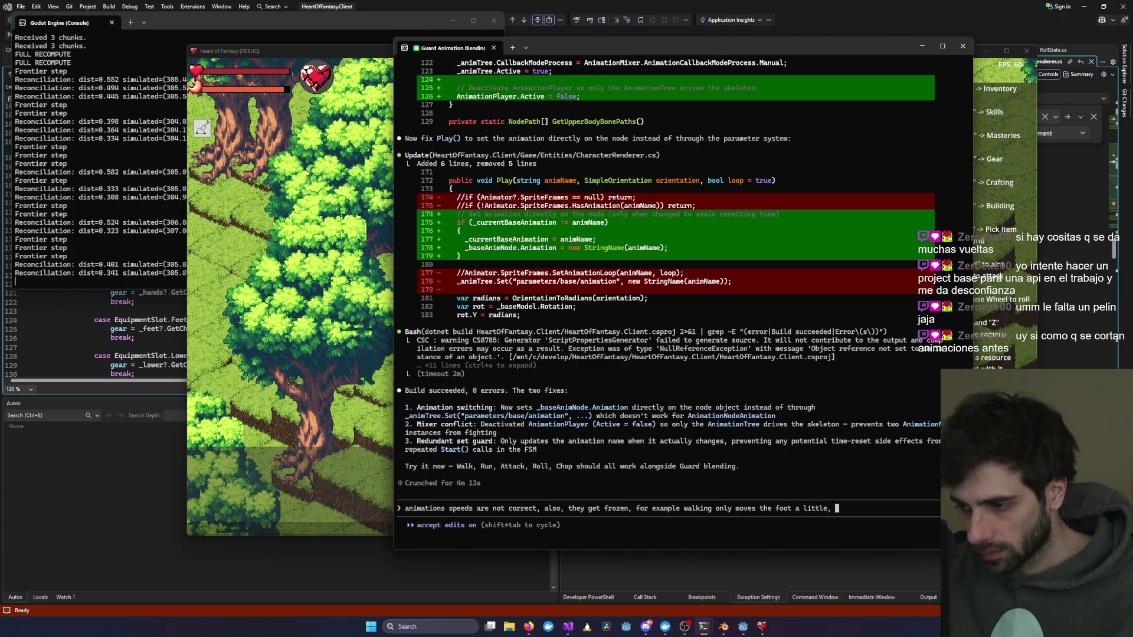
type("is it ")
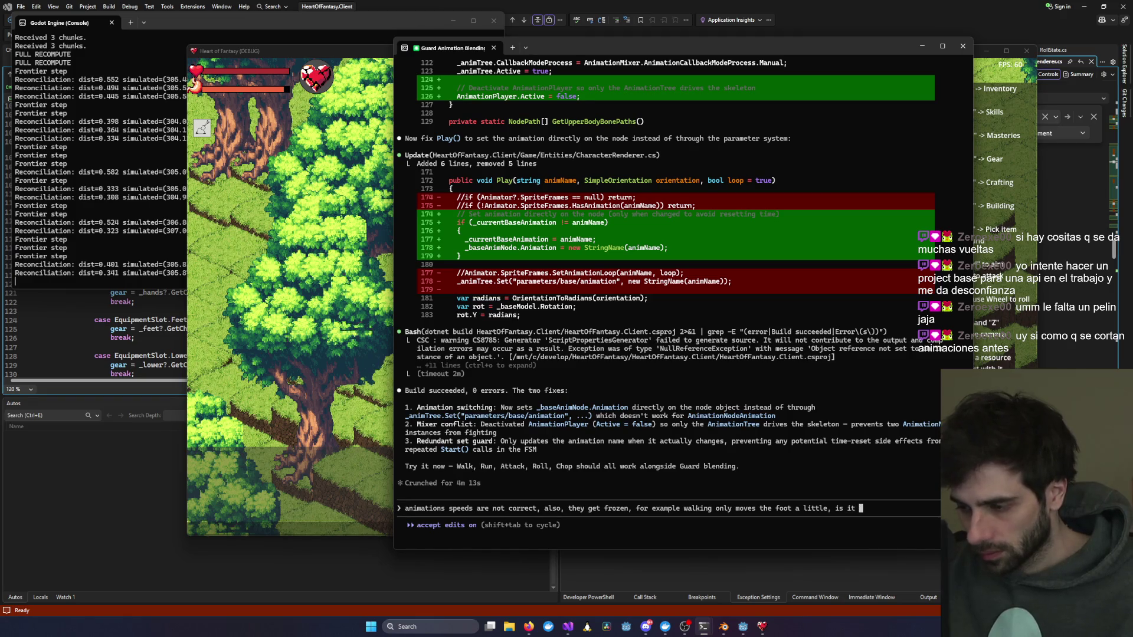
key("BackSpace")
key("BackSpace")
key("BackSpace")
key("BackSpace")
key("BackSpace")
key("BackSpace")
type("remember whe")
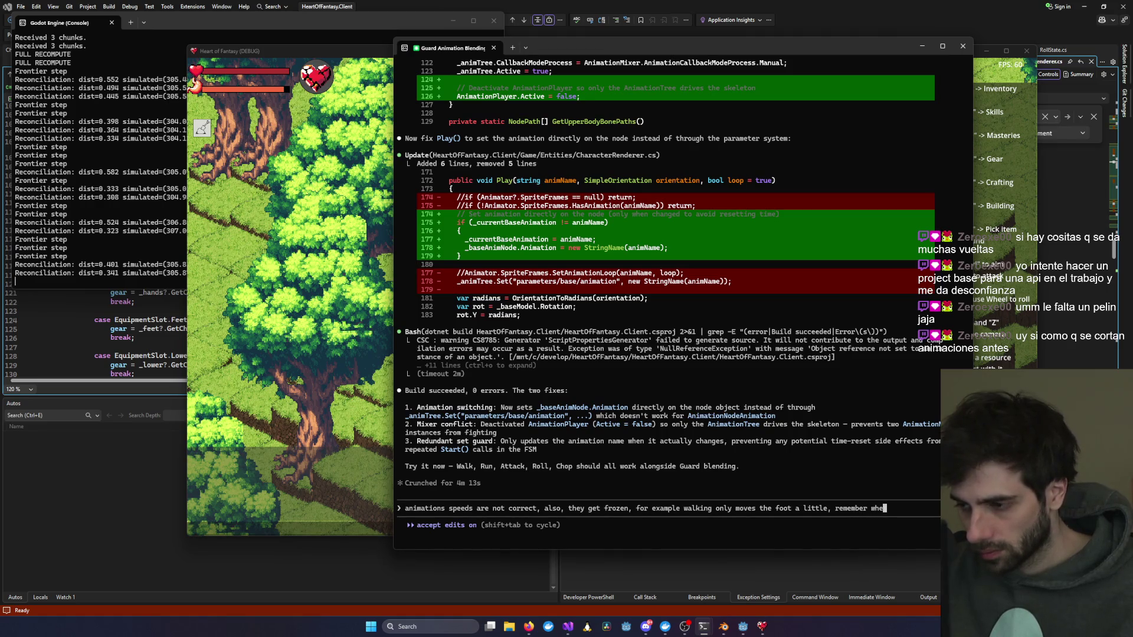
key("BackSpace")
key("BackSpace")
type("e are mixing ")
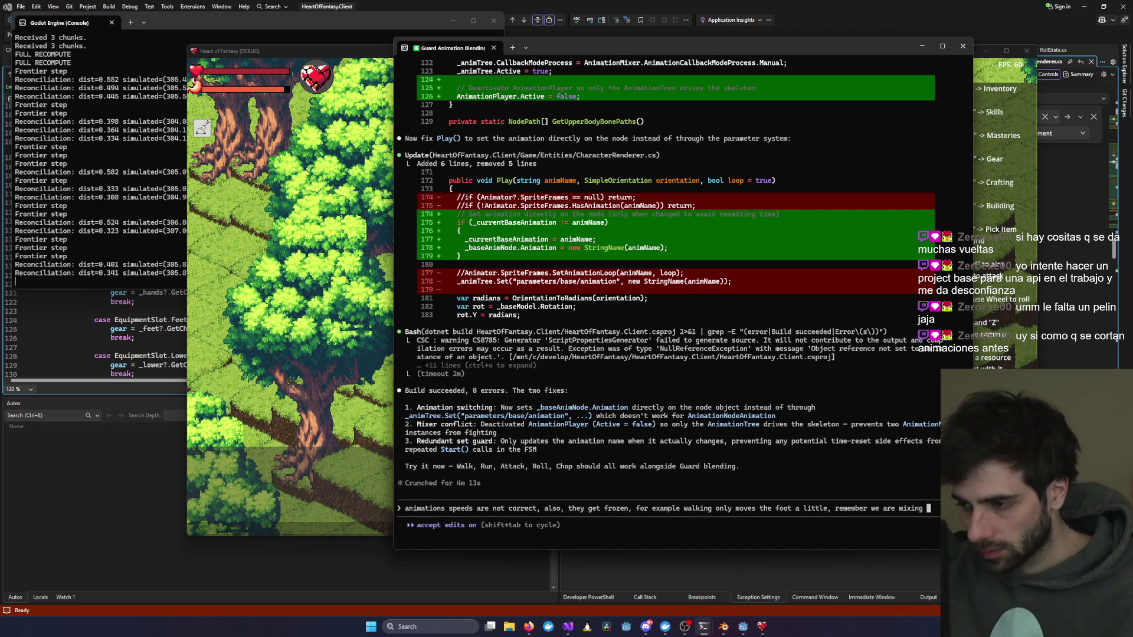
type("a cyclic anim")
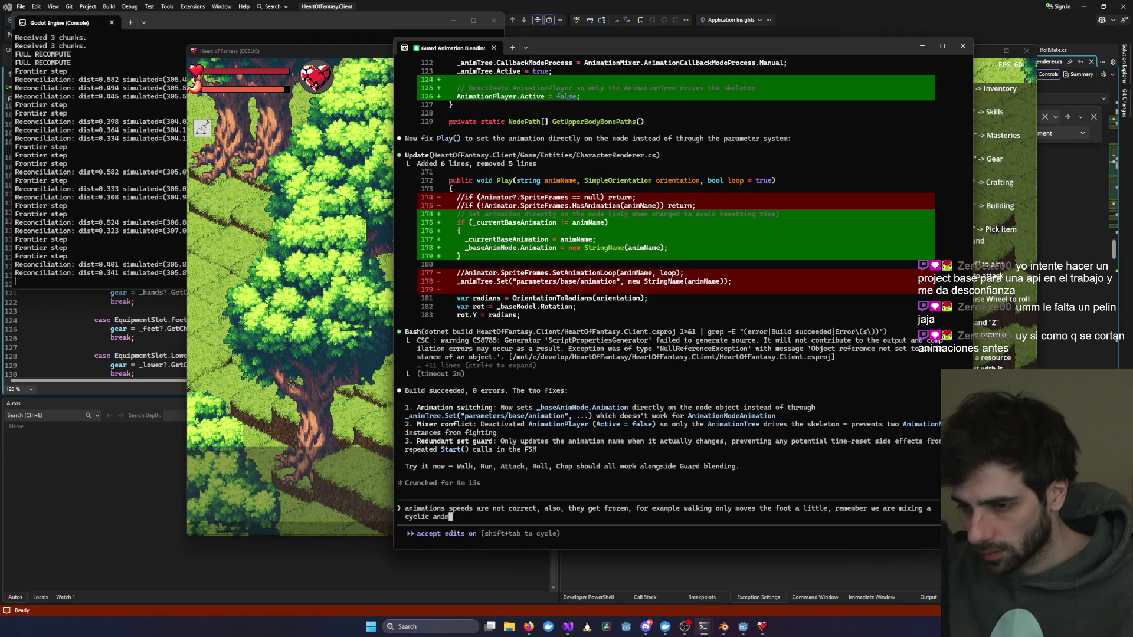
type("ation with a p")
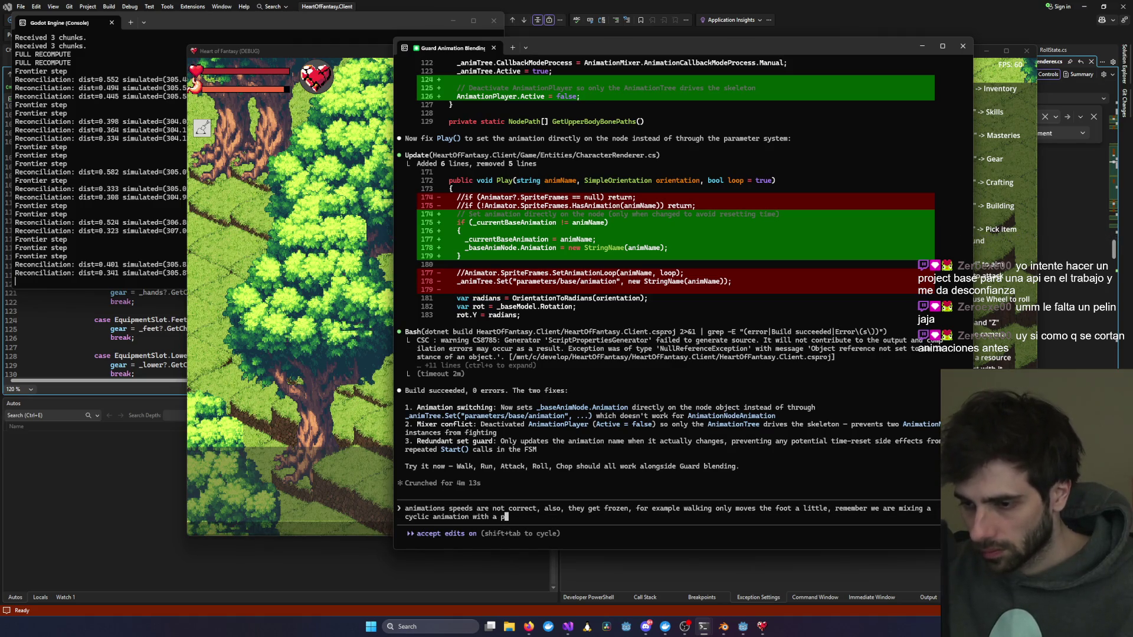
key("BackSpace")
type("static pose, ")
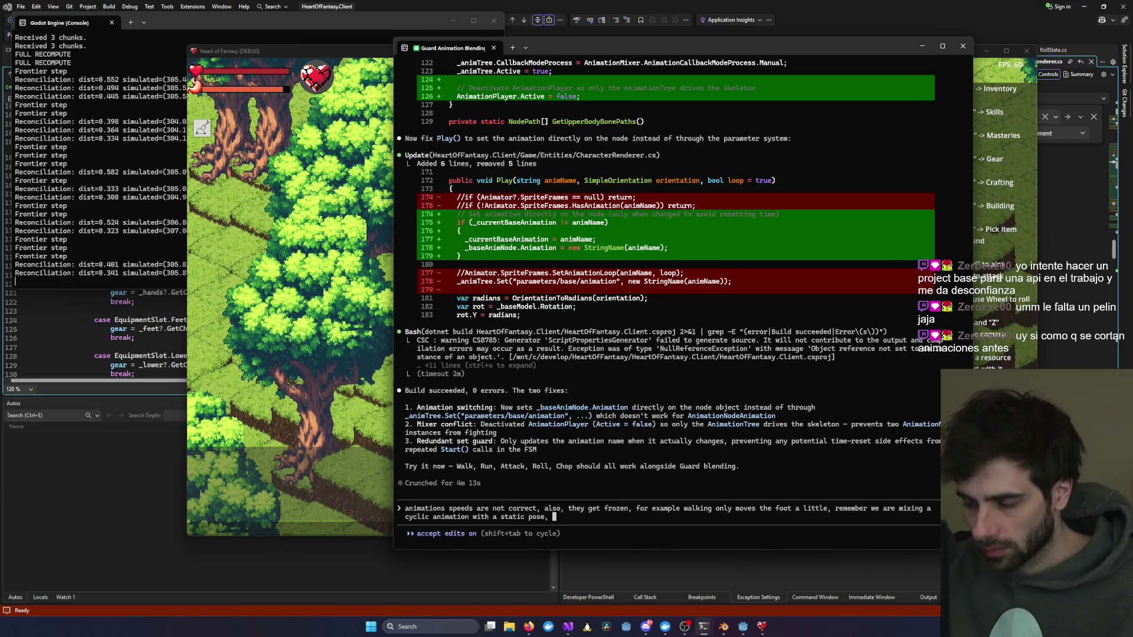
type("but we still ")
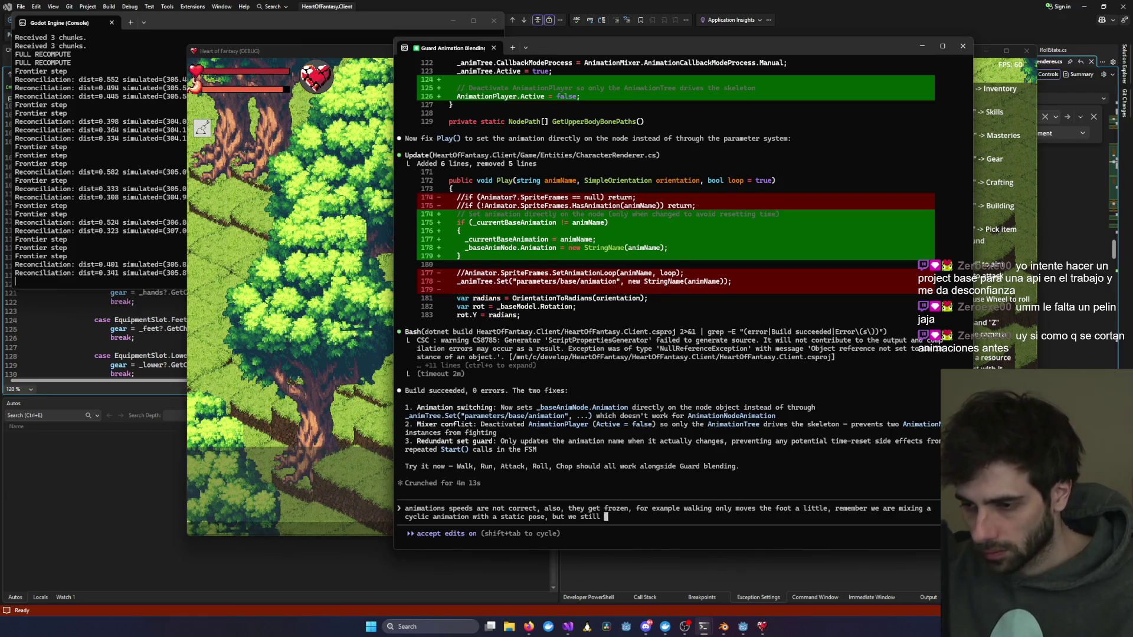
type("want it to be cyu")
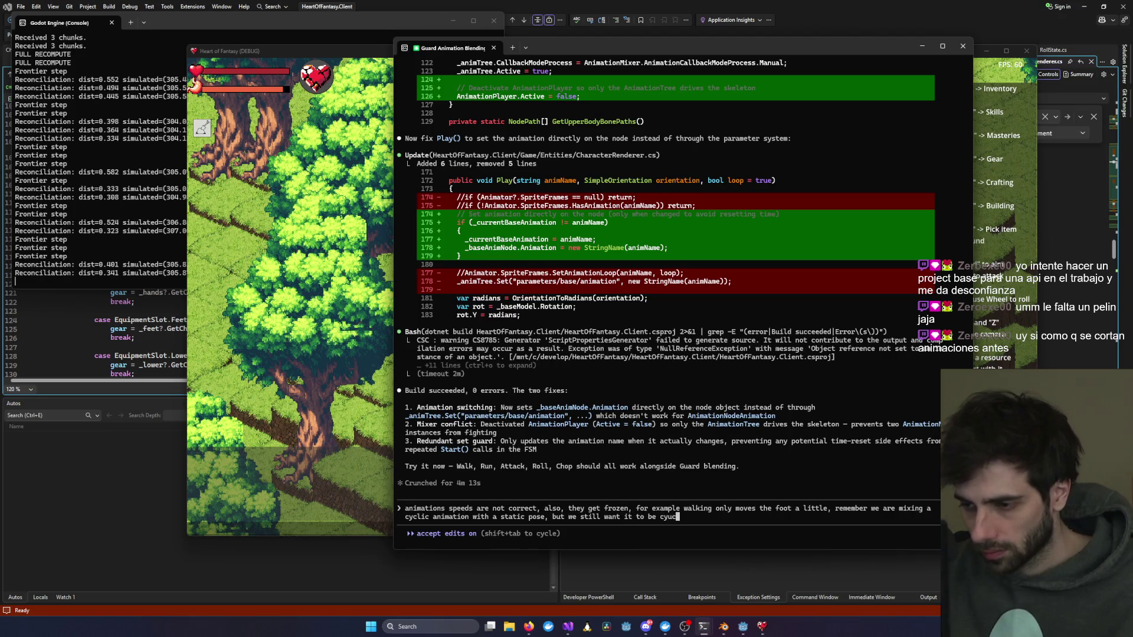
key("BackSpace")
type("clic when")
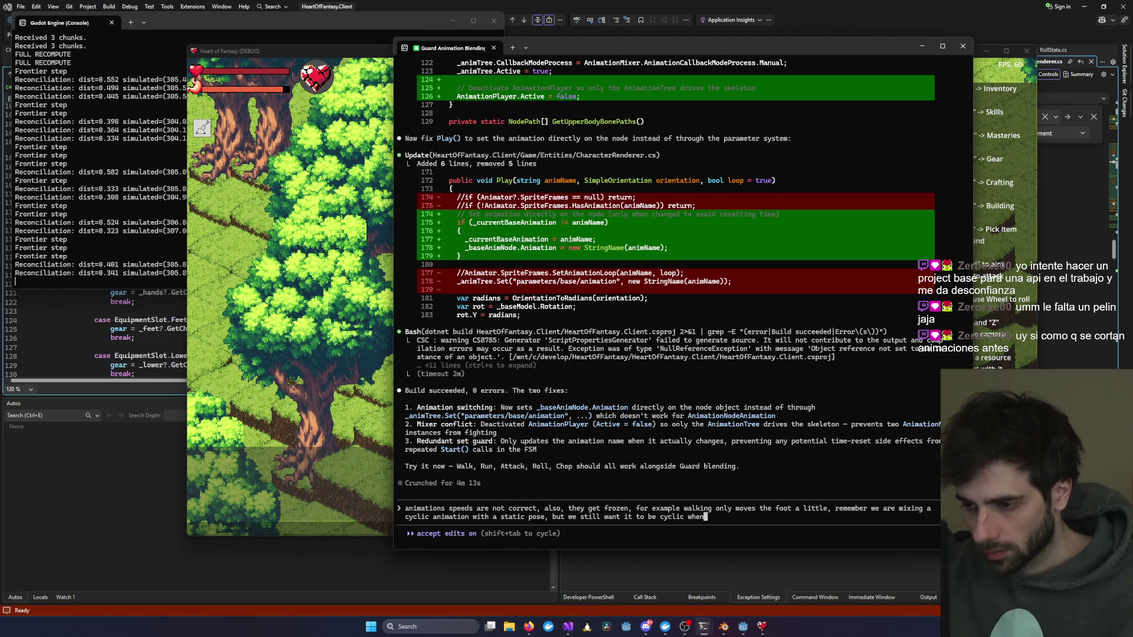
type(" it ")
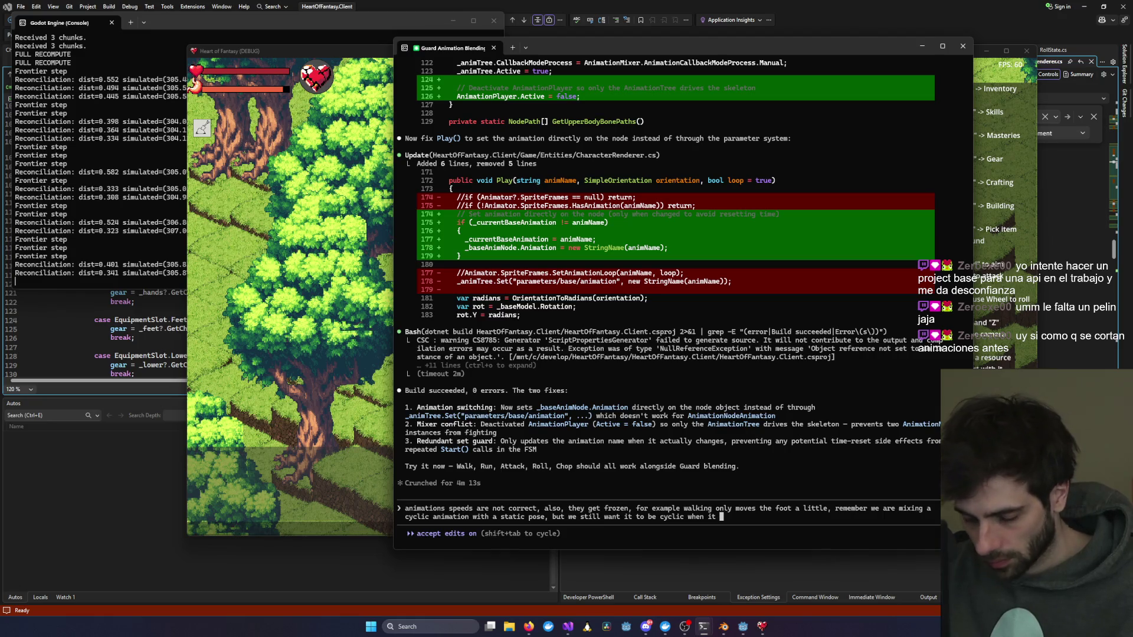
type("involves a ")
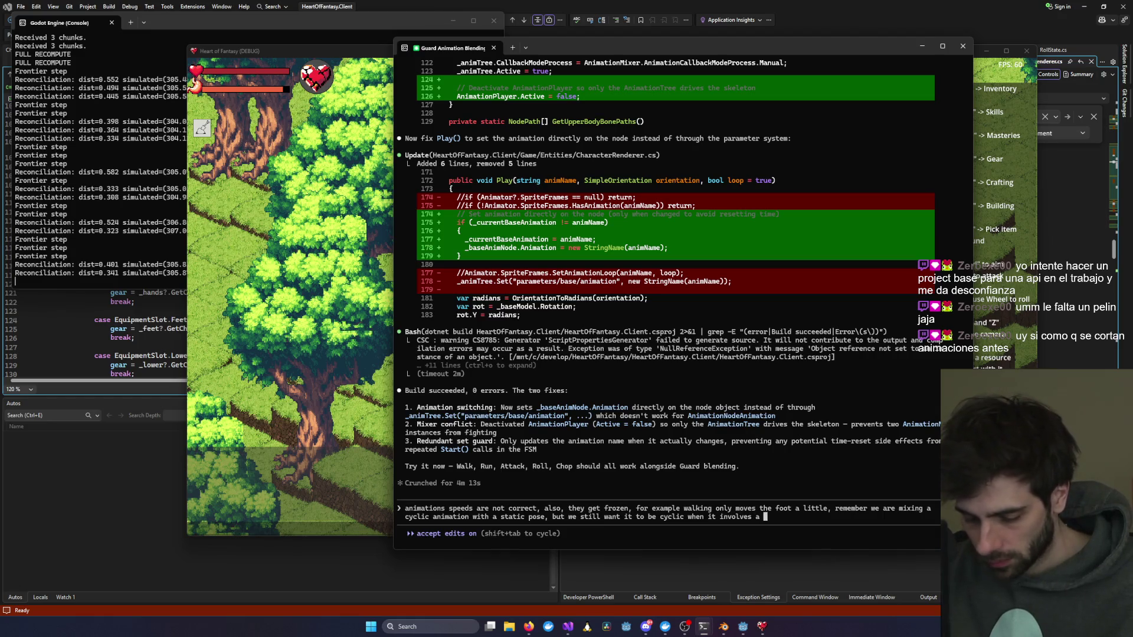
type("cyclic anbi")
key("BackSpace")
key("BackSpace")
type("imation")
key("Return")
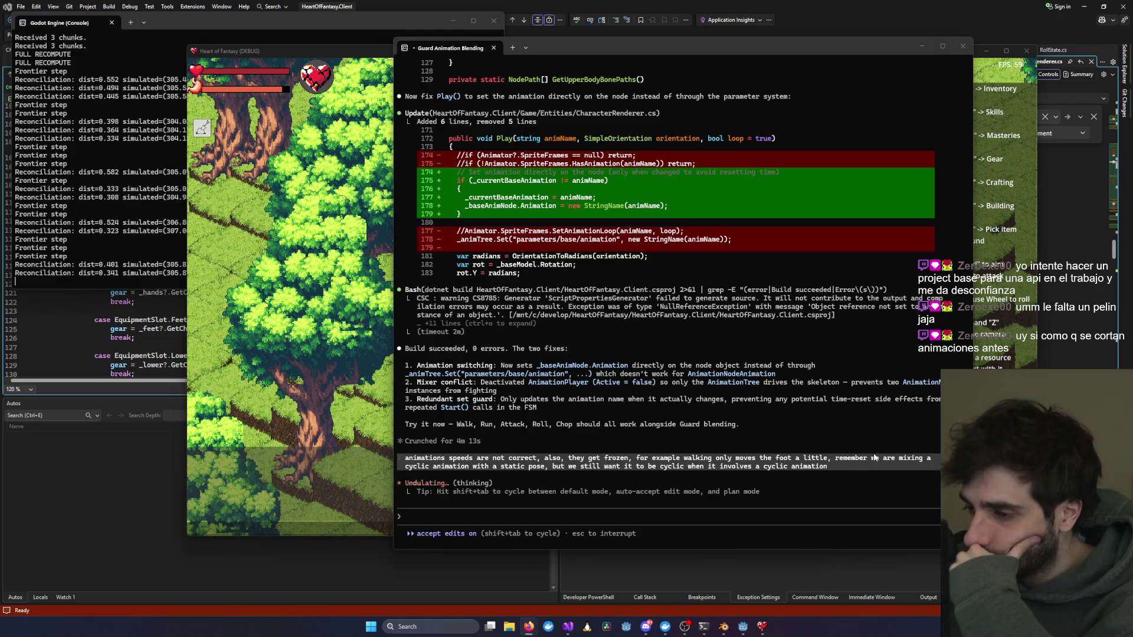
left_click(312, 451)
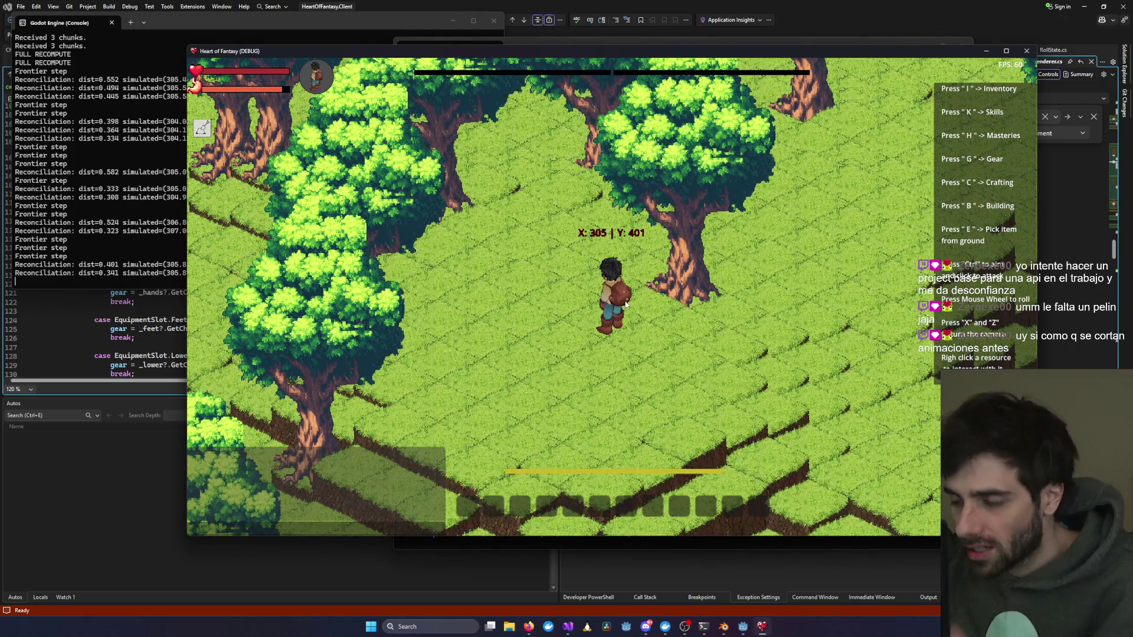
Step: Rotate the camera to a side view and grant a LongSword via the chat /give command
key("z")
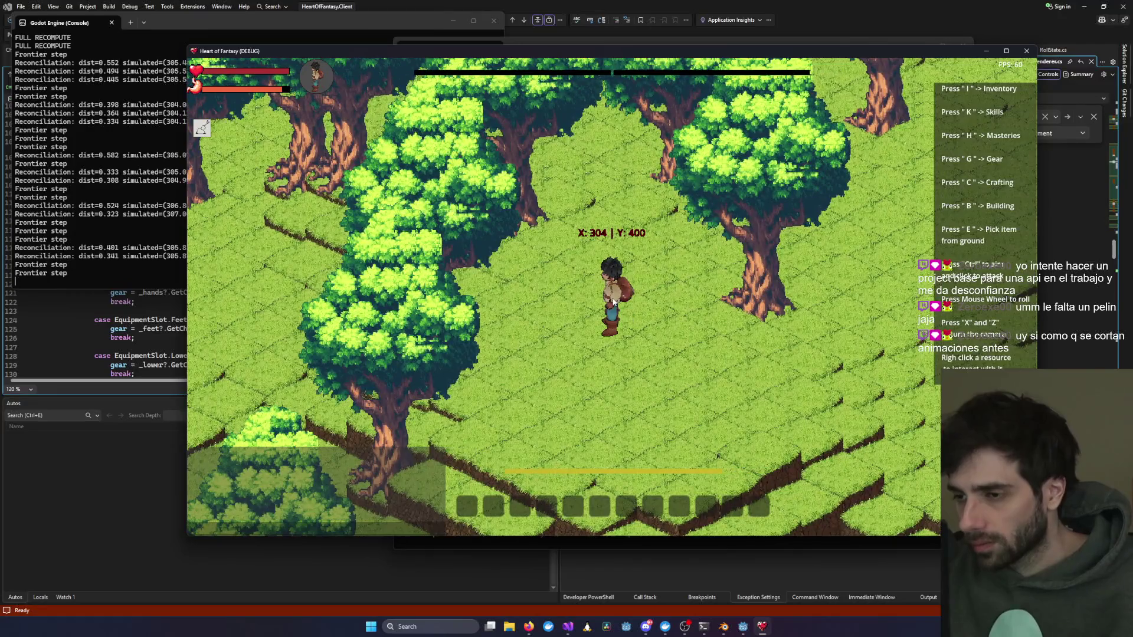
key("z")
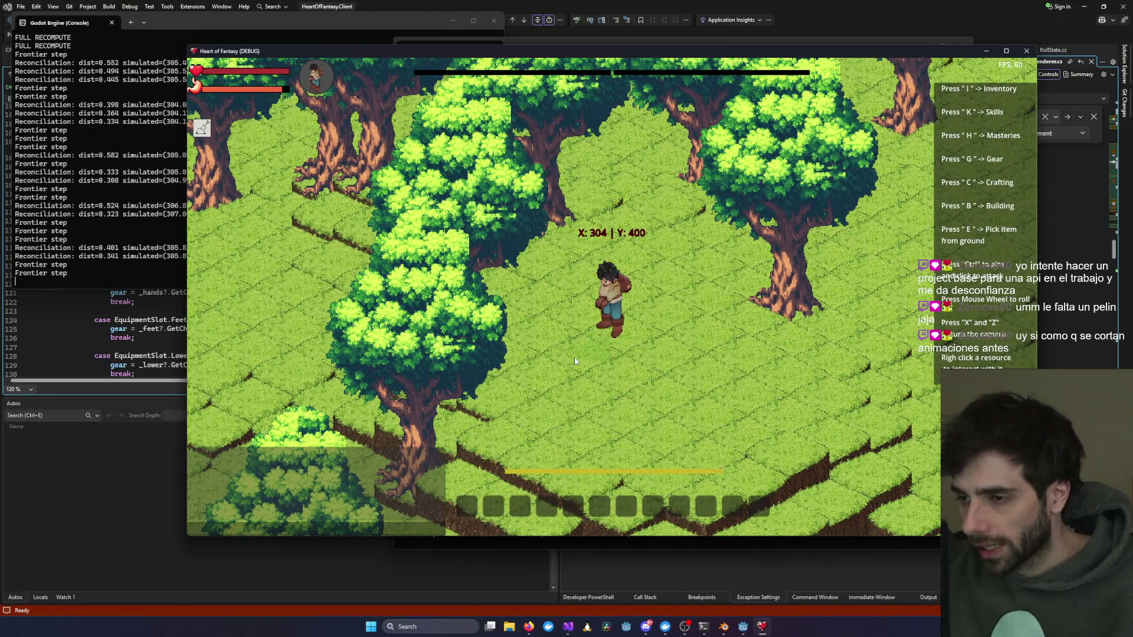
scroll(620, 338, "up", 5)
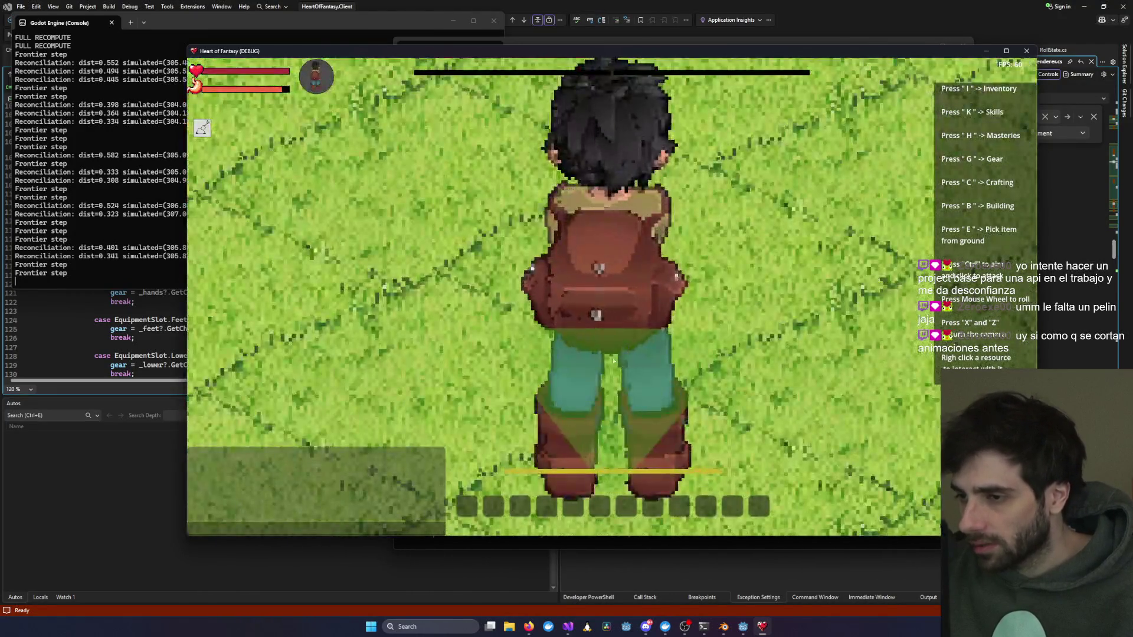
key("z")
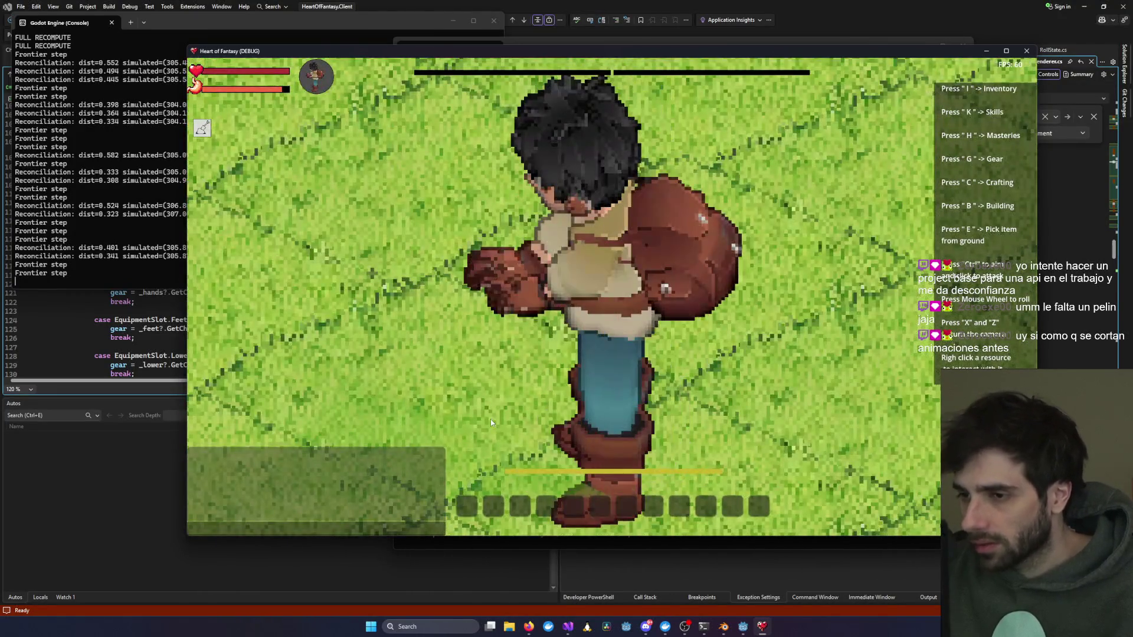
scroll(773, 366, "down", 3)
scroll(774, 363, "down", 3)
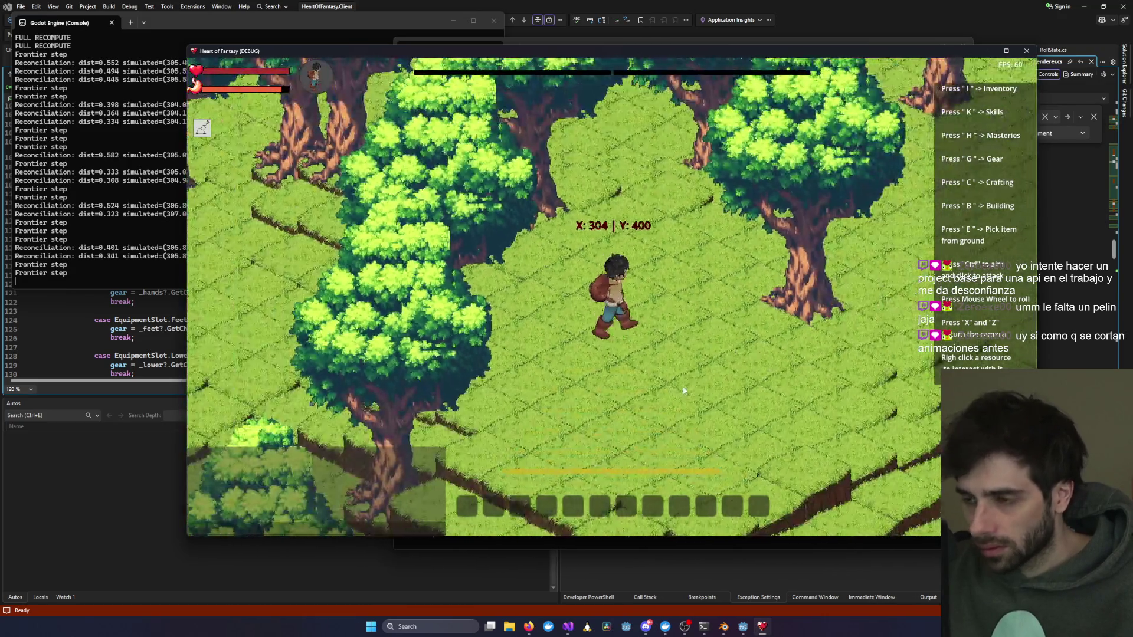
key("k")
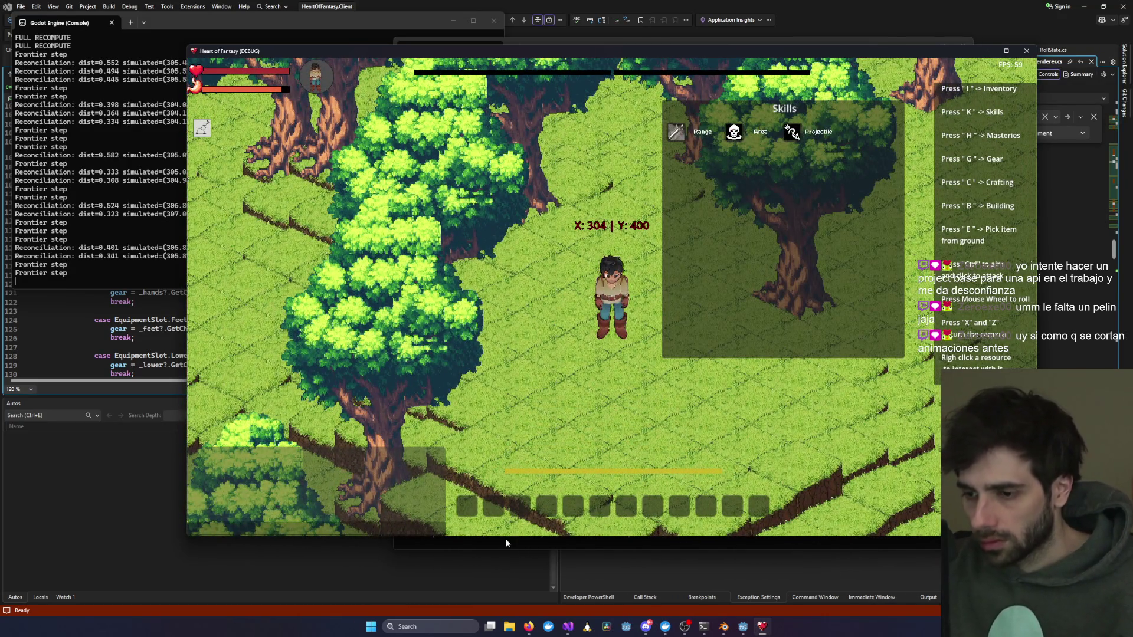
left_click(371, 527)
type("/give test1 LongSword")
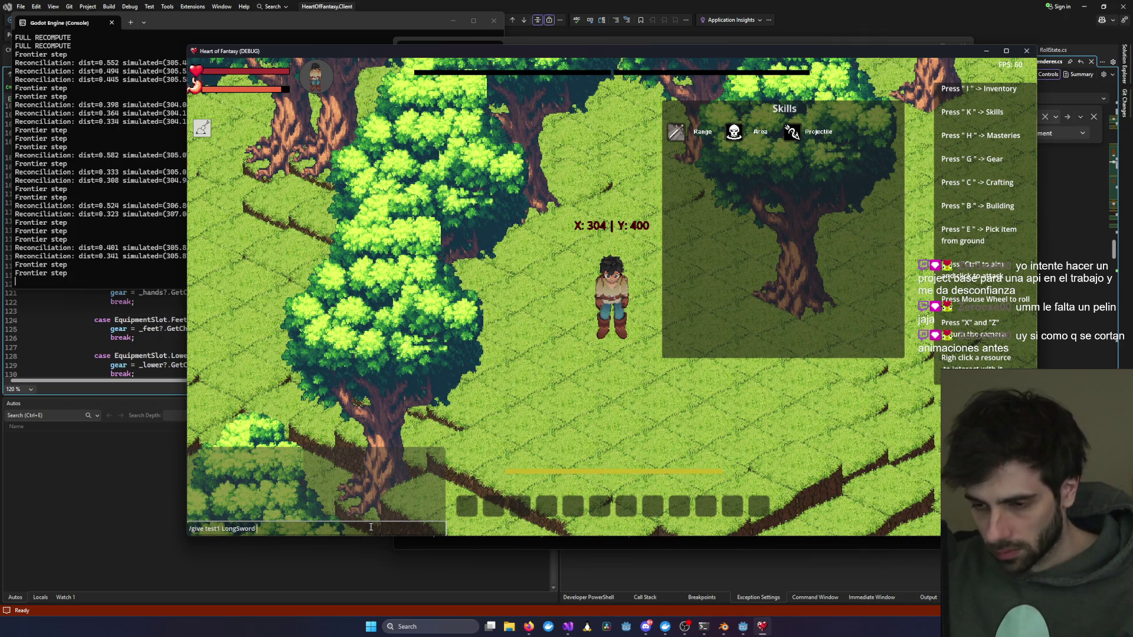
key("Return")
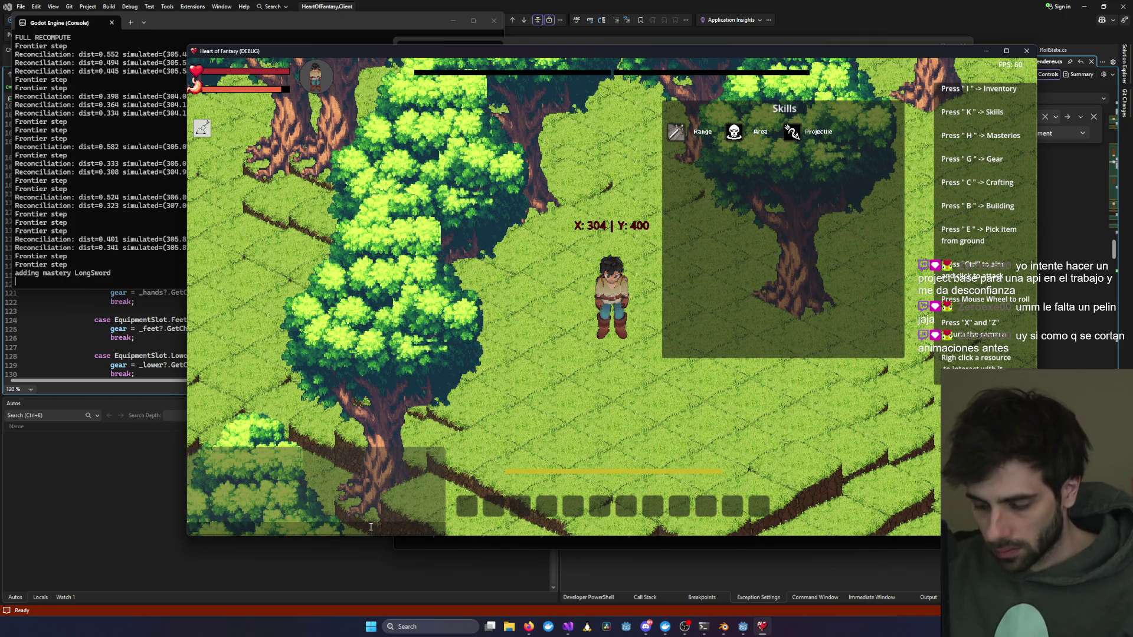
Step: Equip the LongSword in the Left Hand slot and test its sword-swing attacks
key("g")
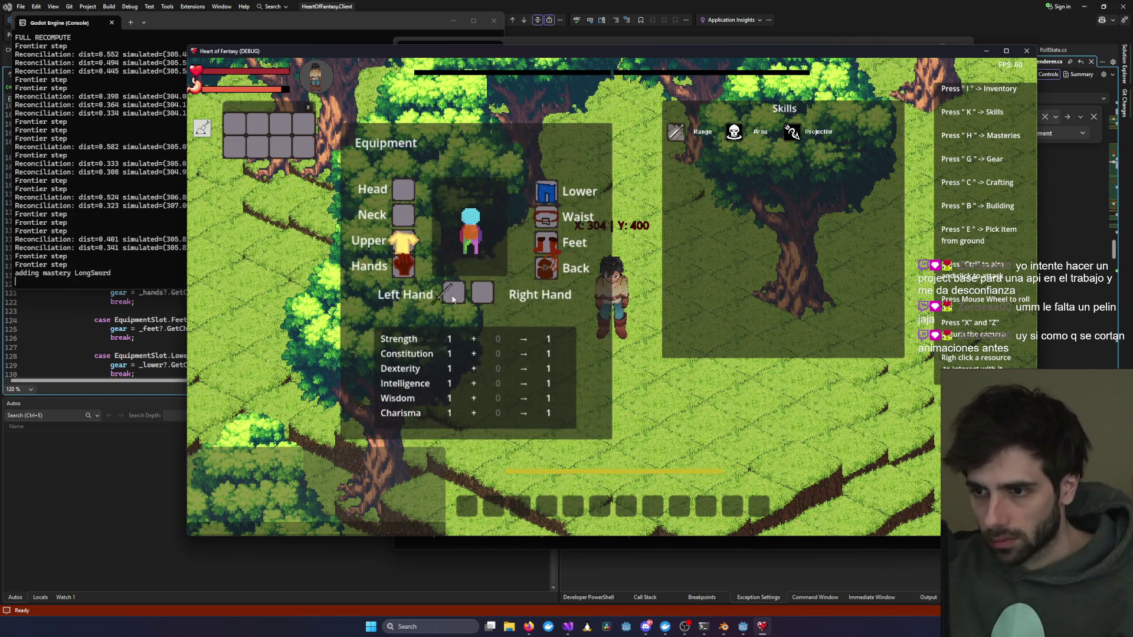
left_click_drag(442, 296, 455, 293)
scroll(493, 309, "up", 5)
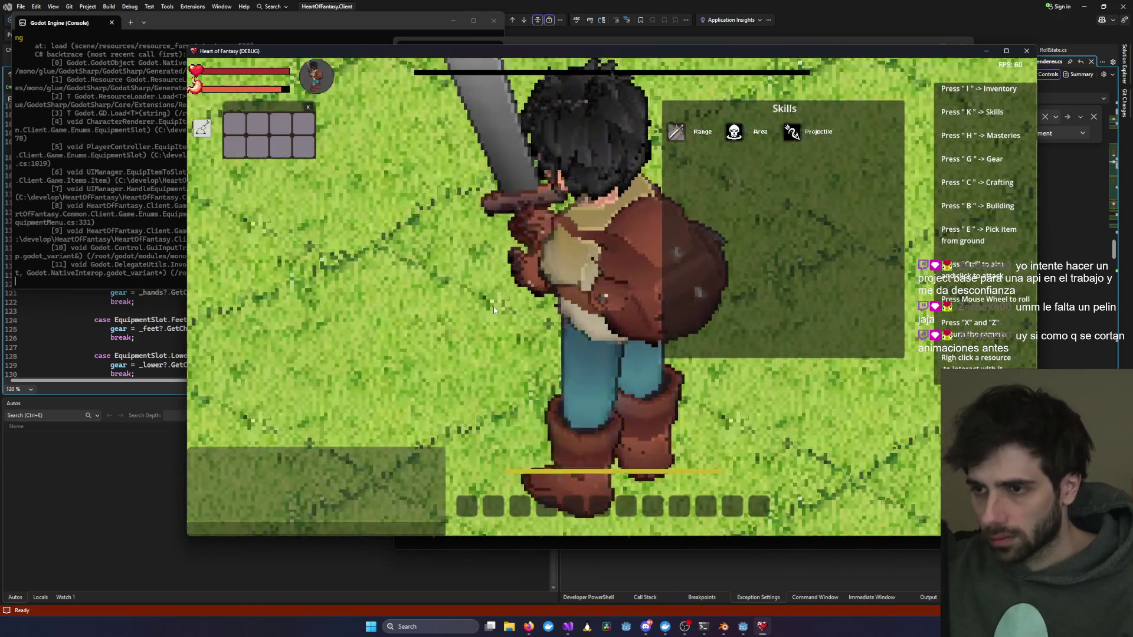
scroll(494, 310, "down", 5)
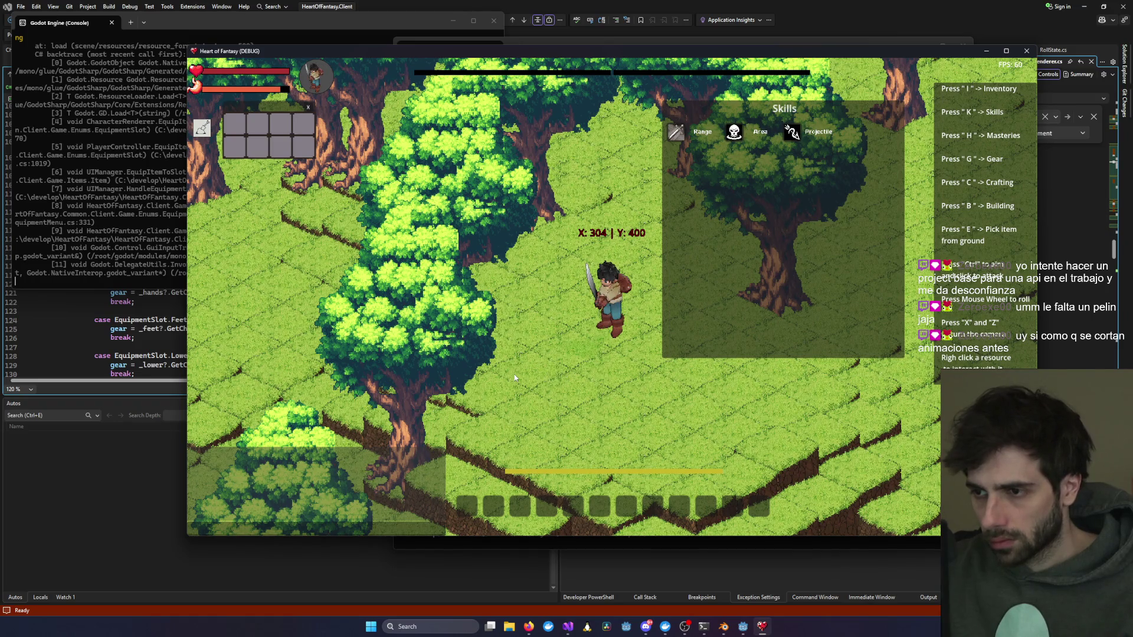
left_click(523, 314)
left_click(565, 334)
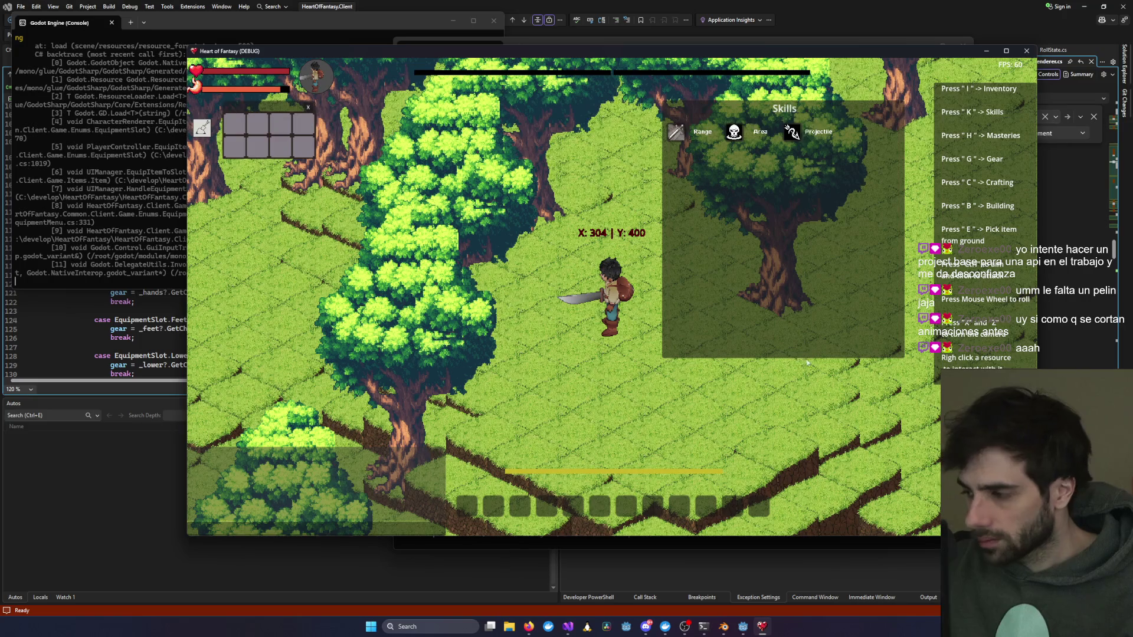
left_click(986, 50)
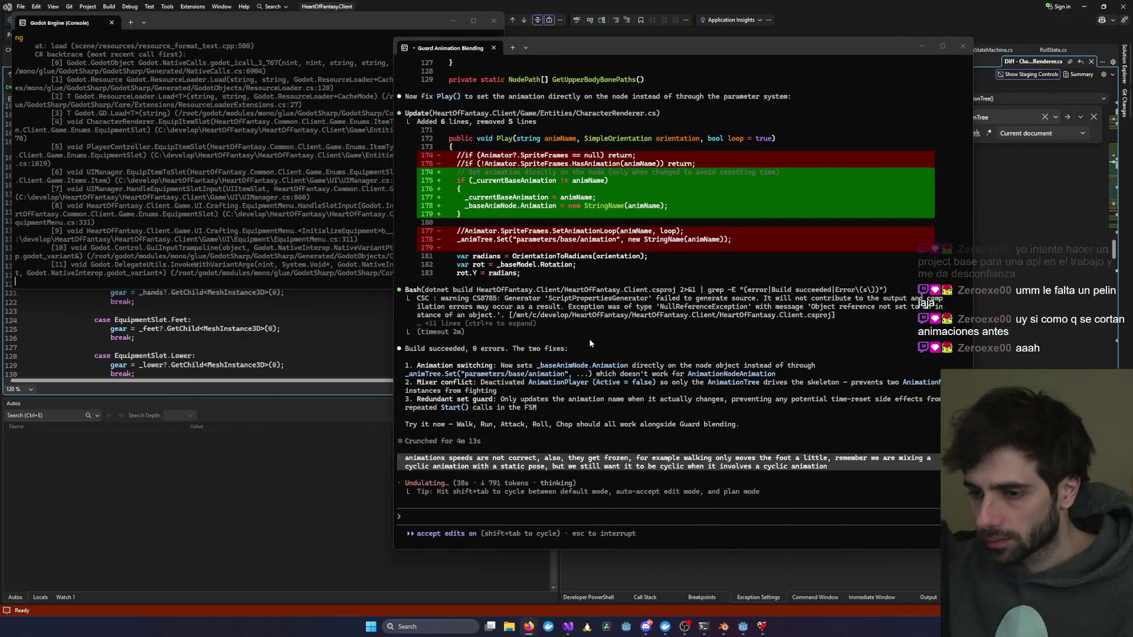
key("alt+Tab")
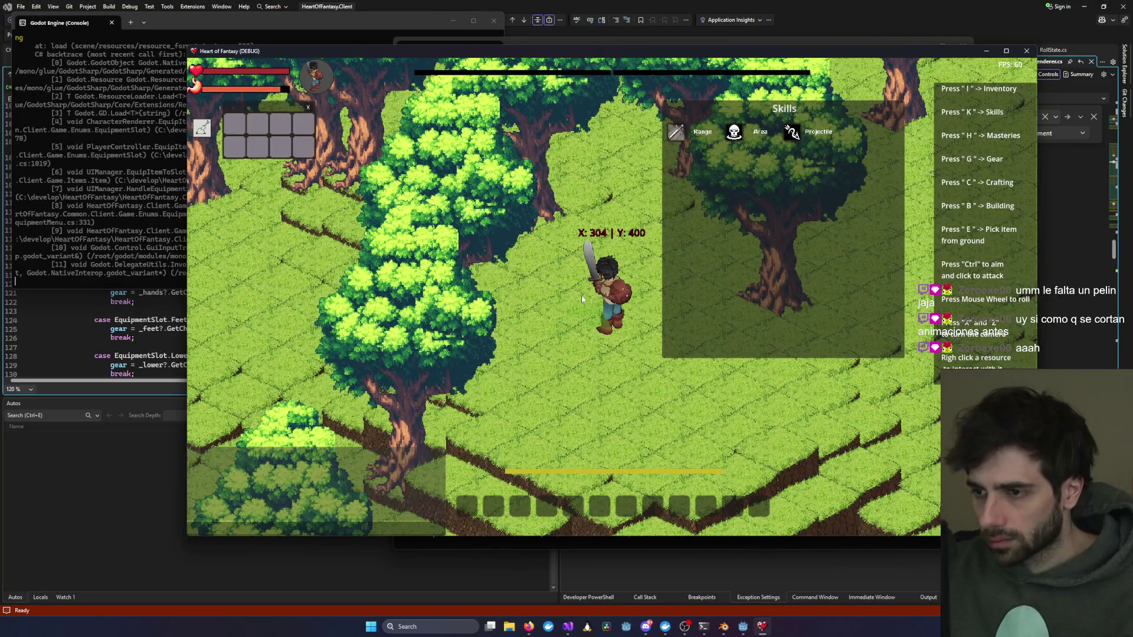
left_click(503, 377)
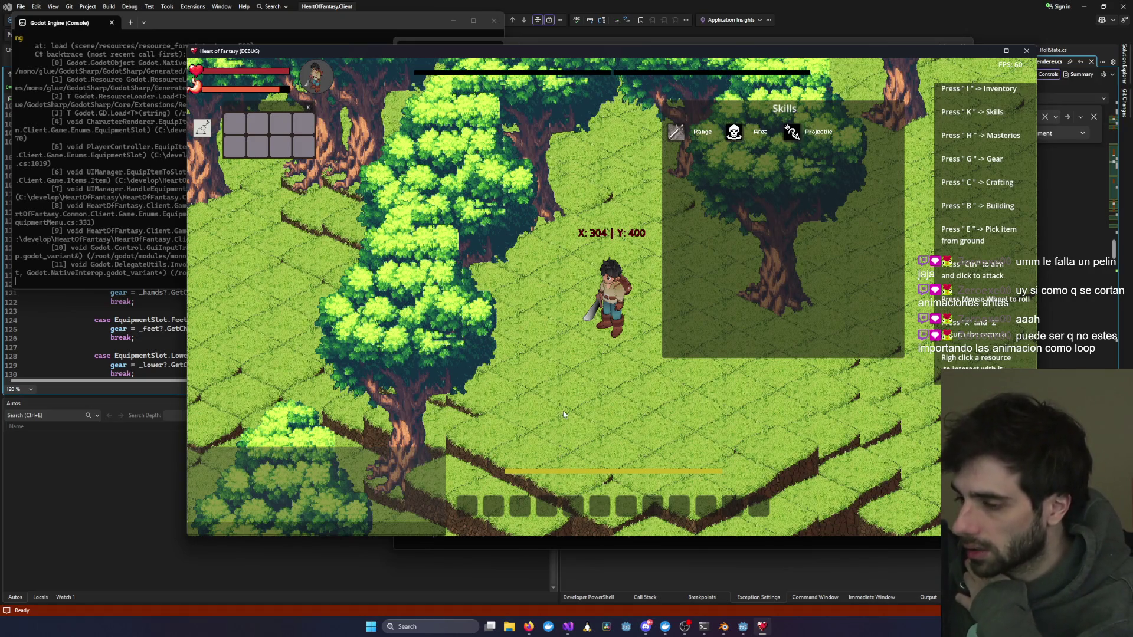
mouse_move(721, 624)
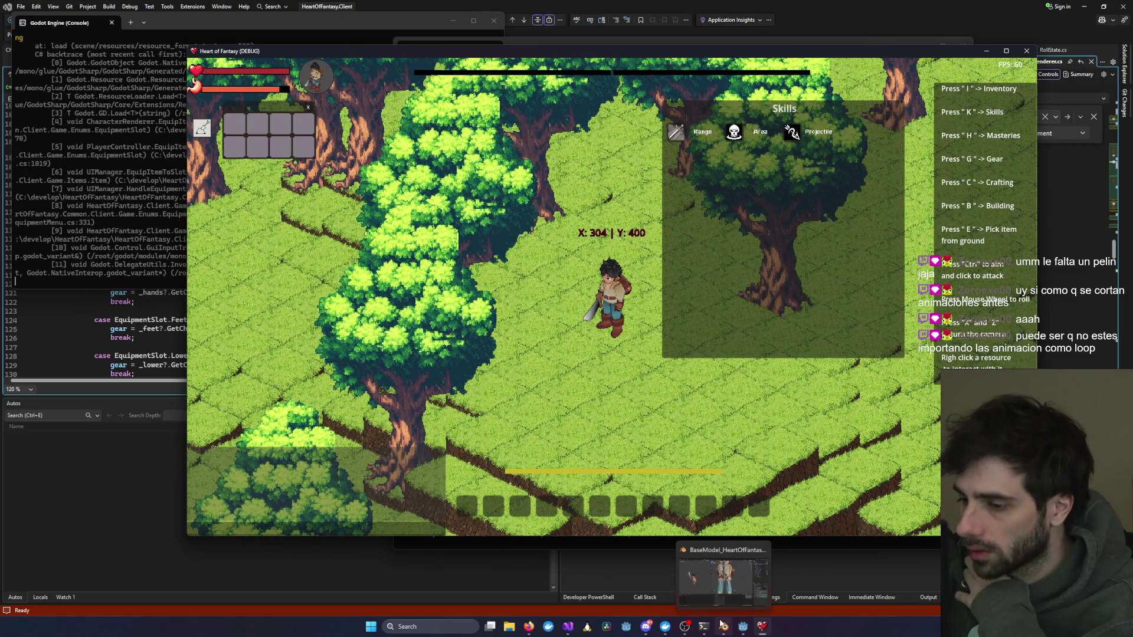
Step: Preview the Run animation on the Player3D AnimationPlayer in Godot, then minimize the editor
left_click(743, 627)
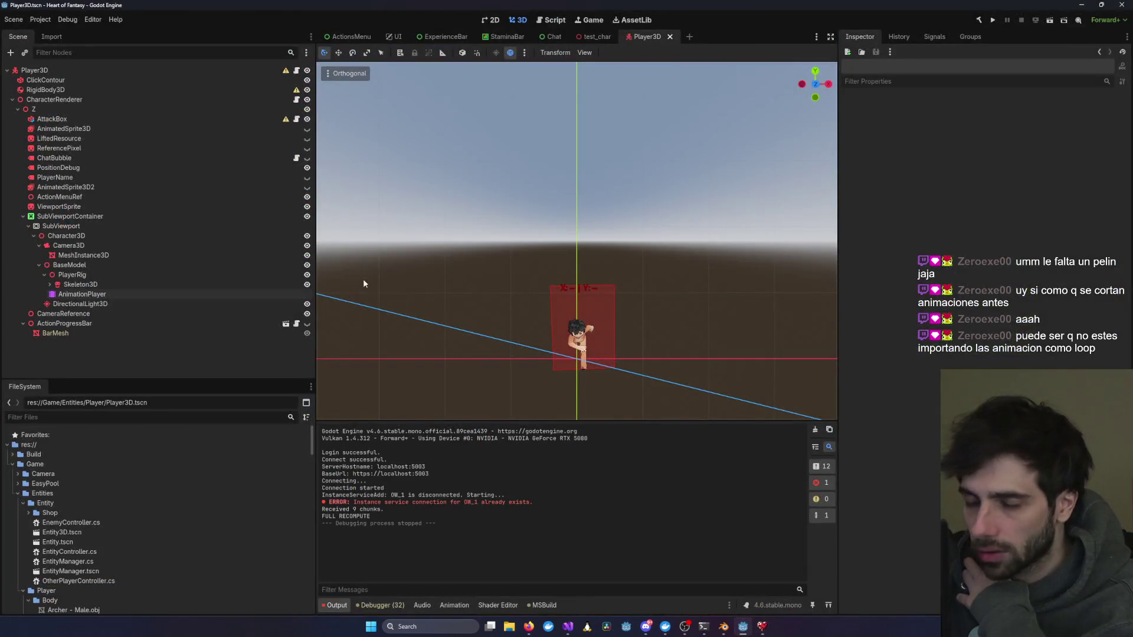
left_click(82, 294)
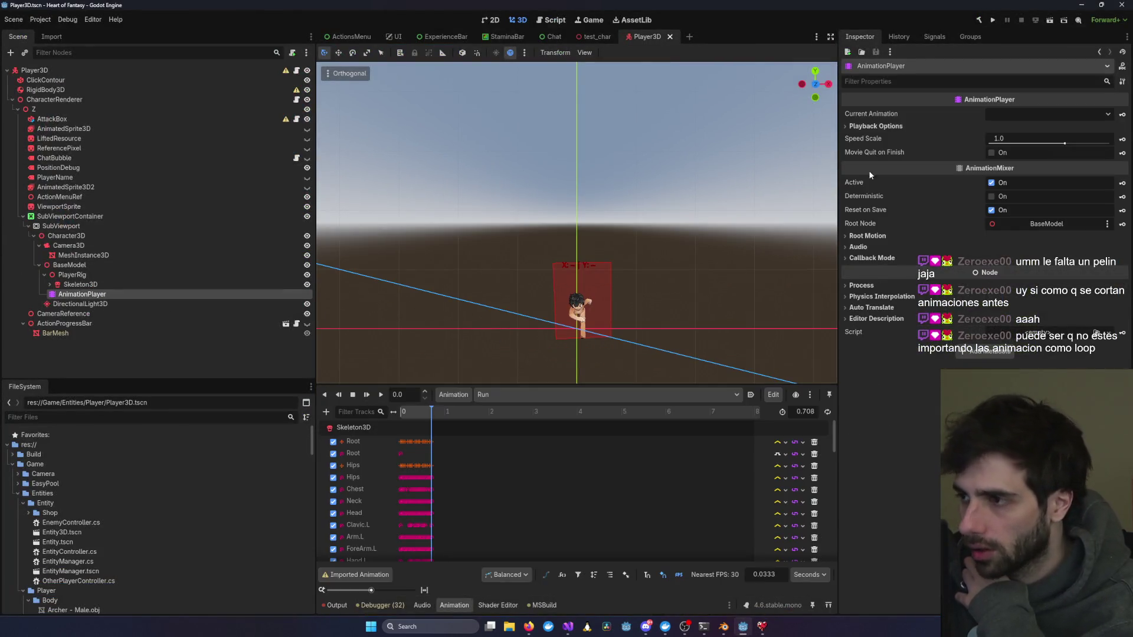
left_click(1011, 117)
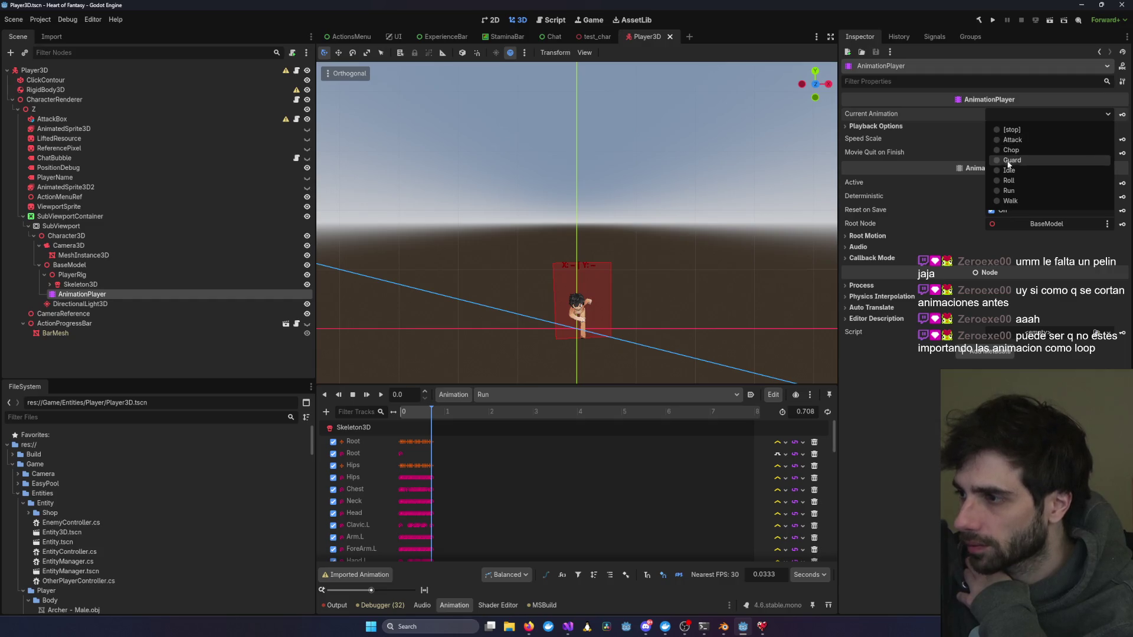
left_click(1009, 191)
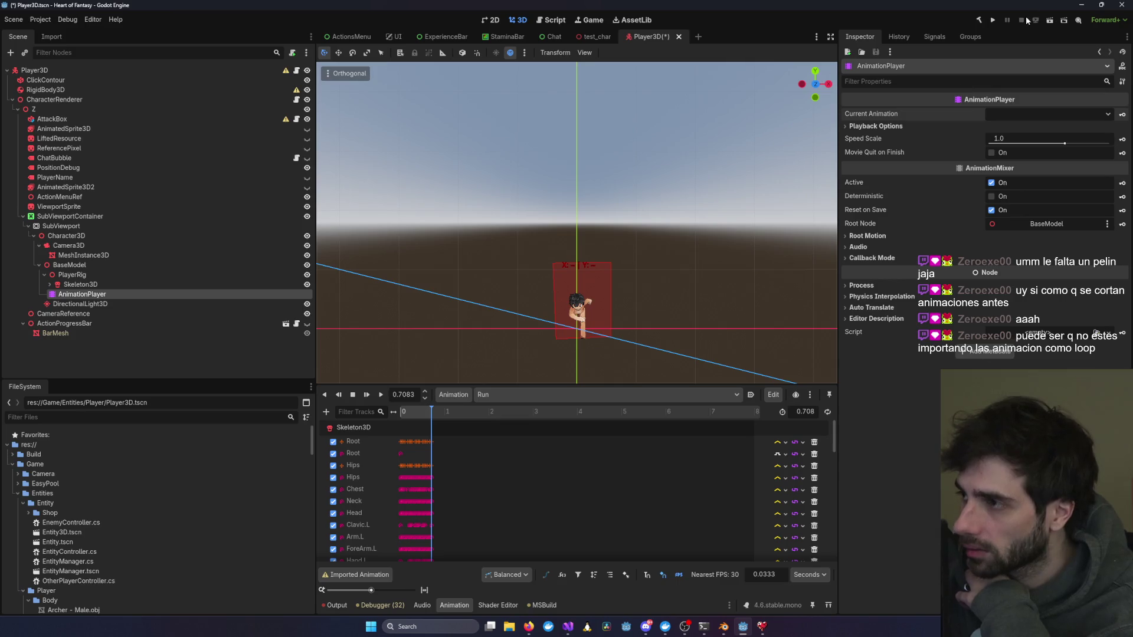
left_click(1093, 6)
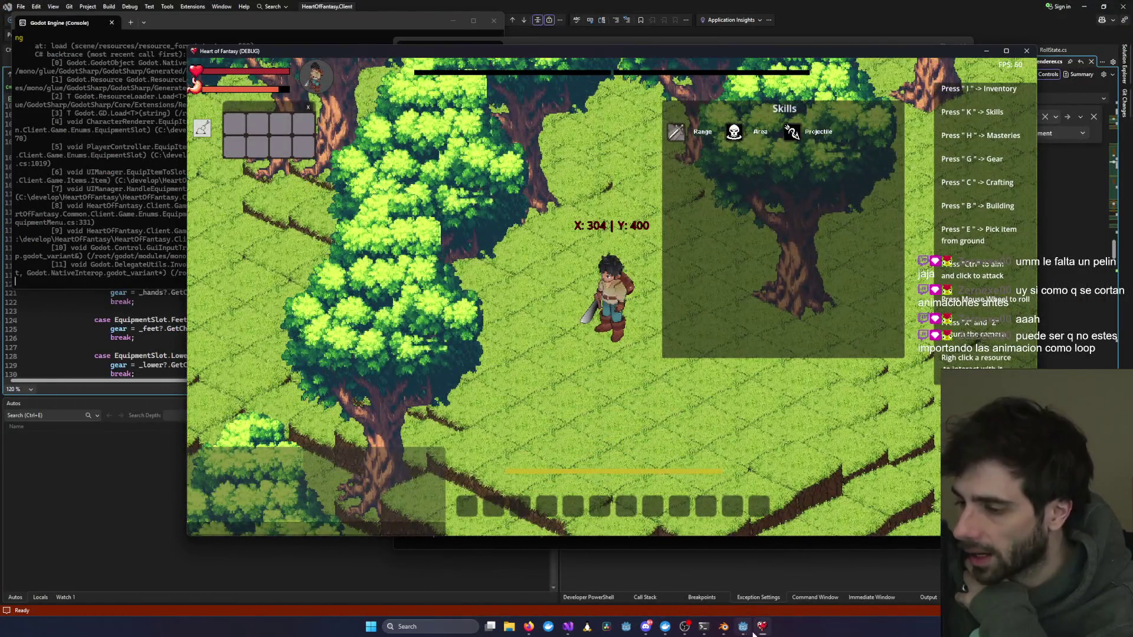
Step: View the LongSword-holding character up close, then hide the game to show Godot
left_click(757, 630)
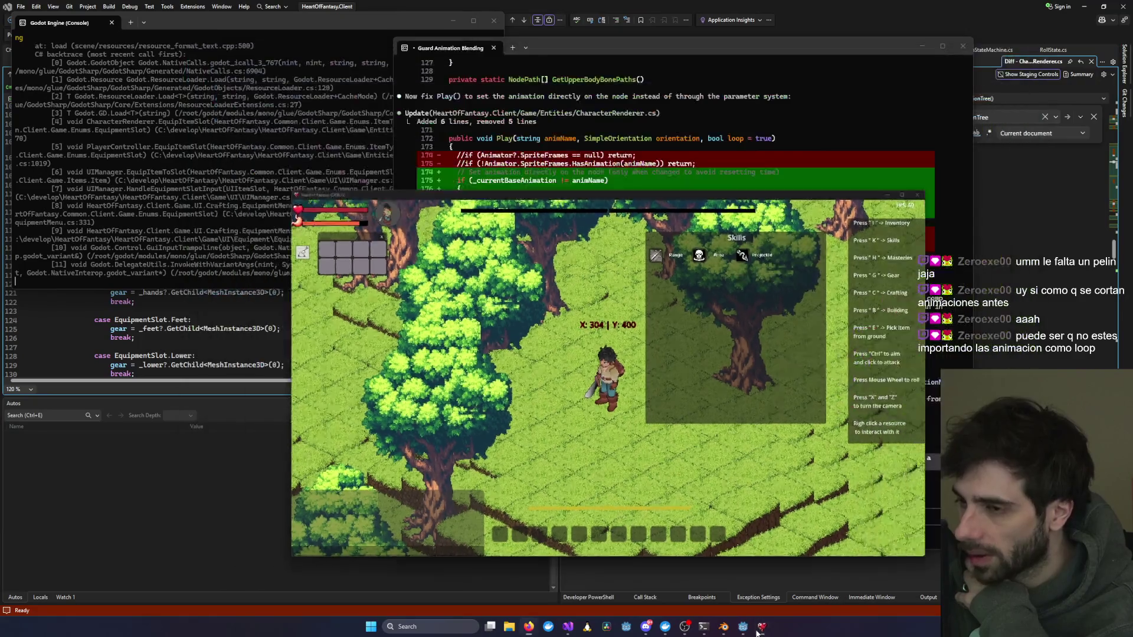
left_click(764, 626)
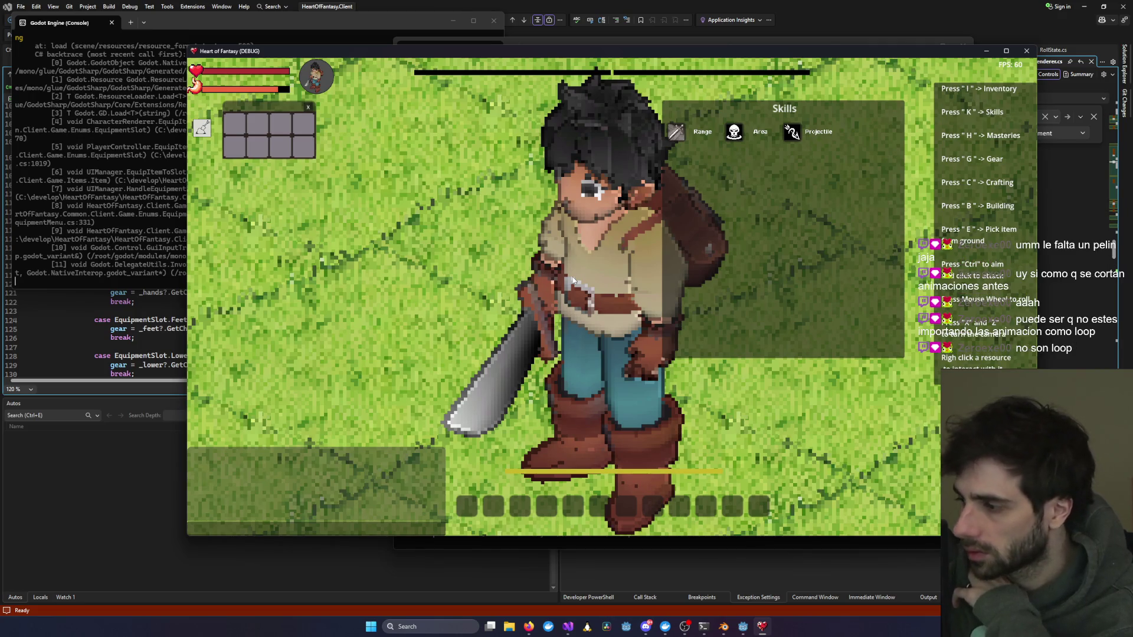
left_click(760, 627)
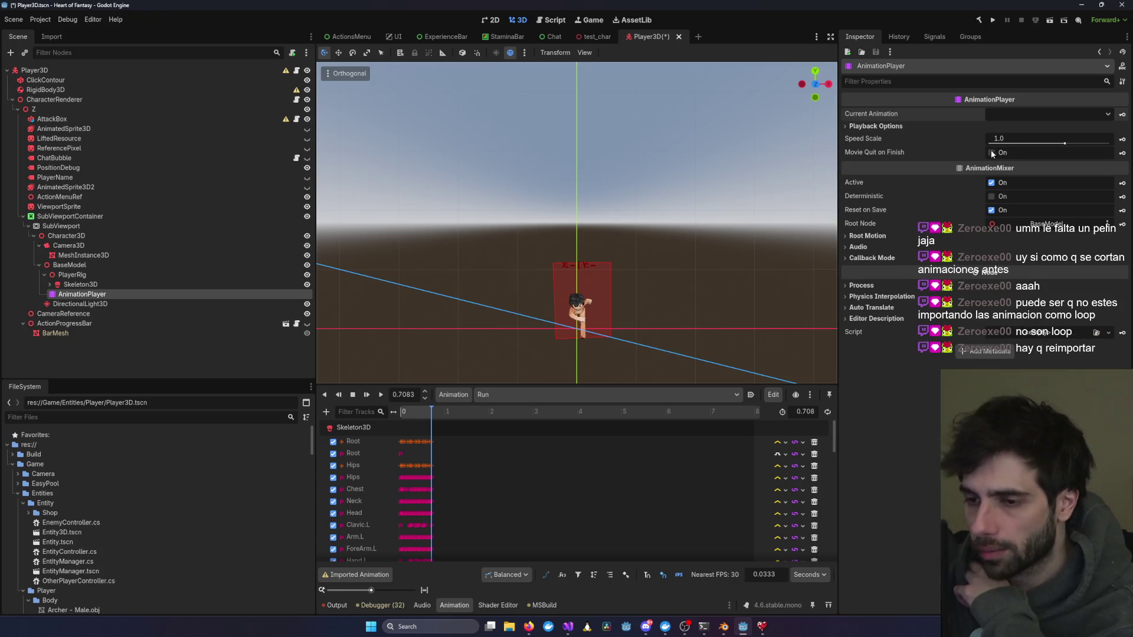
Step: In Blender, reset the playhead to frame 0, select all rig bones and orbit to a front view
left_click(720, 633)
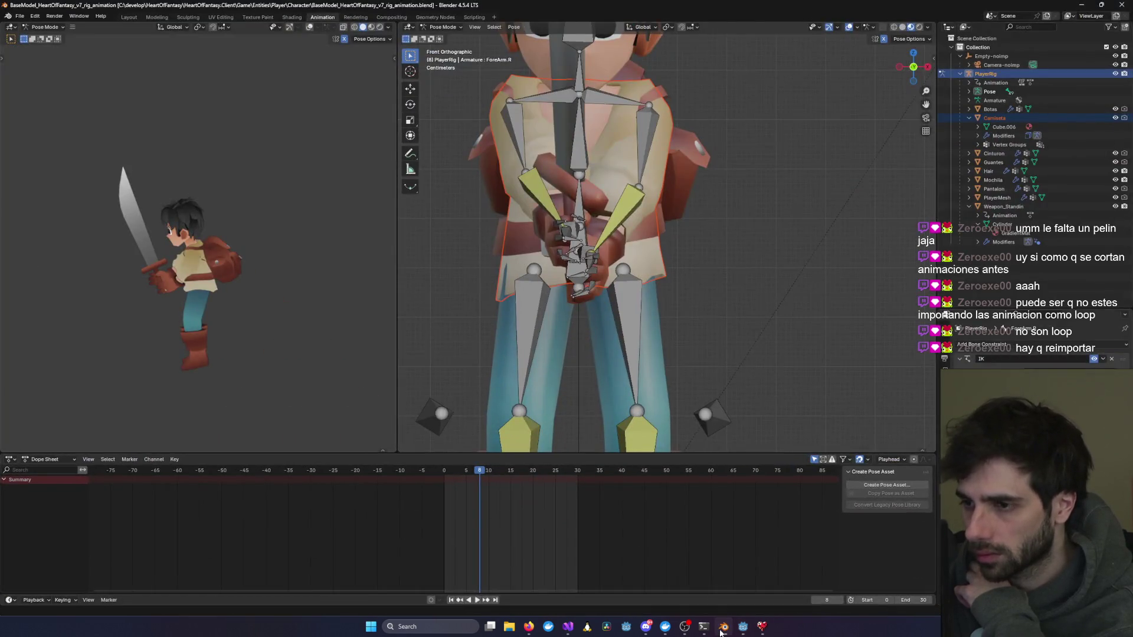
left_click(720, 633)
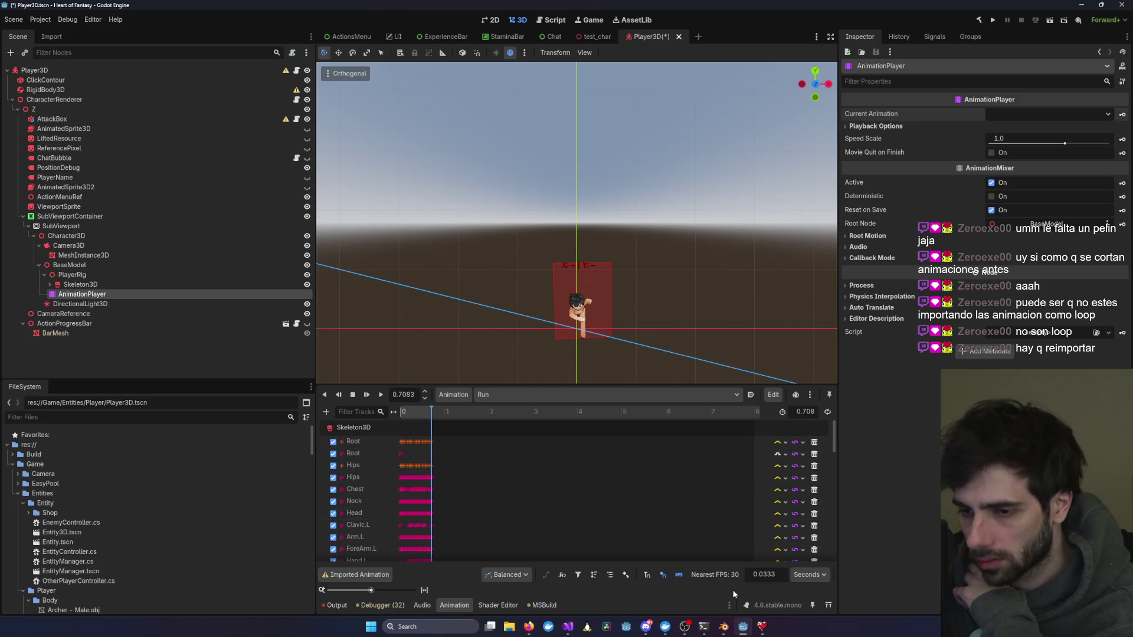
left_click(722, 629)
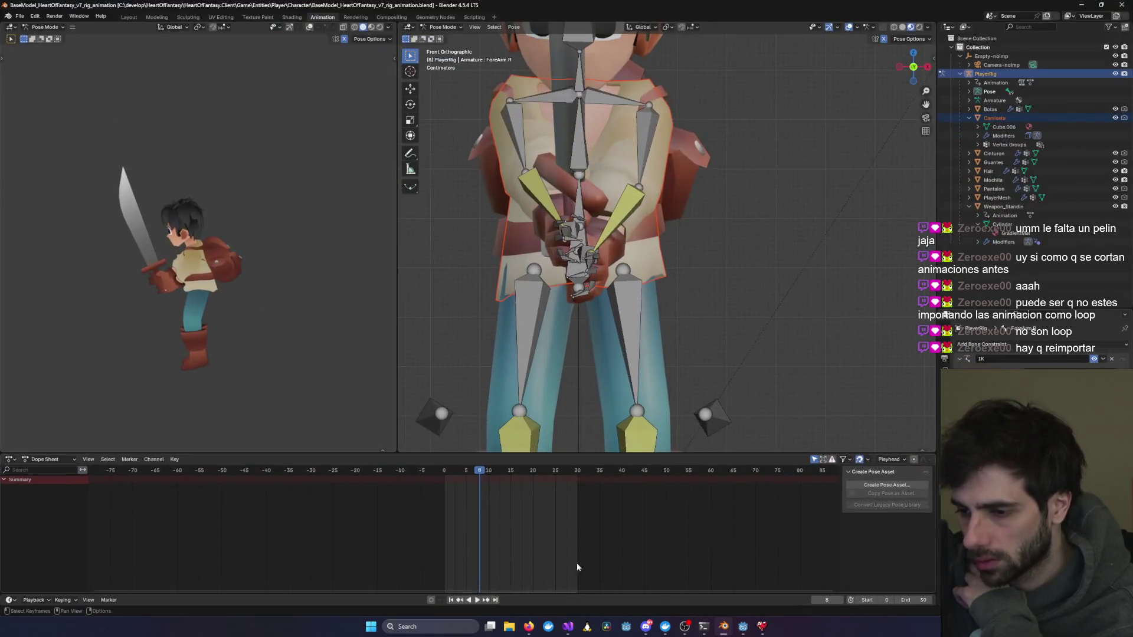
left_click_drag(482, 474, 444, 472)
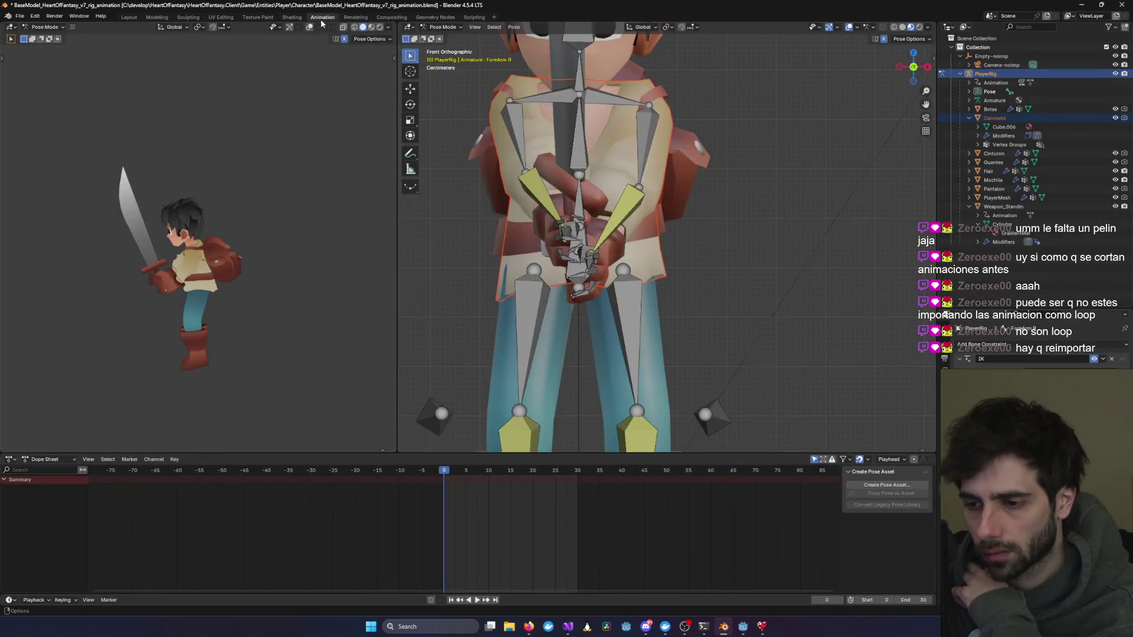
scroll(564, 324, "down", 9)
scroll(732, 304, "up", 6)
scroll(732, 304, "up", 3)
mouse_move(674, 319)
left_mouse_down()
mouse_move(601, 331)
mouse_move(327, 307)
left_mouse_up()
left_click(573, 235)
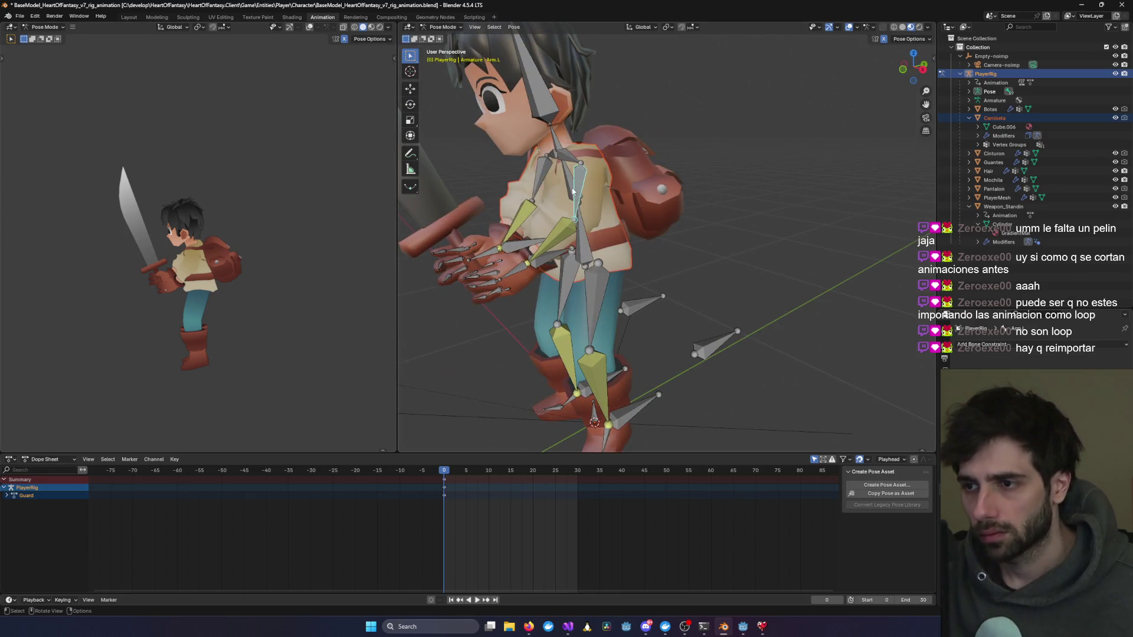
key("a")
left_click_drag(573, 235, 508, 413)
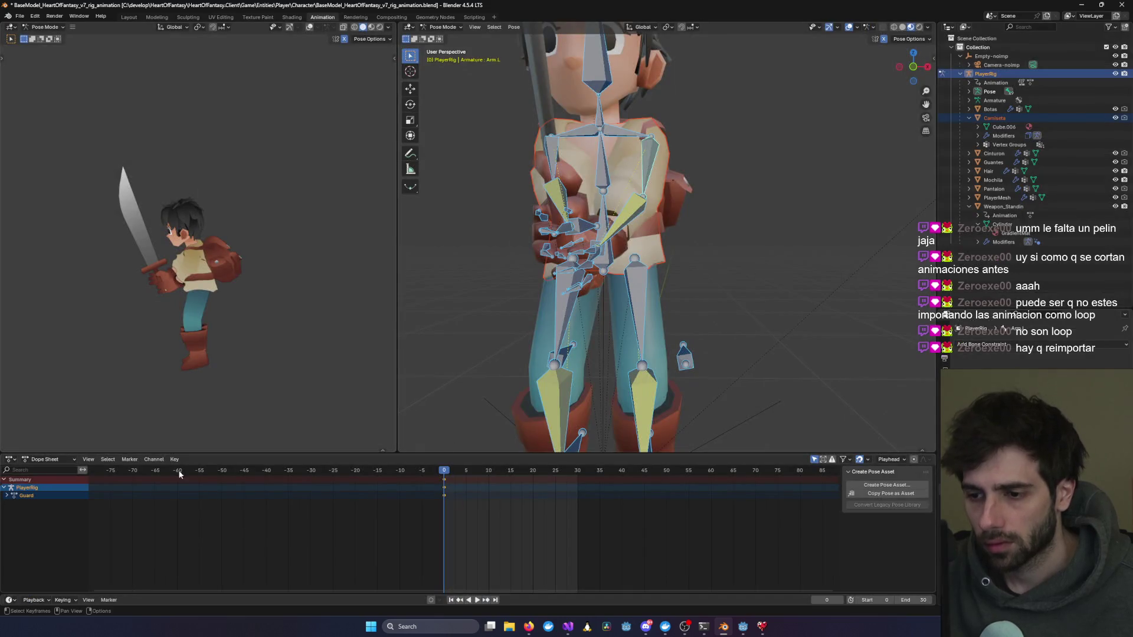
Step: Load the Run action in the Dope Sheet's Action Editor and play its running cycle
left_click(47, 459)
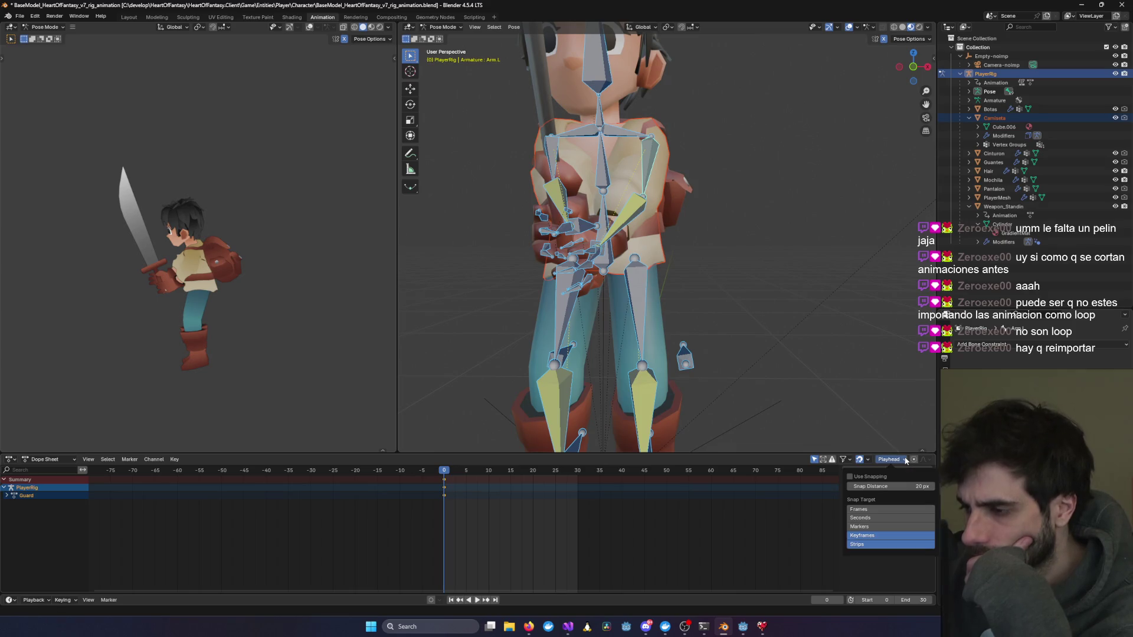
right_click(480, 457)
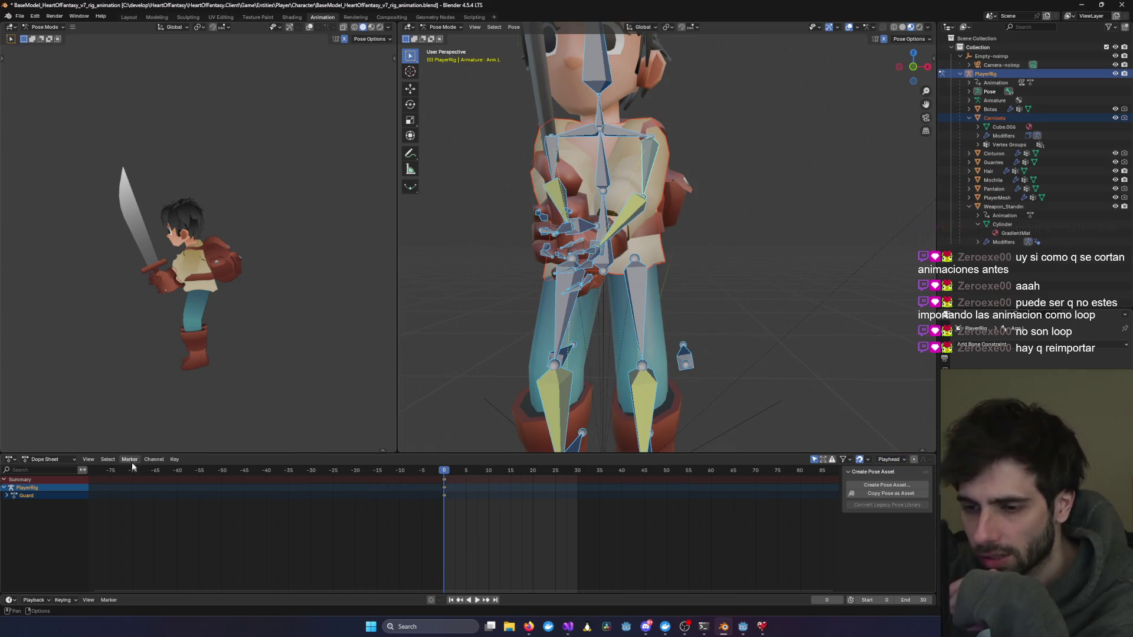
left_click(66, 462)
left_click(50, 491)
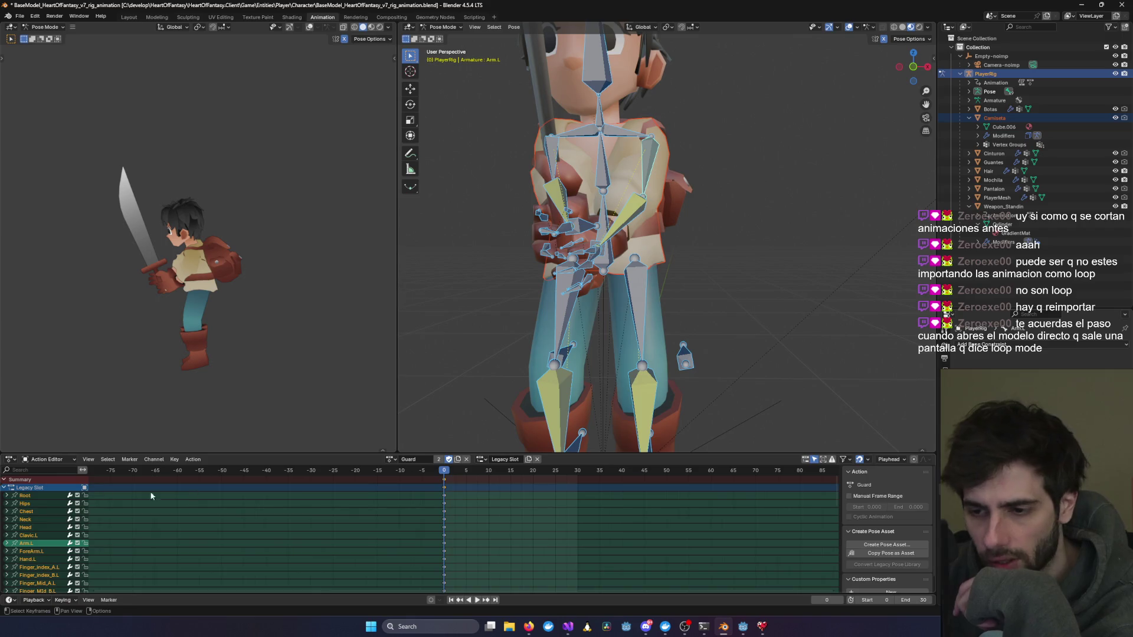
left_click(391, 460)
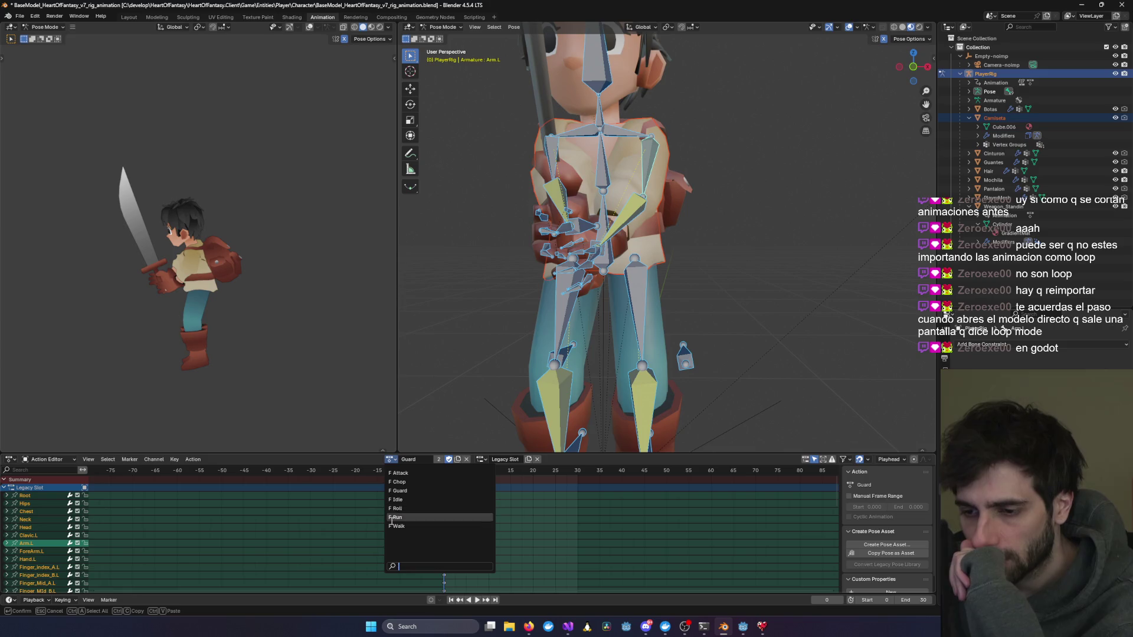
left_click(397, 517)
key("space")
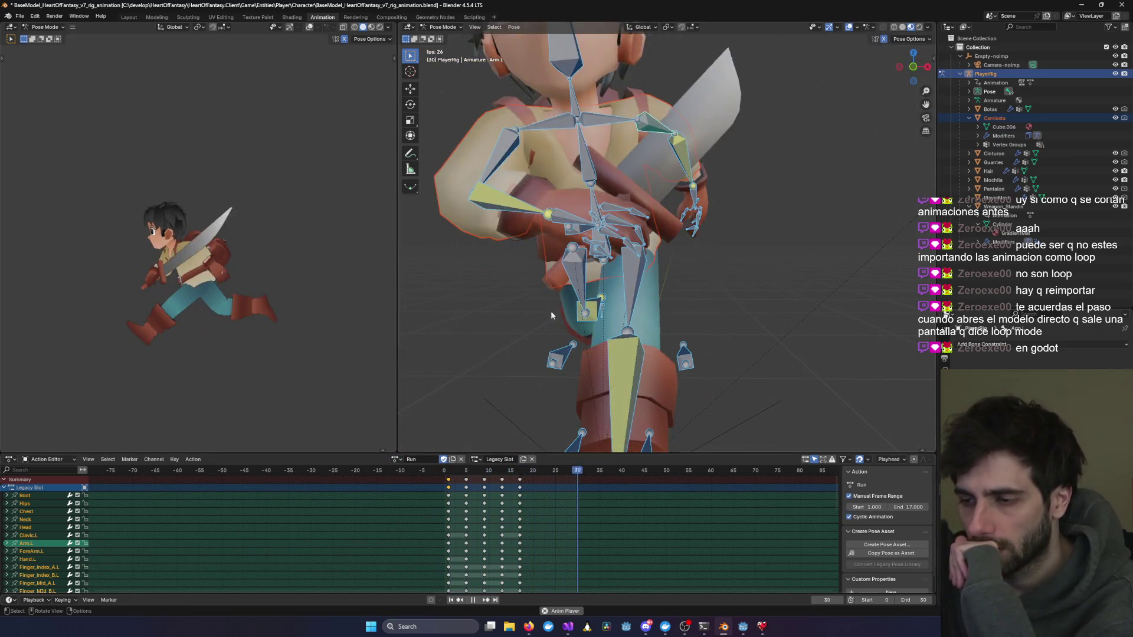
scroll(544, 340, "down", 10)
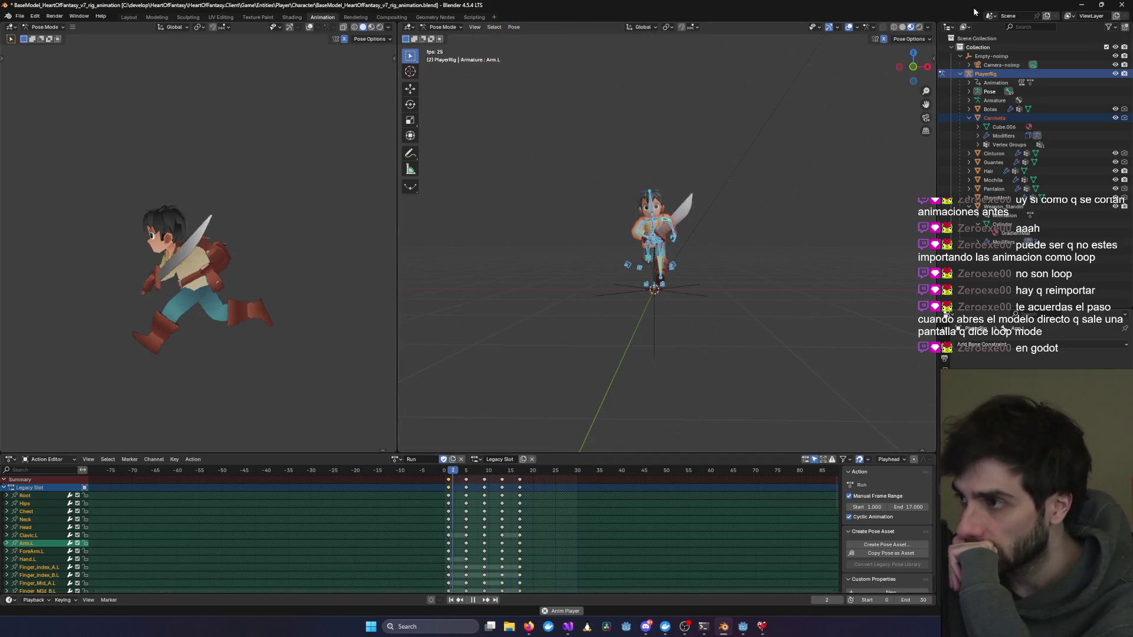
key("alt+Tab")
mouse_move(703, 626)
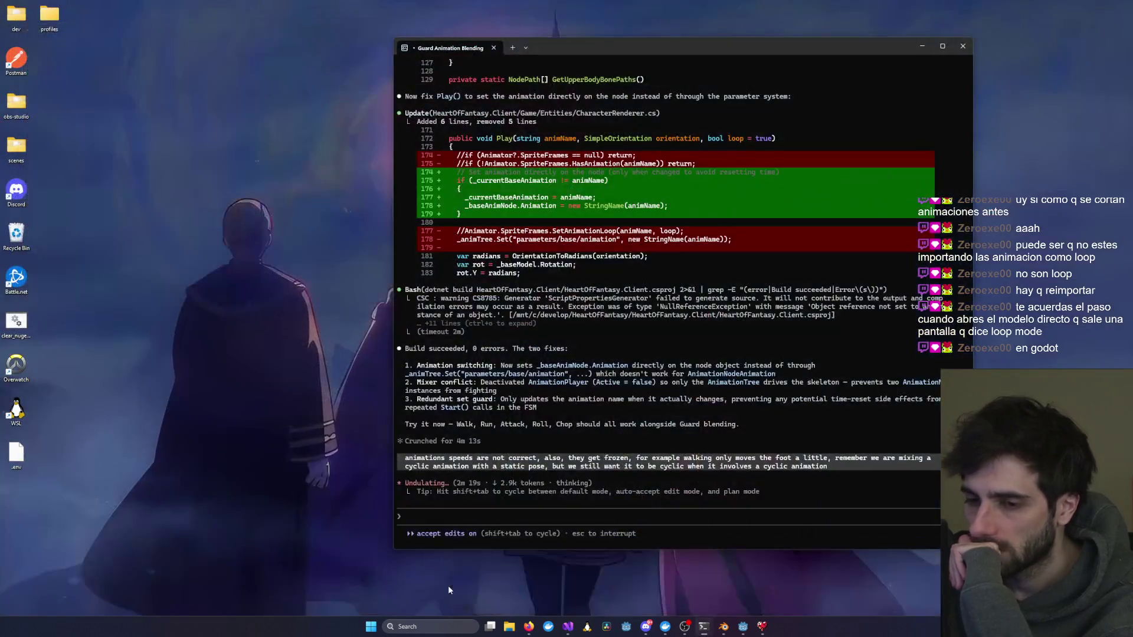
Step: Open the character .glb's Advanced Import Settings and preview the Guard, Attack, Idle, Roll and Run animations
left_click(467, 582)
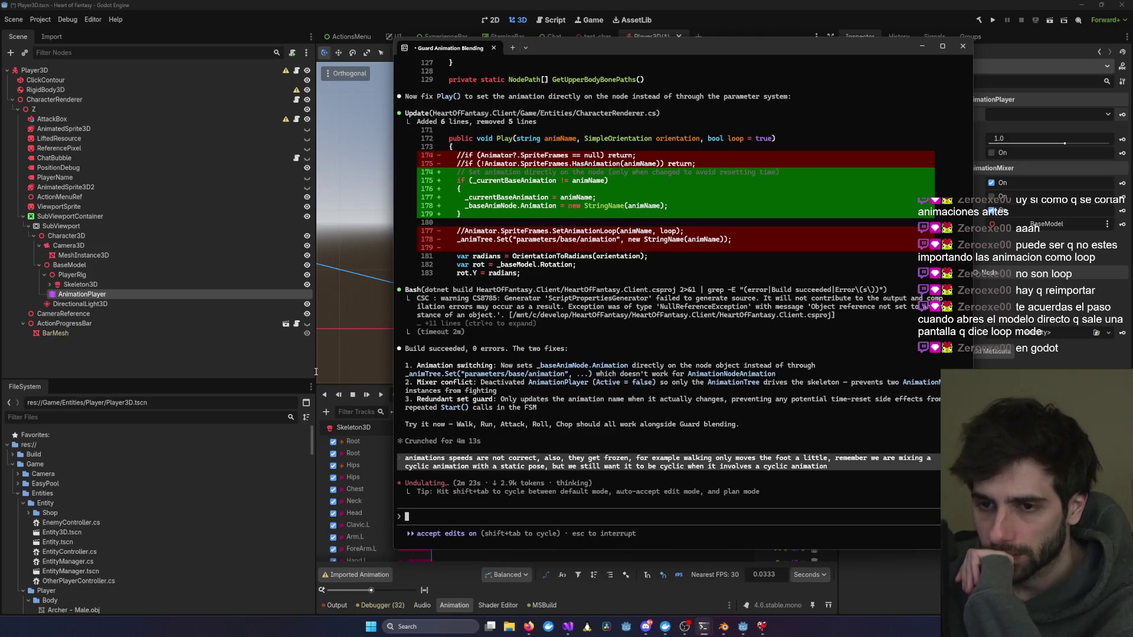
left_click(348, 324)
scroll(73, 553, "down", 5)
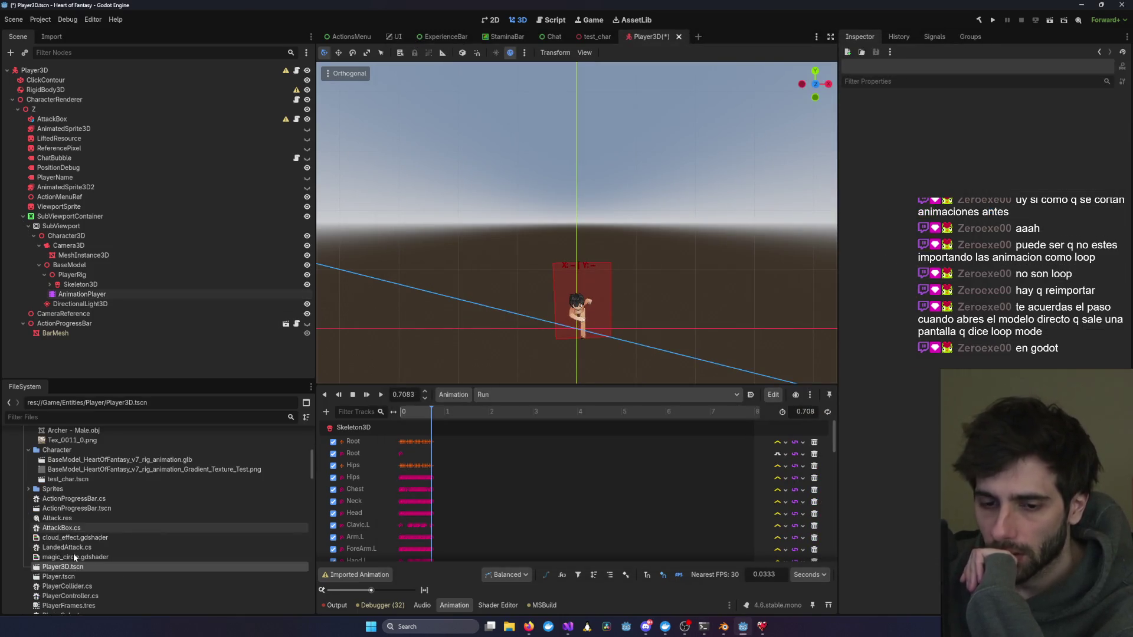
double_click(118, 459)
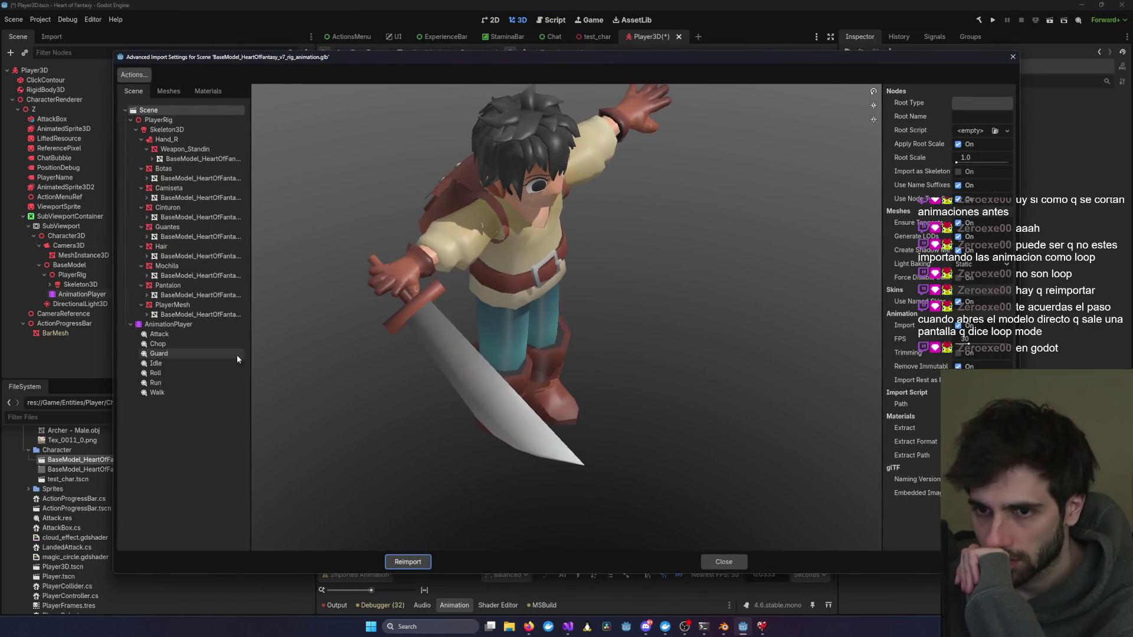
left_click(167, 355)
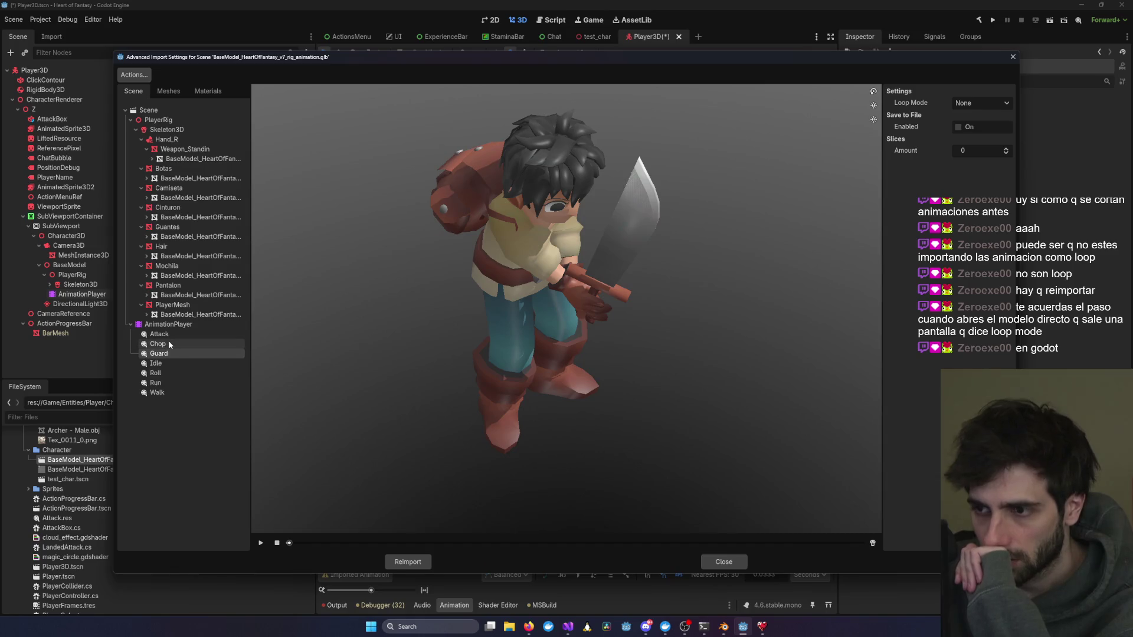
left_click(170, 335)
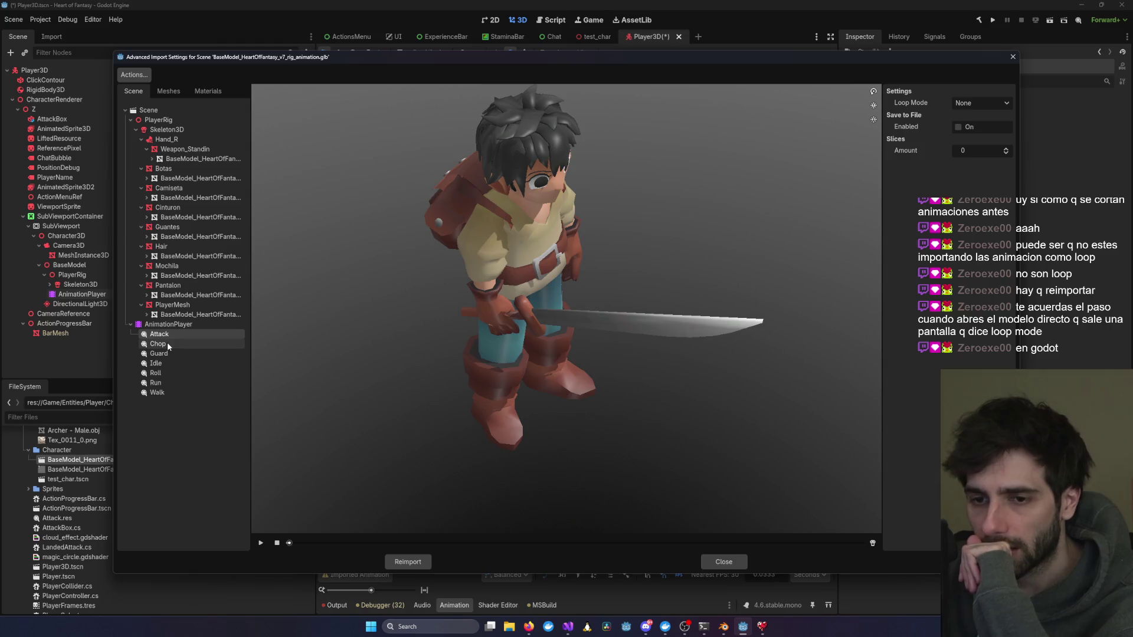
left_click(162, 364)
left_click(161, 371)
left_click(164, 384)
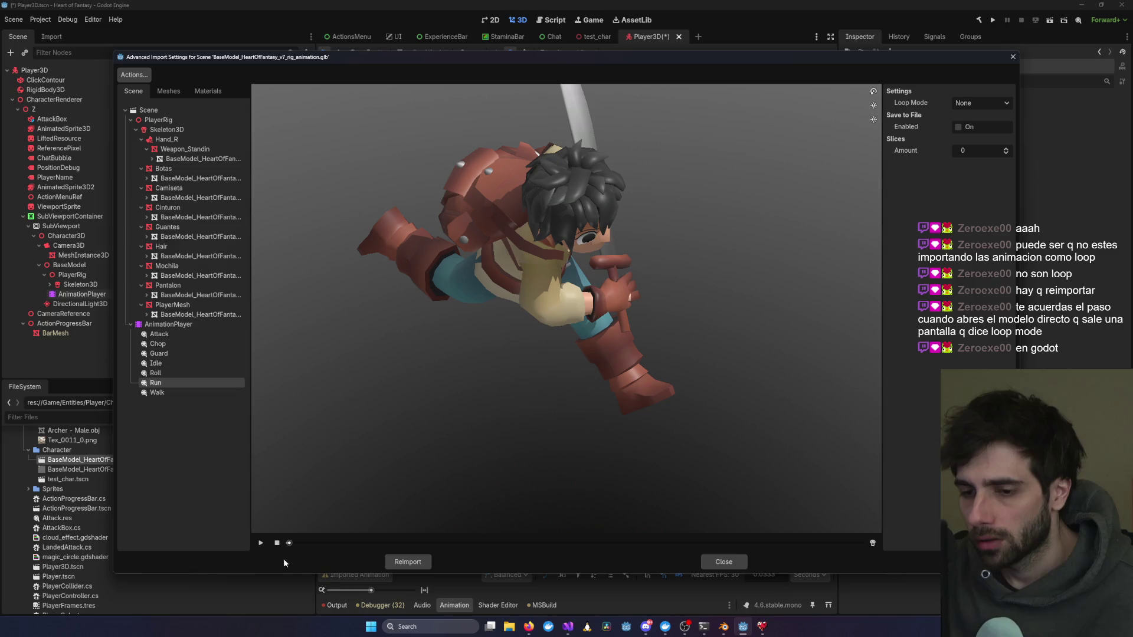
left_click(261, 545)
Step: Set Run and Walk to Linear loop mode and reimport the character model
left_click(980, 103)
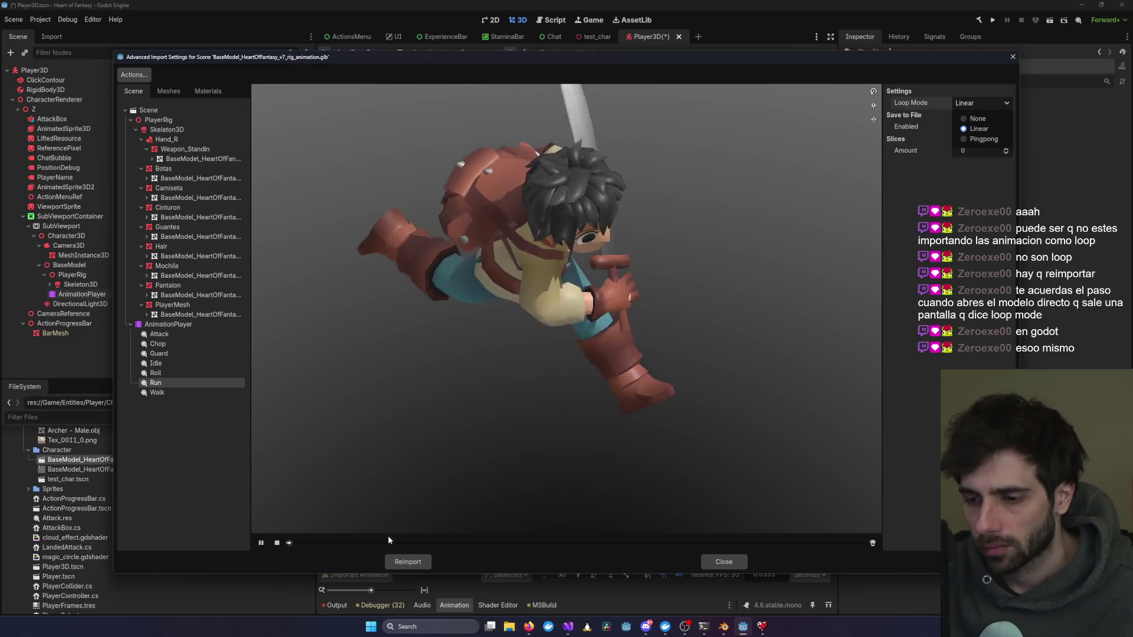
left_click(268, 544)
left_click(264, 543)
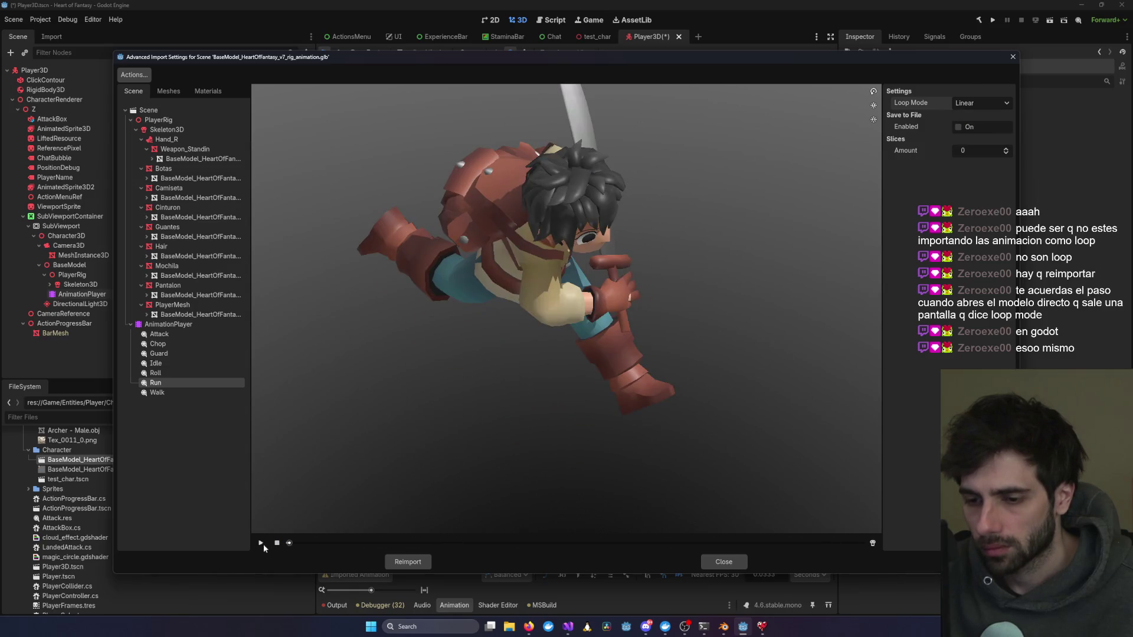
left_click(155, 392)
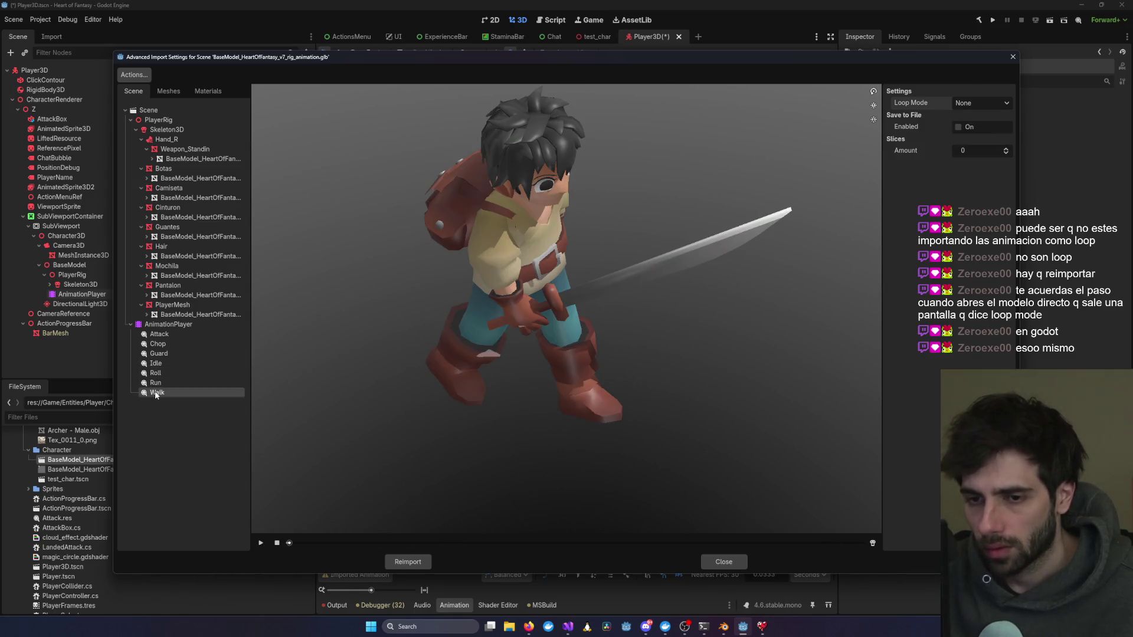
left_click(981, 103)
left_click(979, 125)
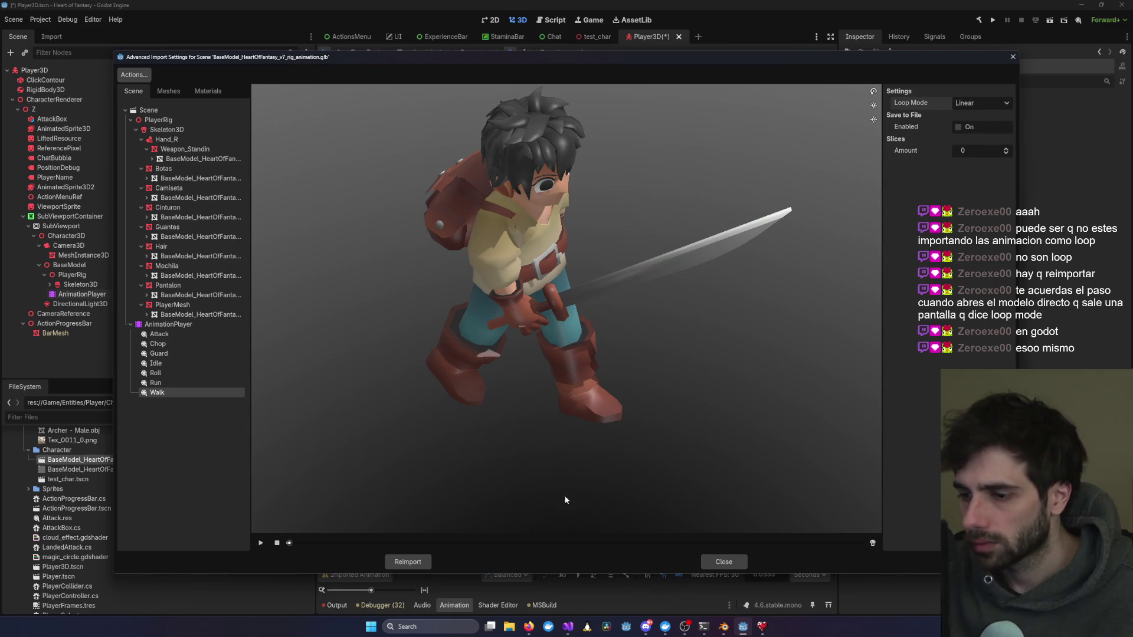
left_click(404, 564)
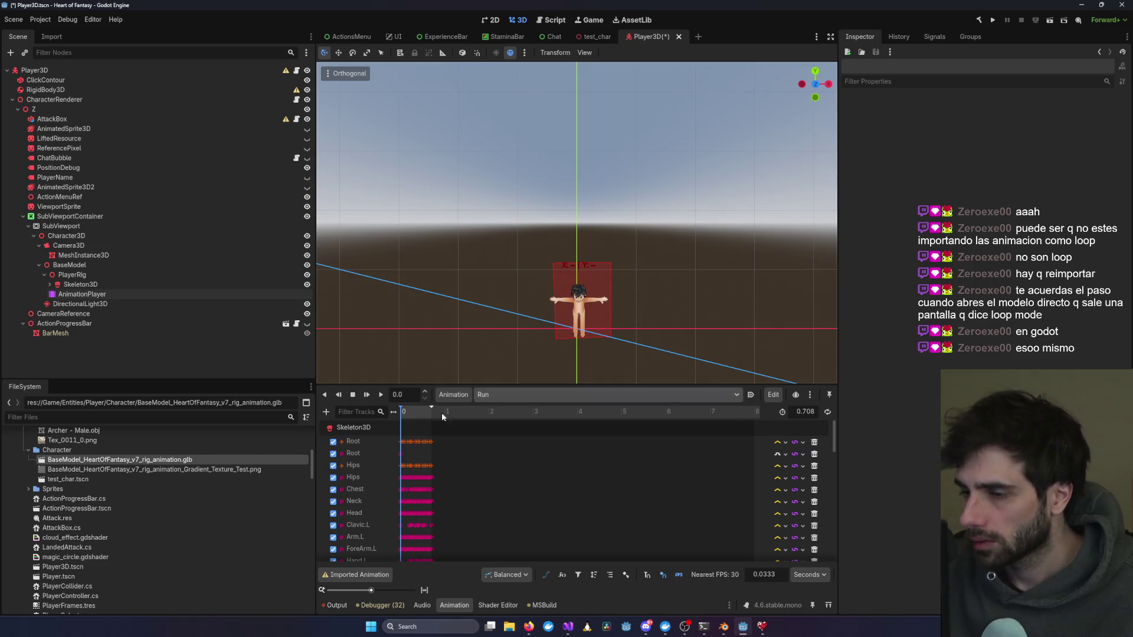
left_click(79, 296)
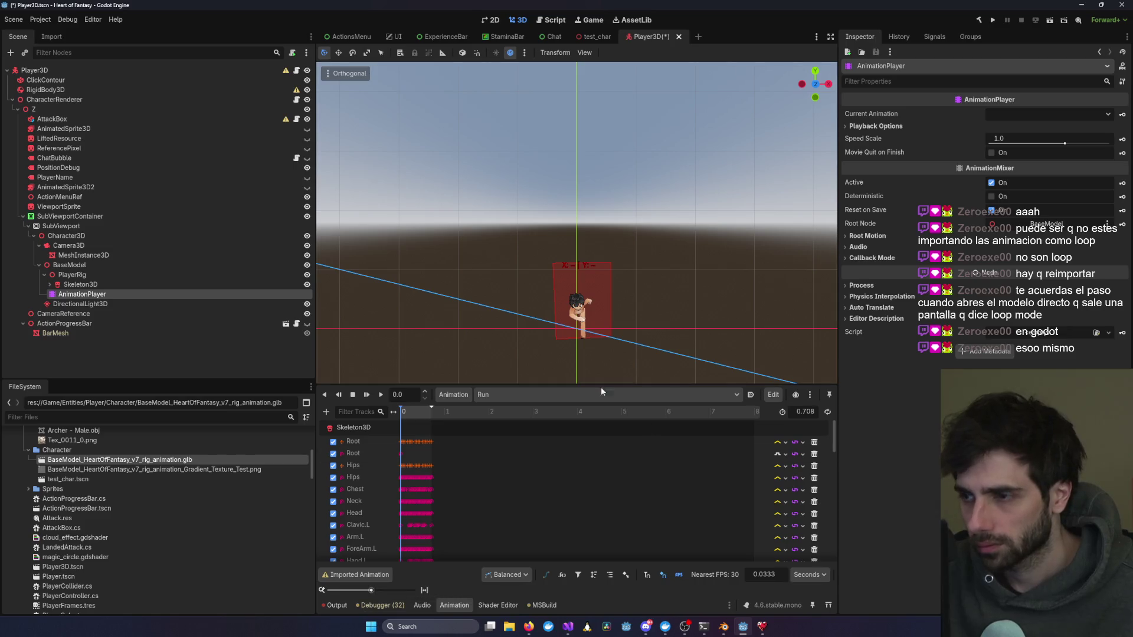
double_click(212, 460)
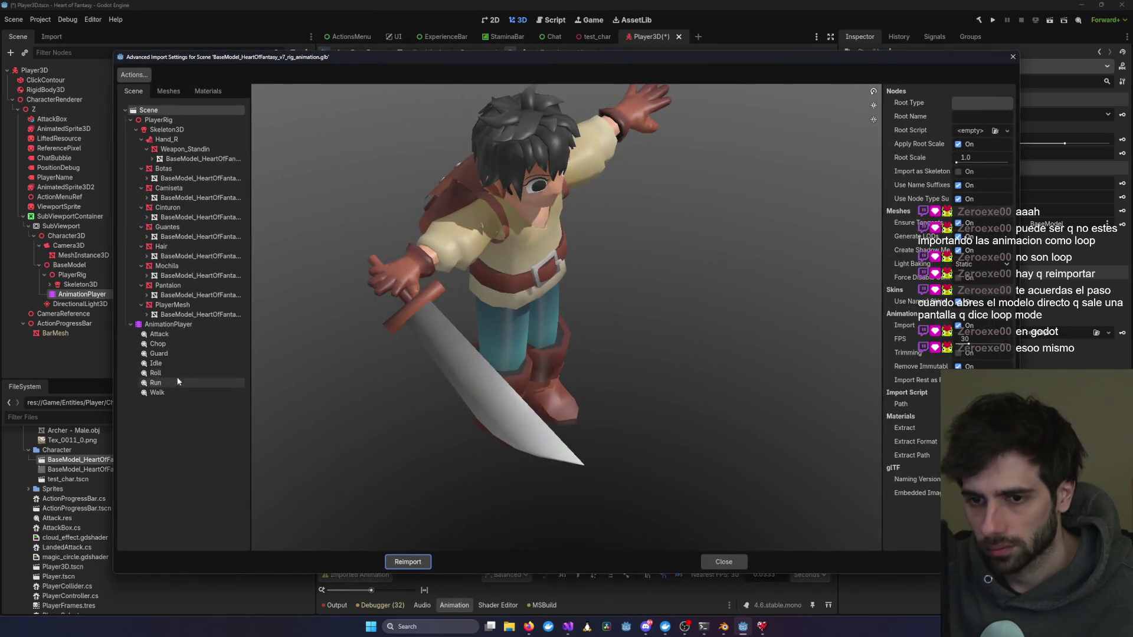
Step: Preview Run and Walk to confirm their Linear loop settings
left_click(155, 383)
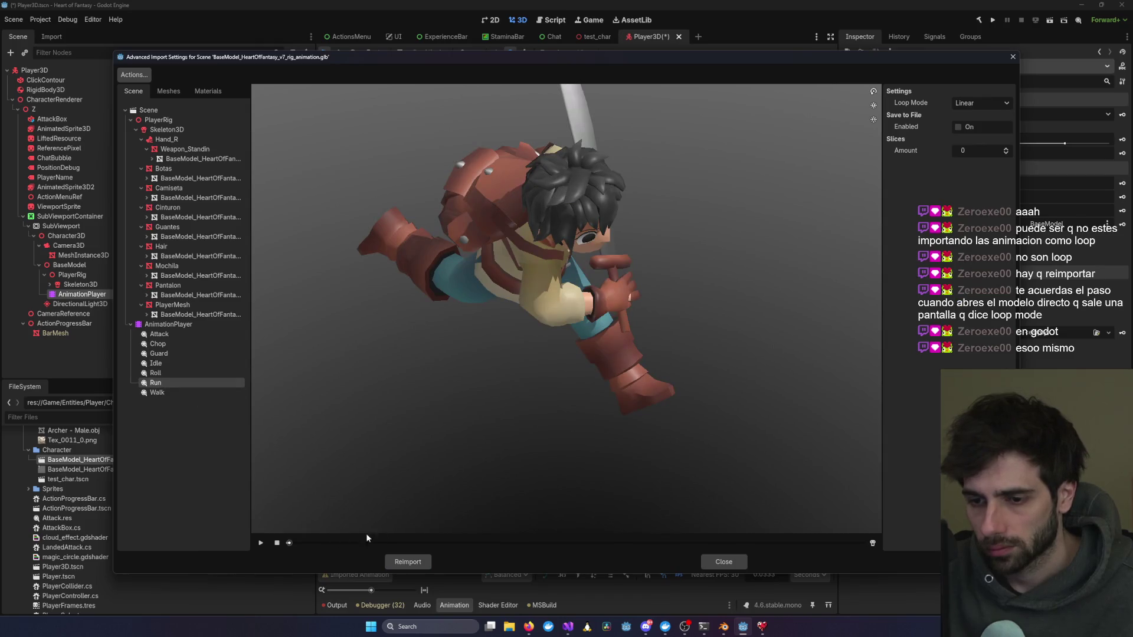
left_click(261, 543)
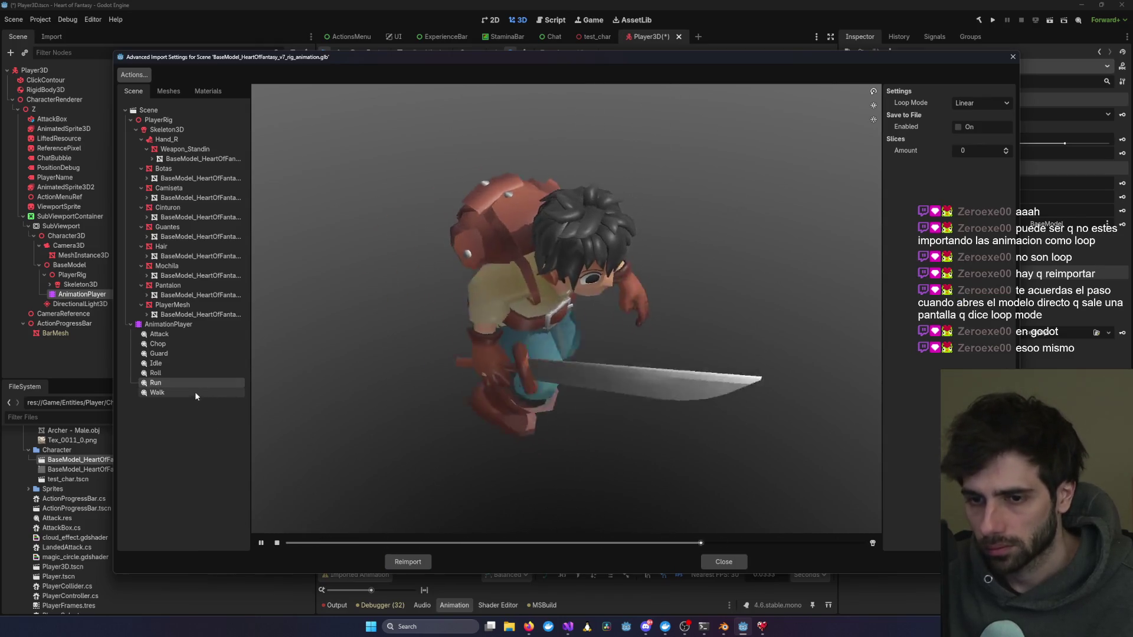
left_click(182, 392)
left_click(278, 543)
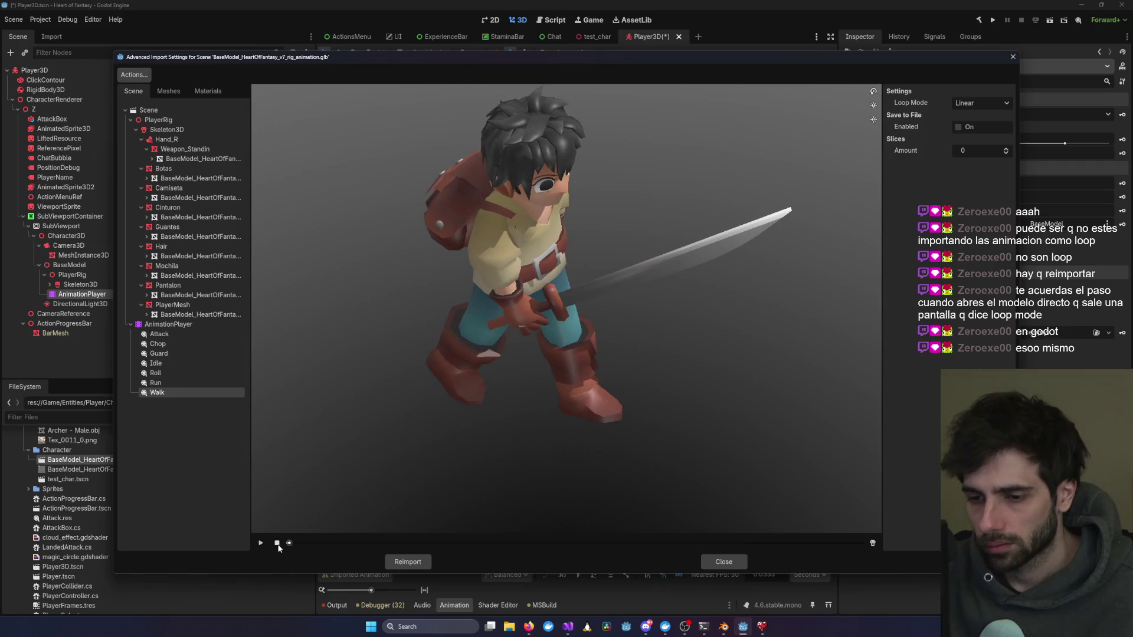
Step: Set Chop's loop mode to Pingpong, preview it, and reimport the model
left_click(175, 347)
left_click(1002, 104)
left_click(989, 132)
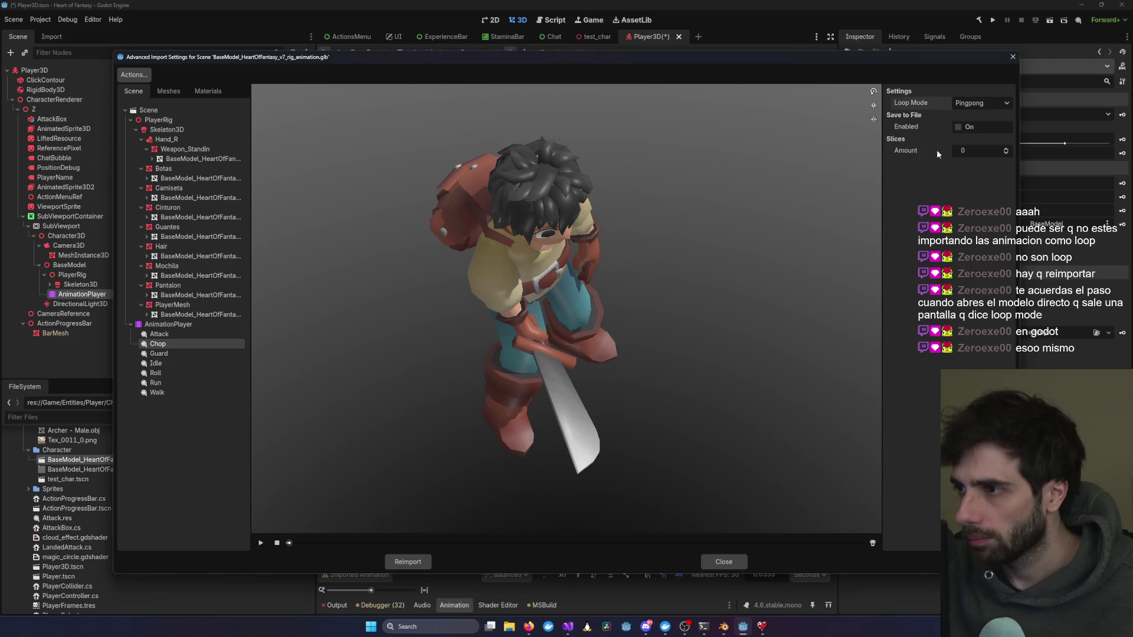
left_click(261, 544)
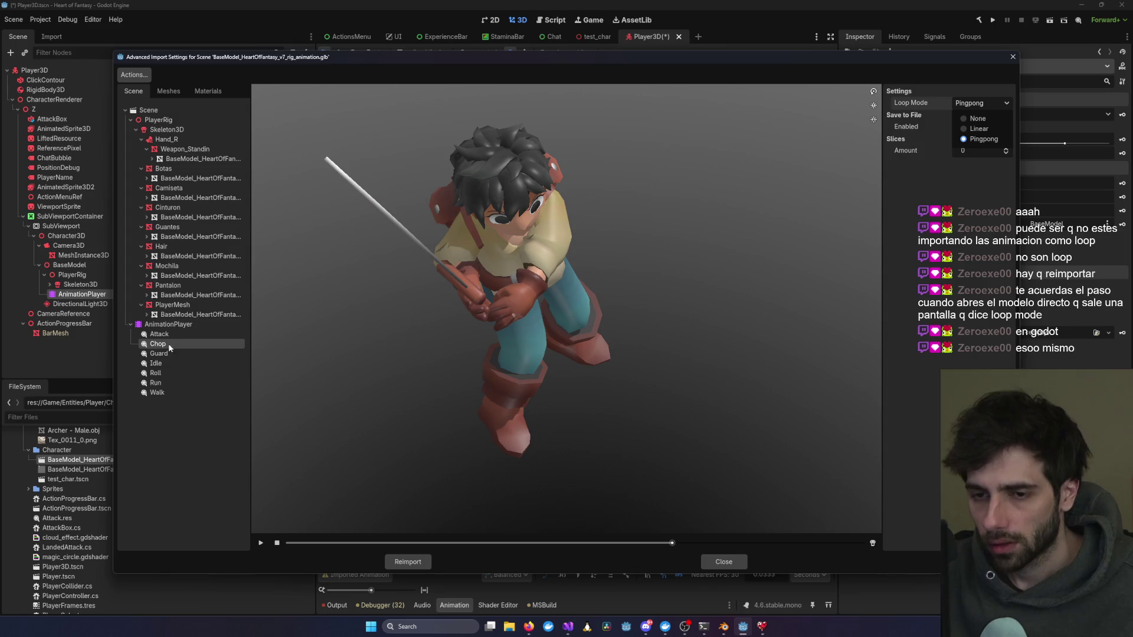
left_click(160, 356)
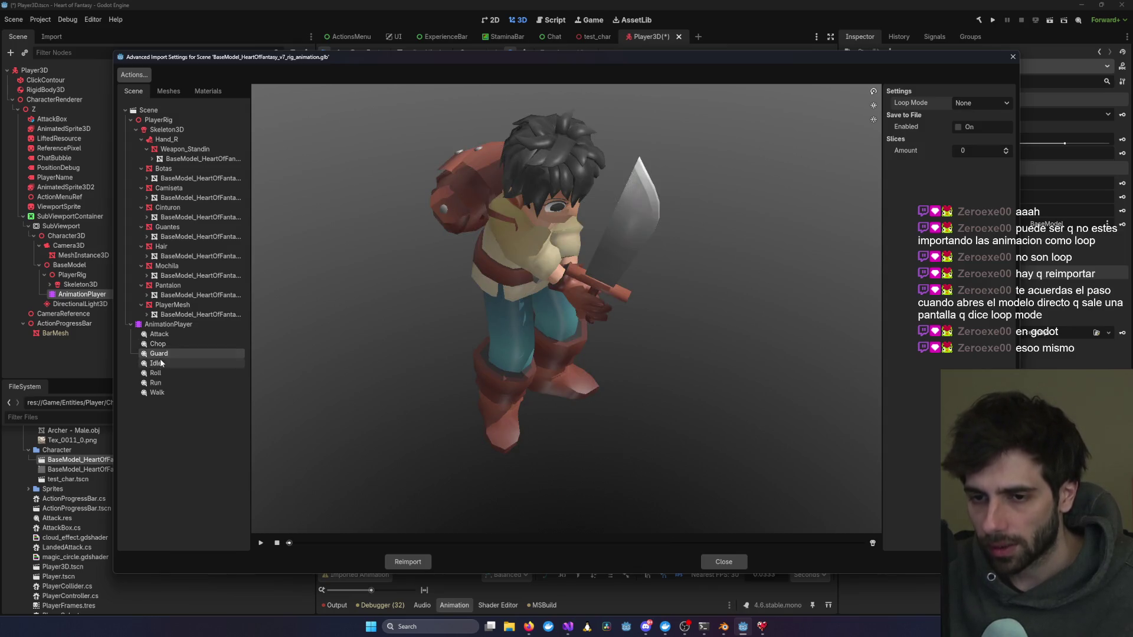
left_click(394, 560)
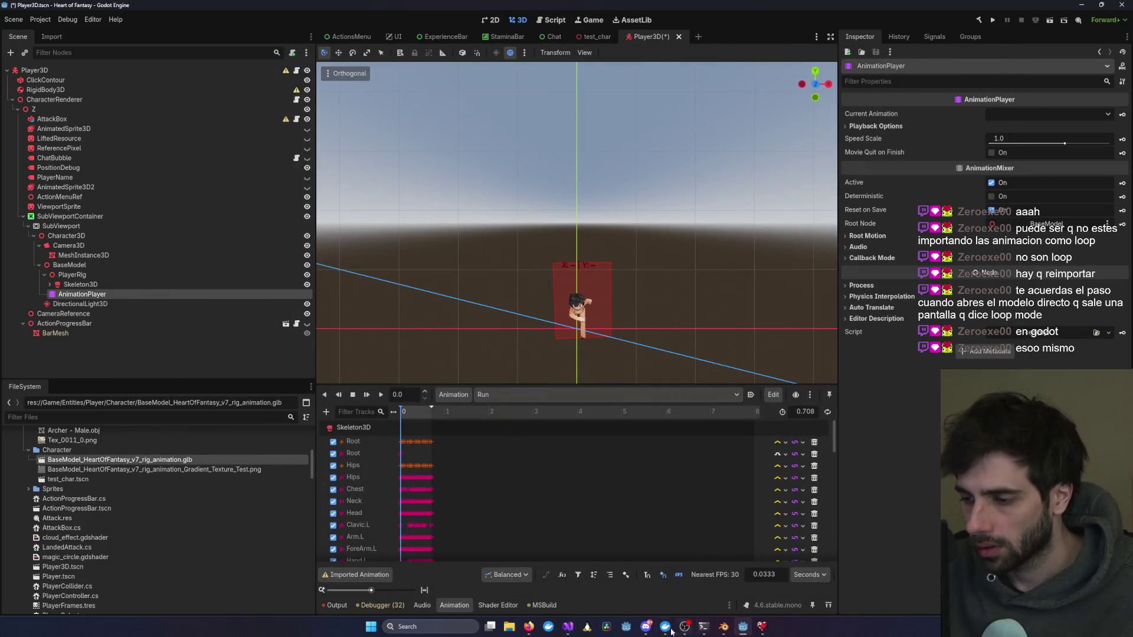
Step: Launch the game from Visual Studio, connect, and enter the world as test1
left_click(759, 576)
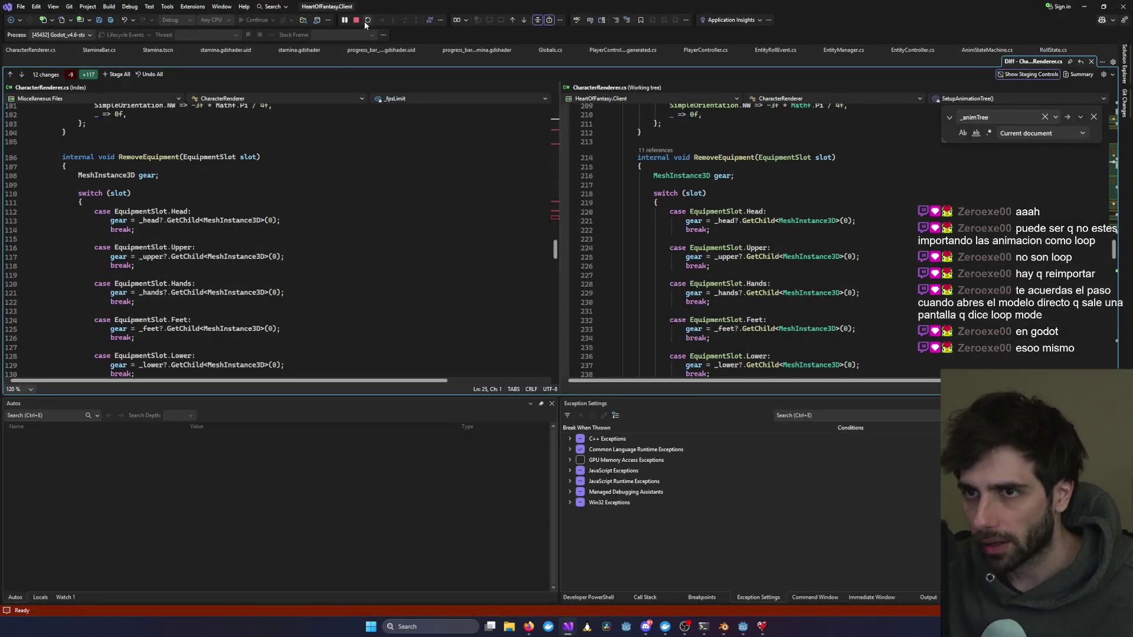
key("alt+Tab")
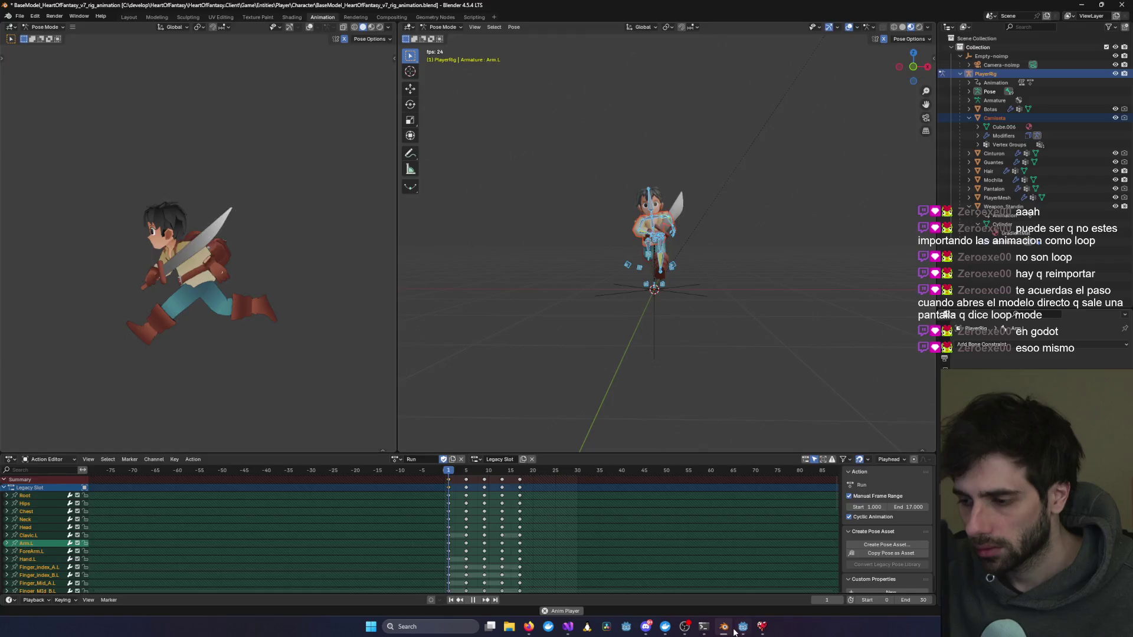
left_click(734, 630)
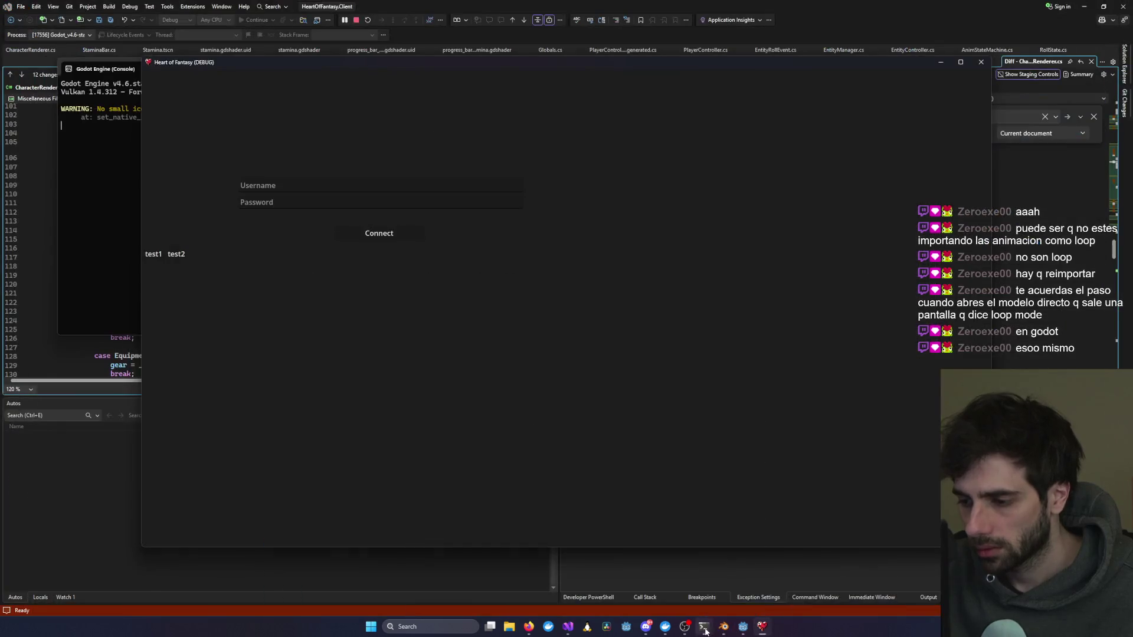
mouse_move(704, 627)
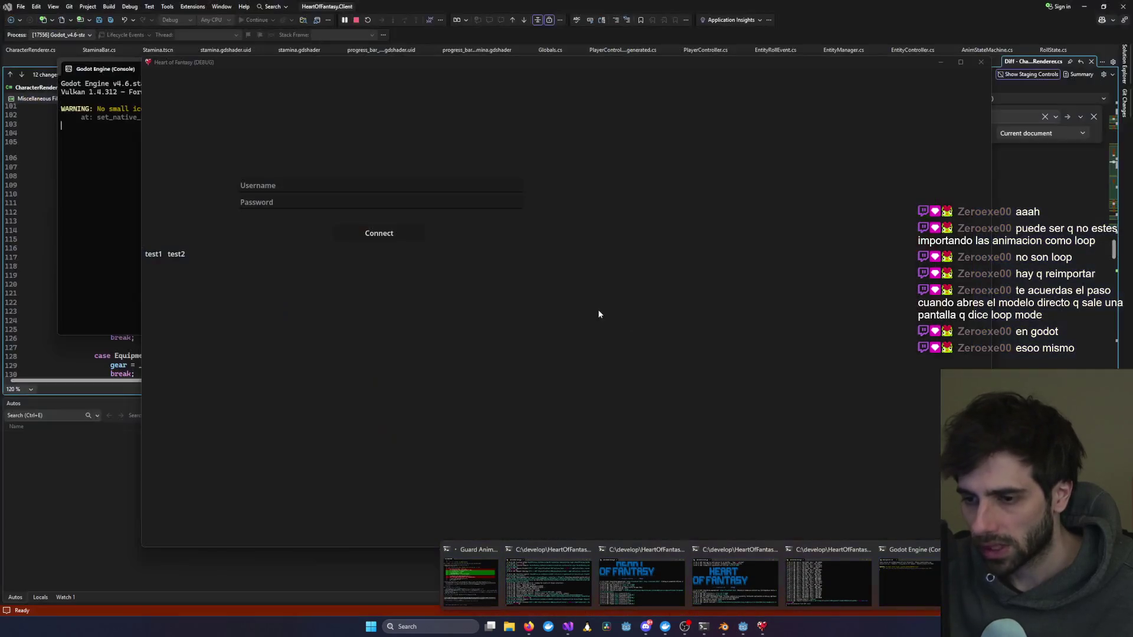
left_click(214, 255)
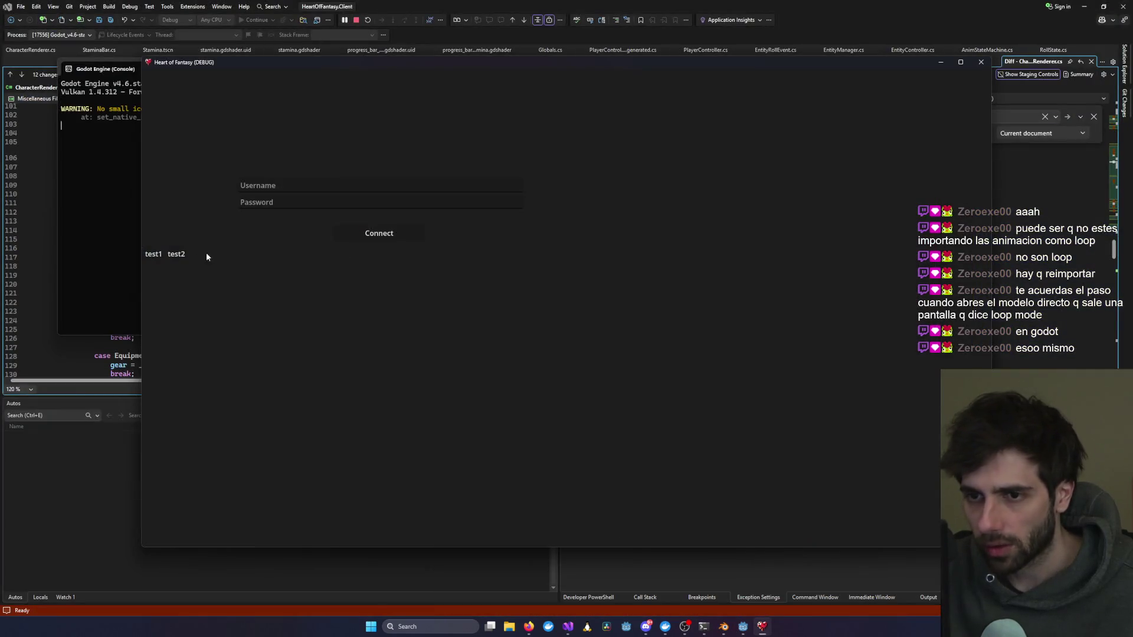
left_click(351, 228)
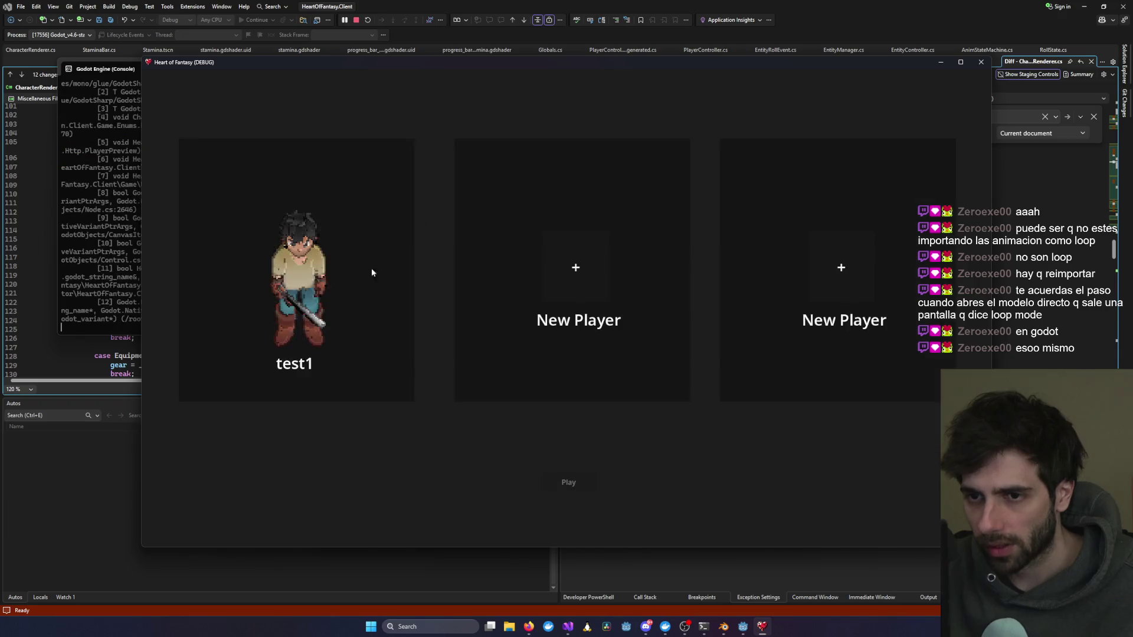
left_click(331, 339)
left_click(561, 480)
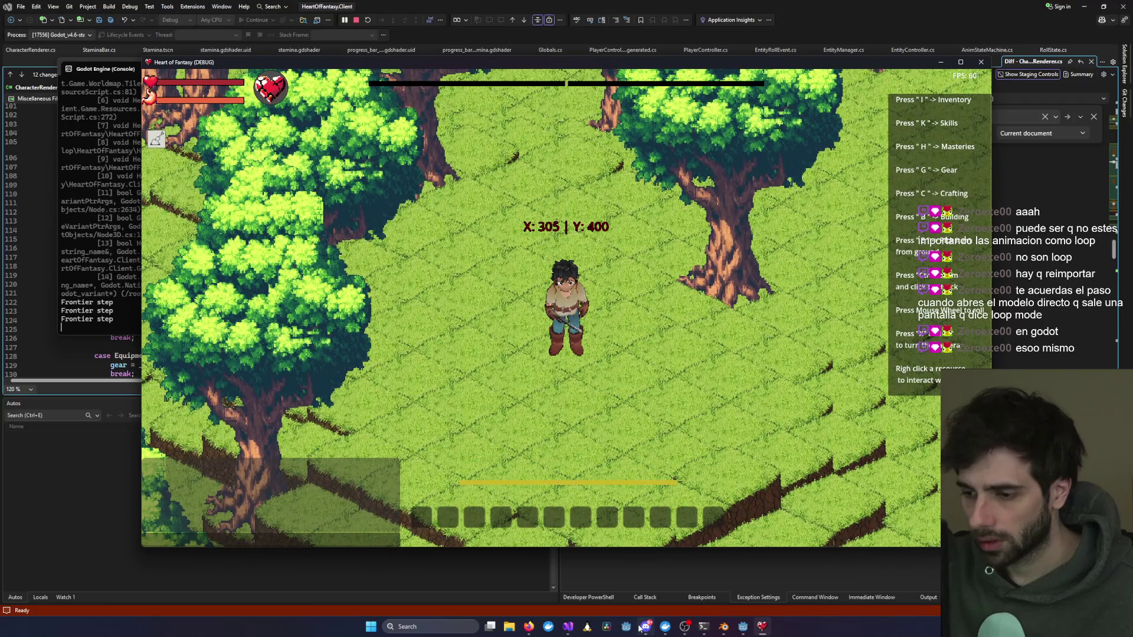
Step: Swing the sword twice and make the character roll before going back to Godot
mouse_move(646, 626)
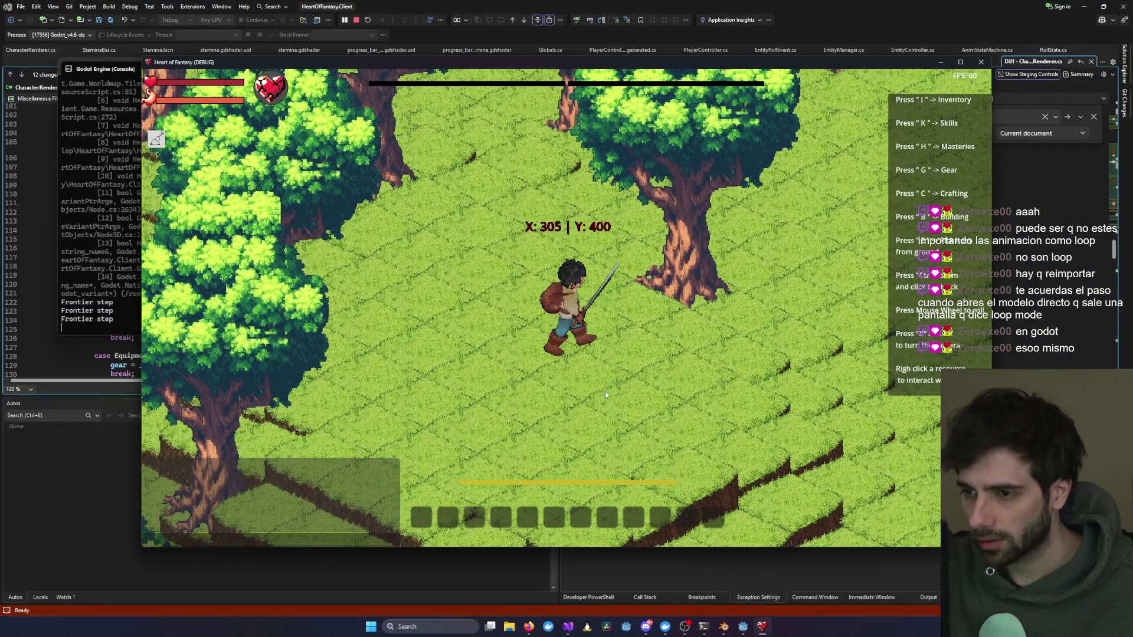
left_click(535, 412)
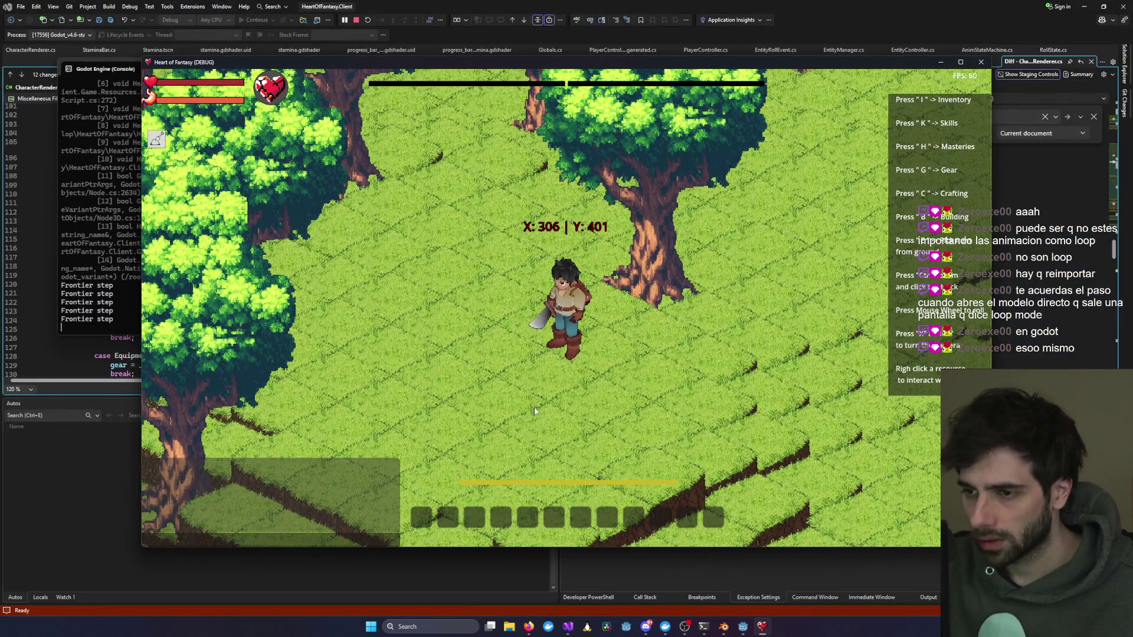
left_click(519, 409)
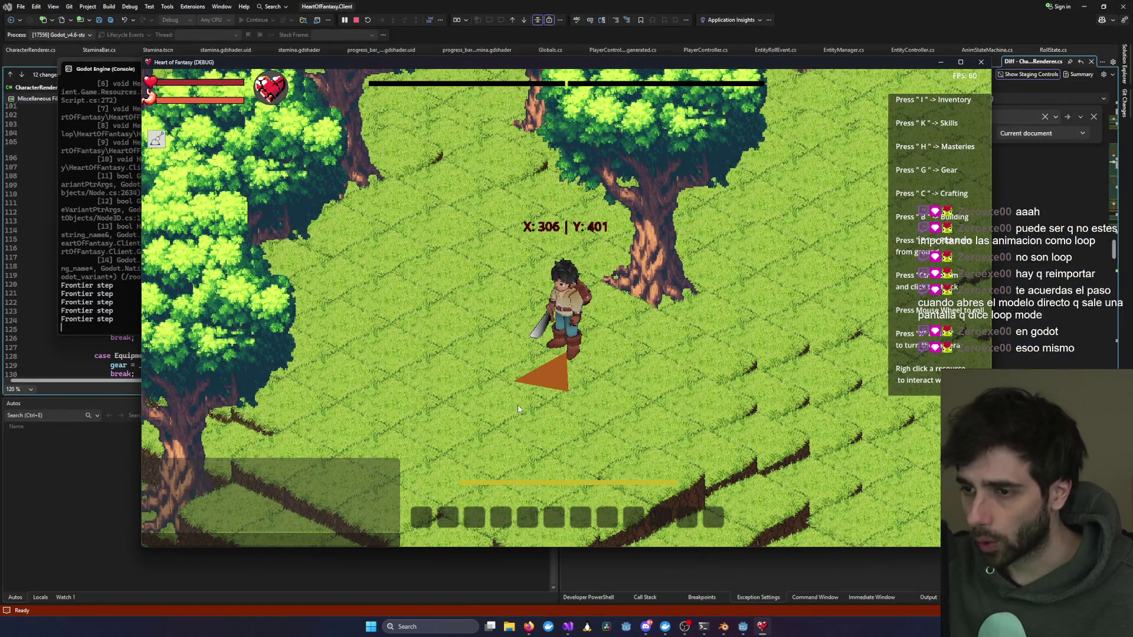
middle_click(519, 409)
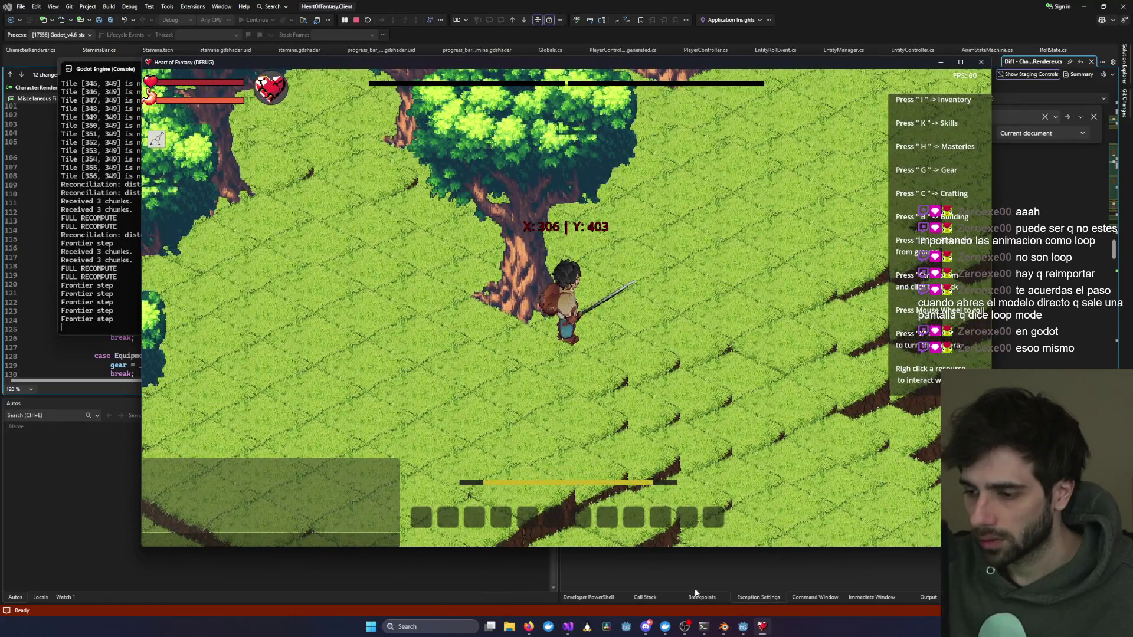
left_click(745, 631)
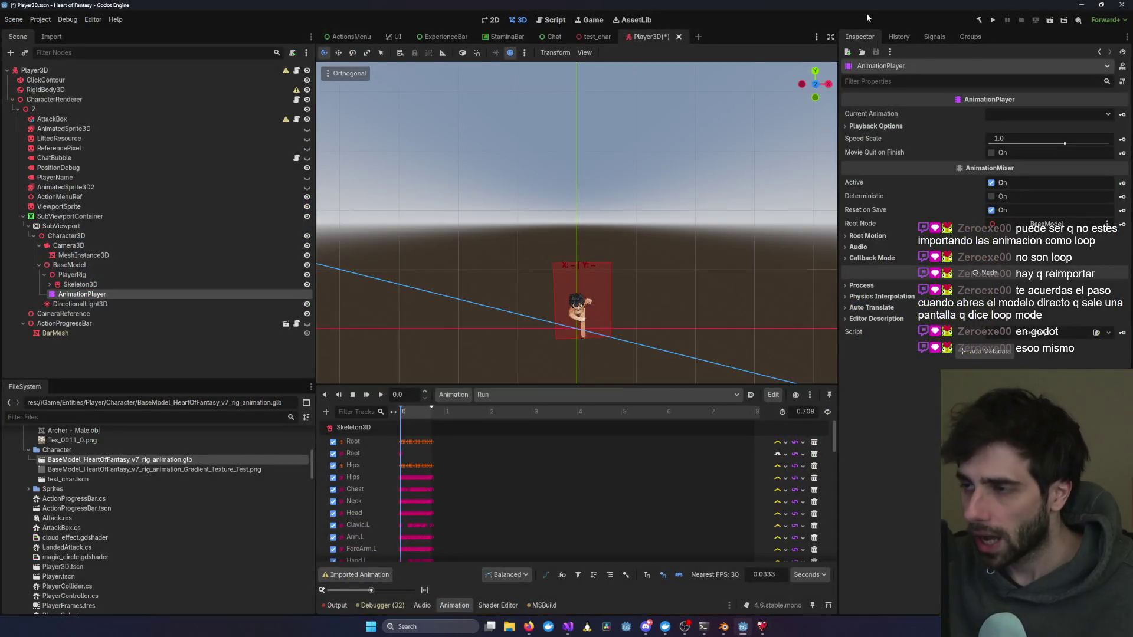
Step: Save the Player3D scene with Ctrl+S
mouse_move(686, 629)
left_click(470, 575)
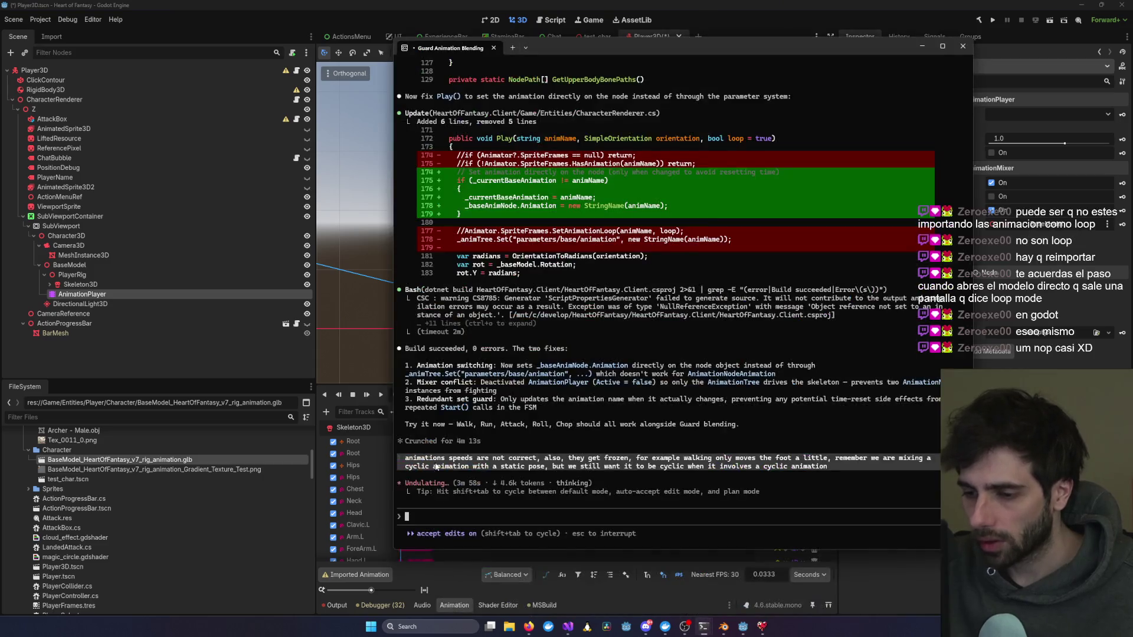
key("alt+Tab")
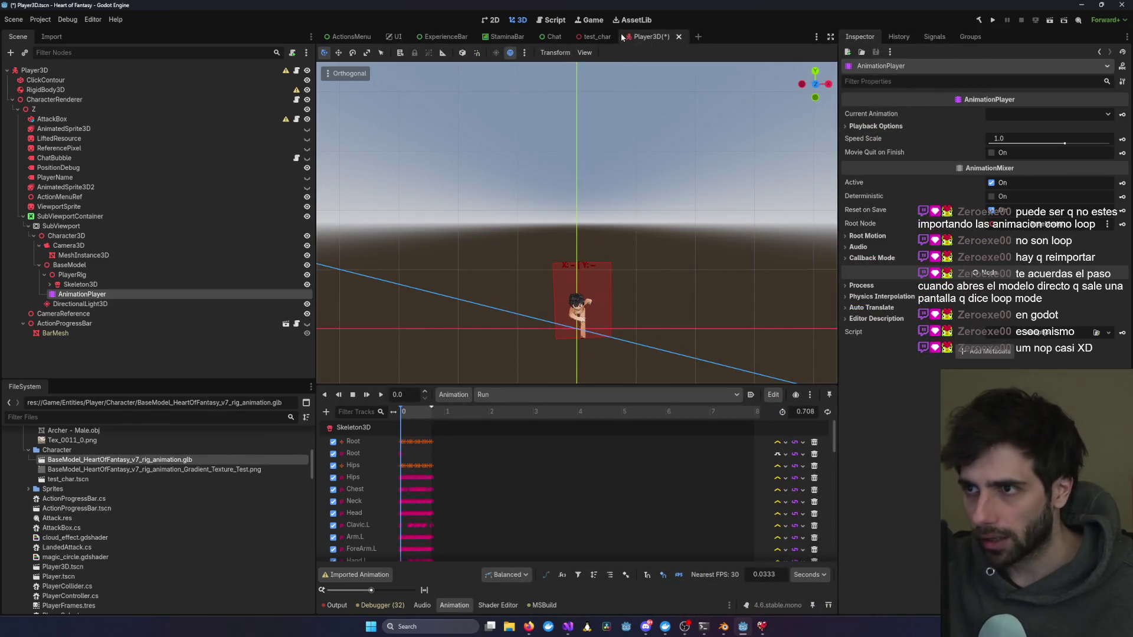
key("ctrl+s")
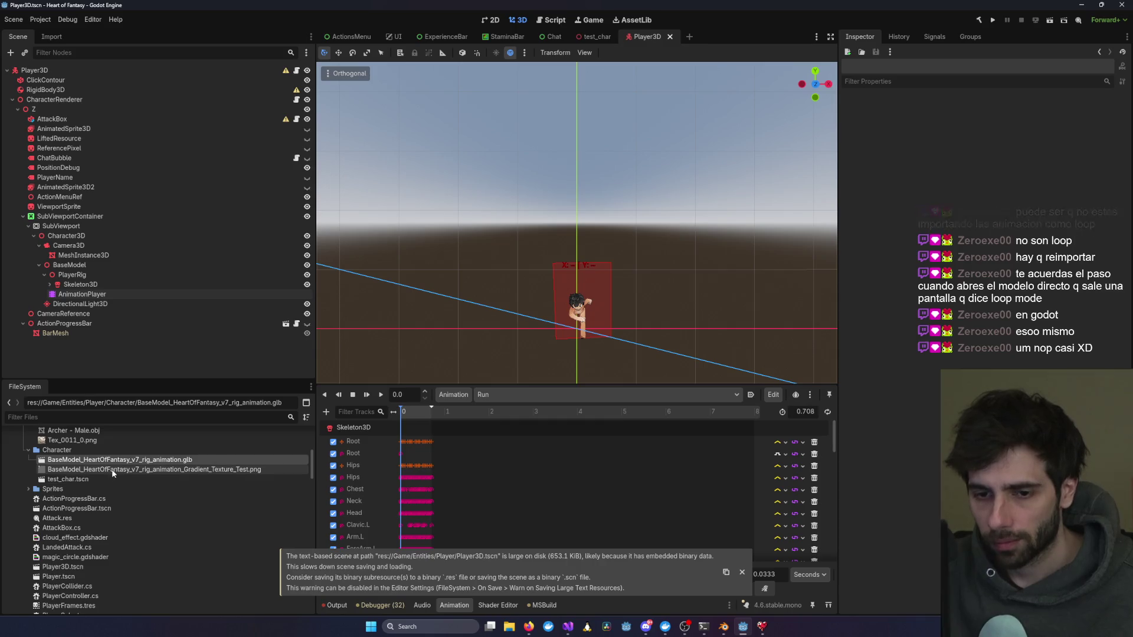
Step: Open test_char.tscn and preview its AnimationPlayer's Chop and Run animations
double_click(94, 480)
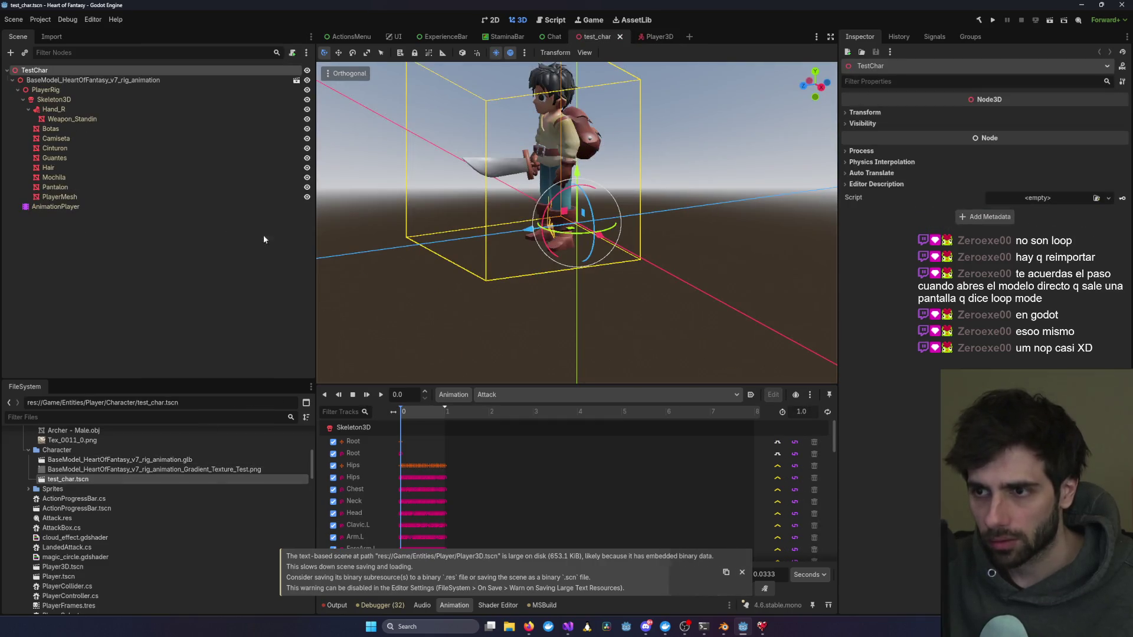
left_click(116, 204)
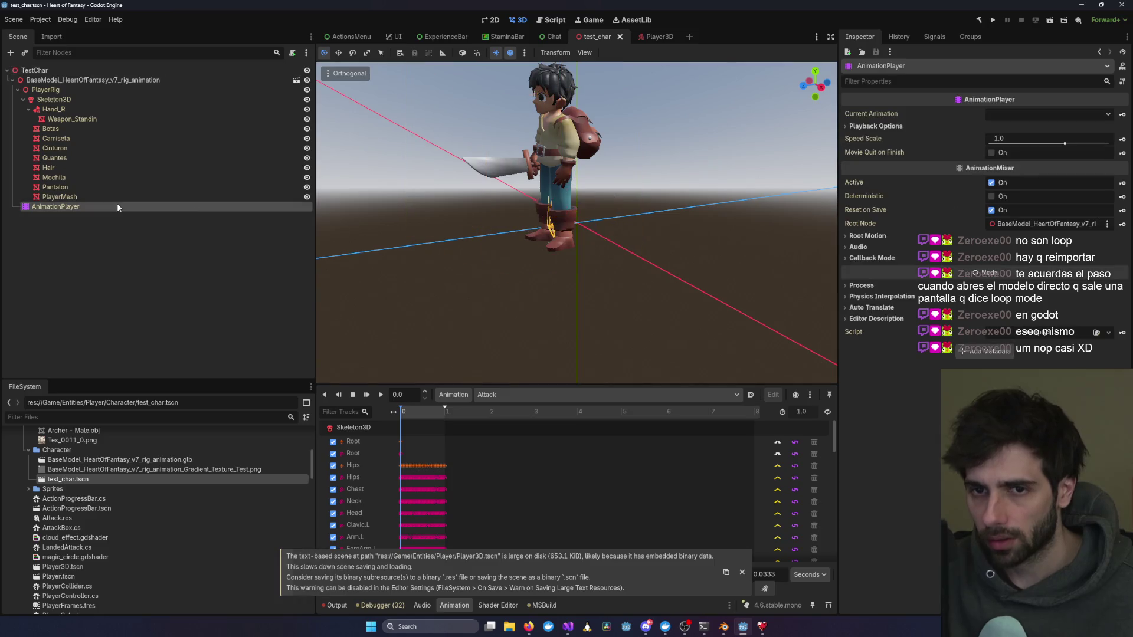
left_click(1014, 115)
left_click(1015, 152)
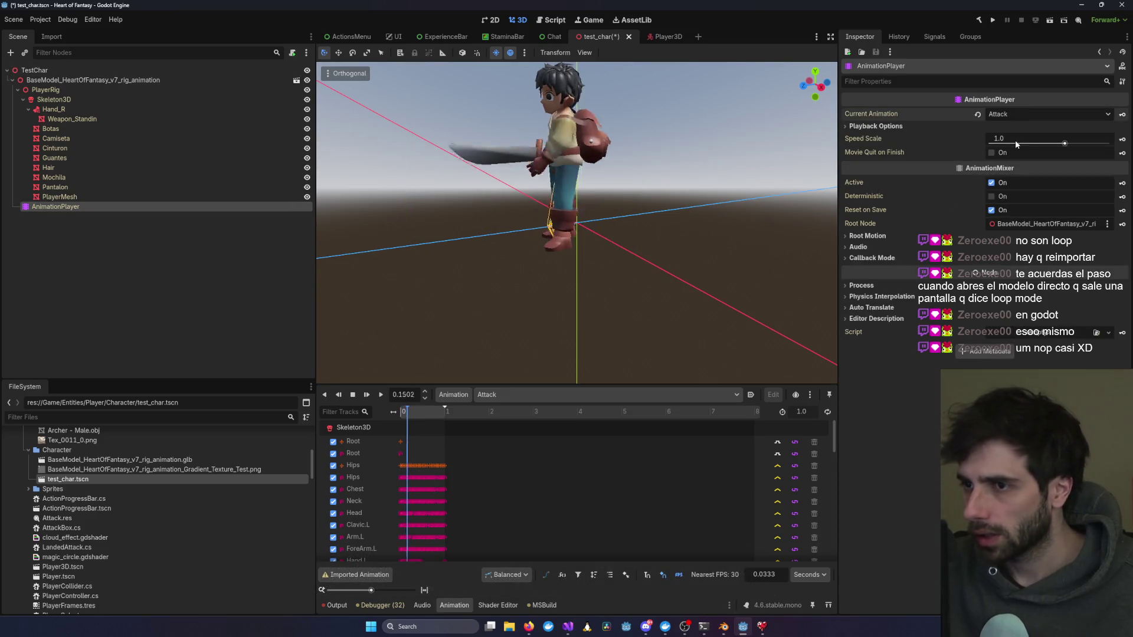
left_click(1011, 115)
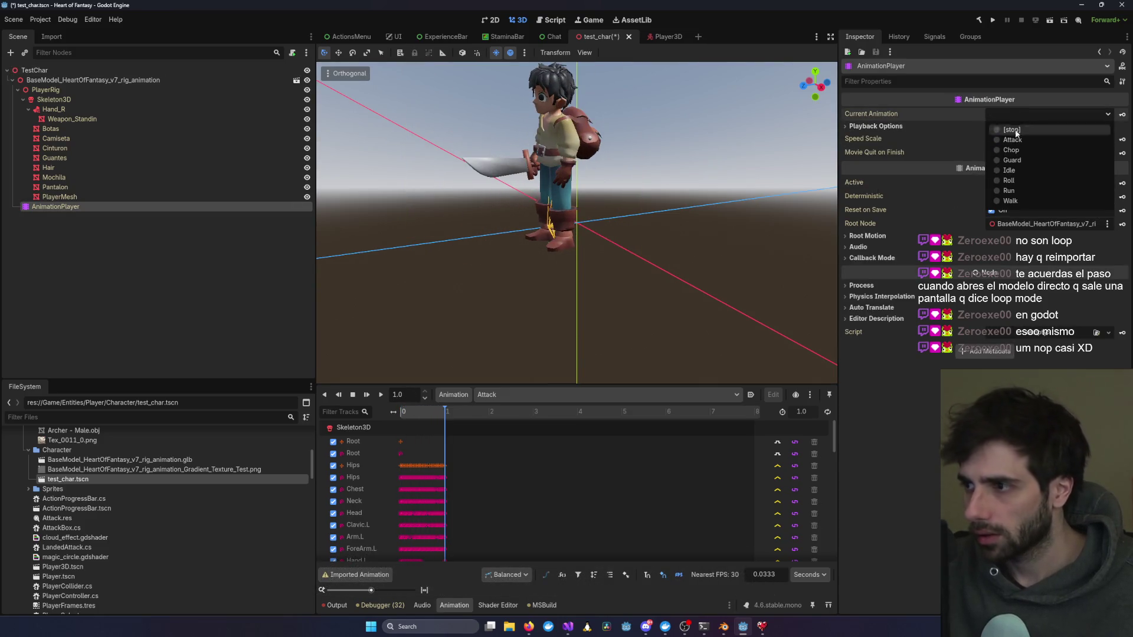
left_click(1009, 192)
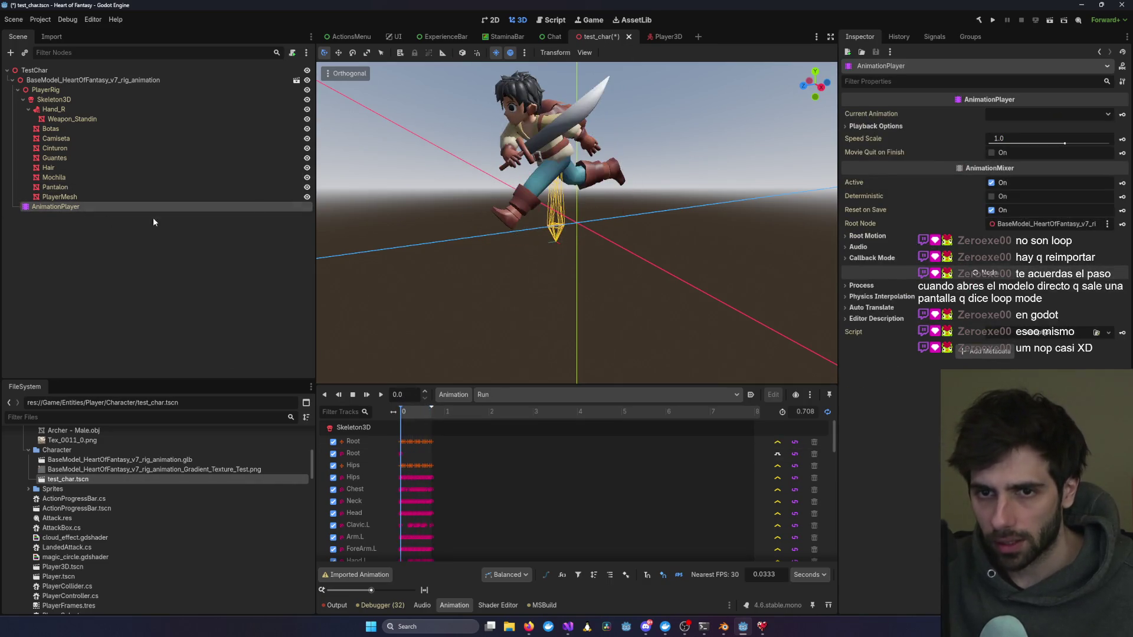
left_click(664, 37)
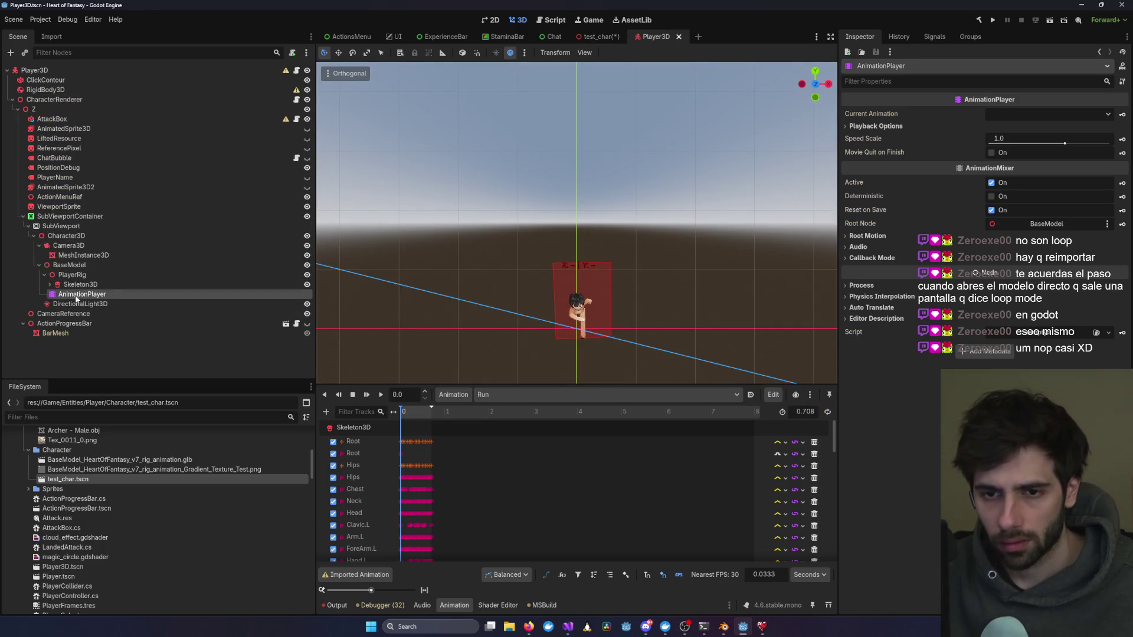
Step: Paste the copied AnimationPlayer under BaseModel, delete the old one, and name the new one AnimationPlayer
left_click(69, 266)
key("ctrl+v")
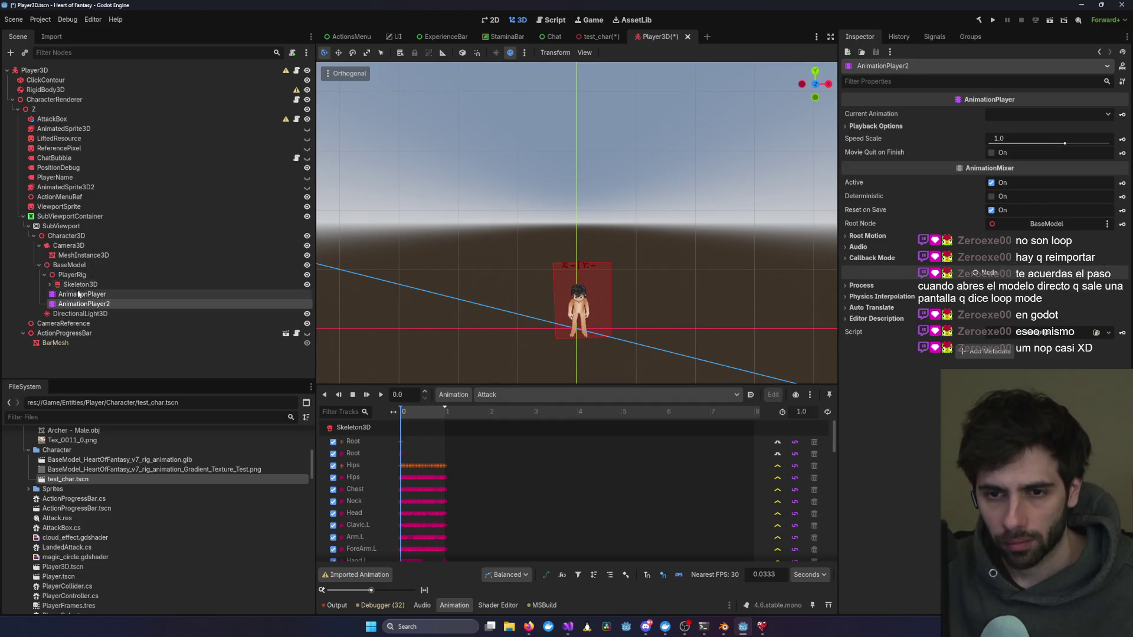
key("Delete")
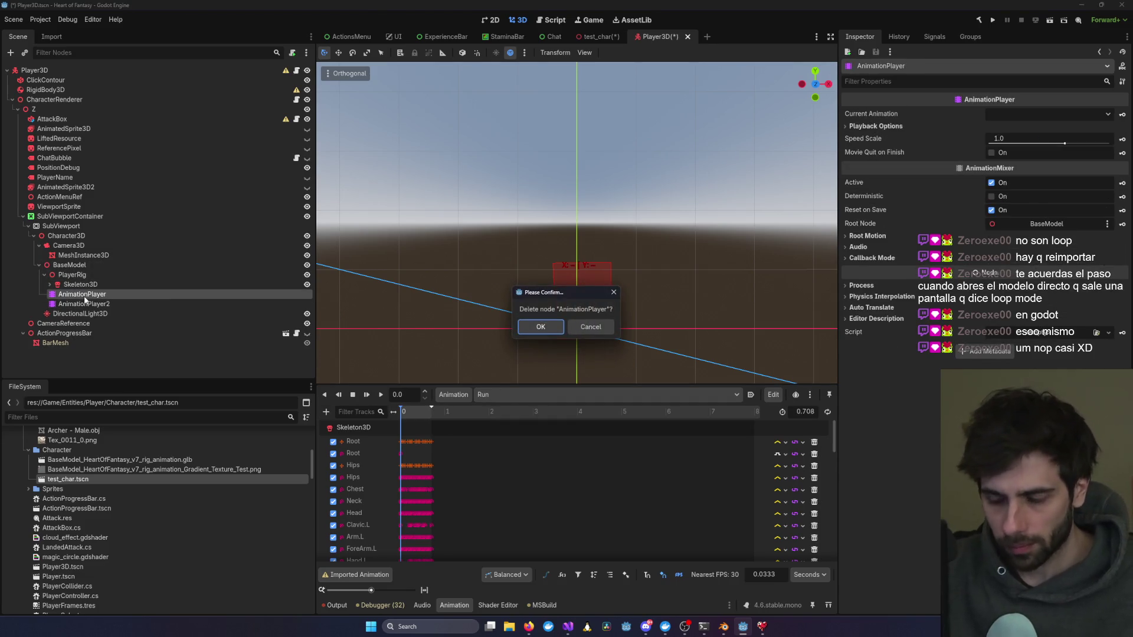
key("Return")
double_click(106, 294)
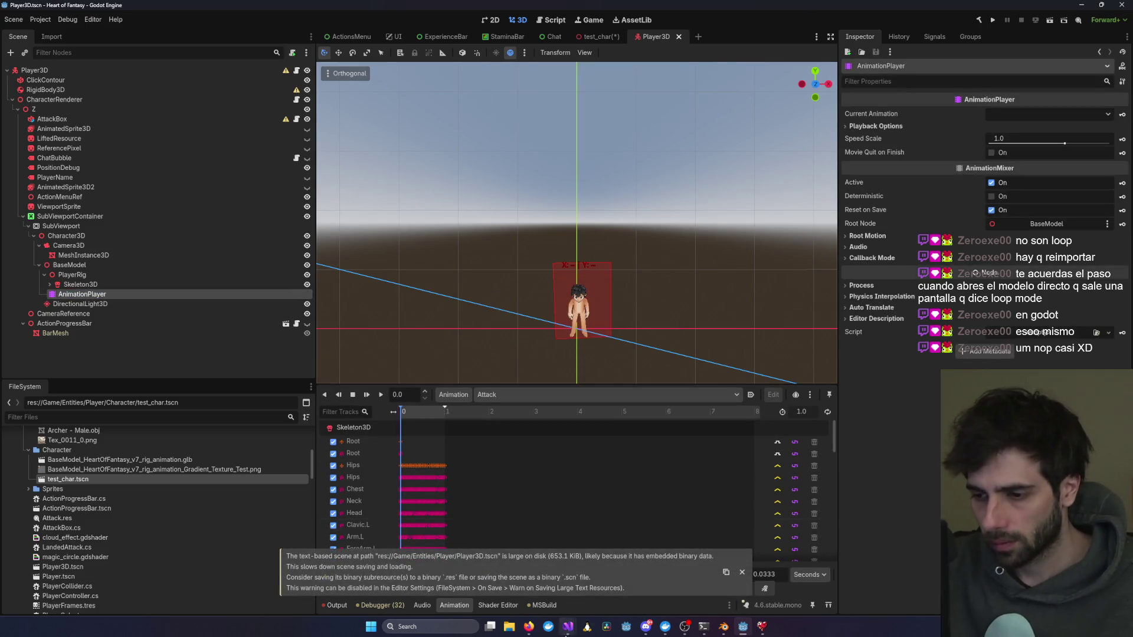
Step: Restart the game in the Visual Studio debugger
mouse_move(567, 626)
left_click(566, 584)
left_click(365, 21)
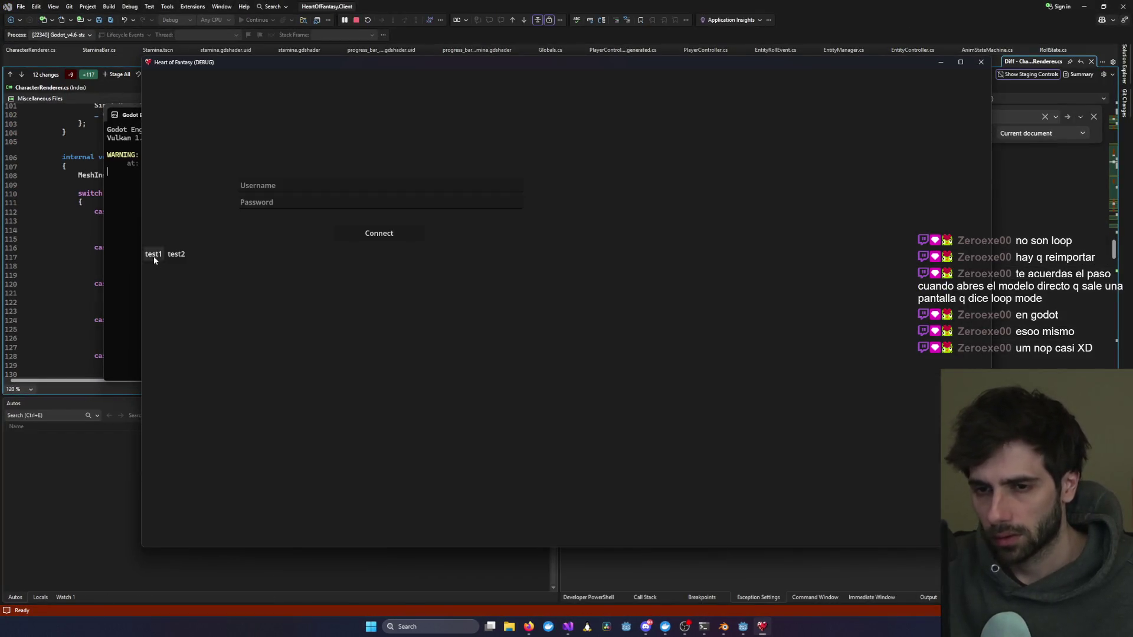
Step: Connect and enter the world as the test1 character
left_click(360, 238)
left_click(382, 349)
left_click(563, 482)
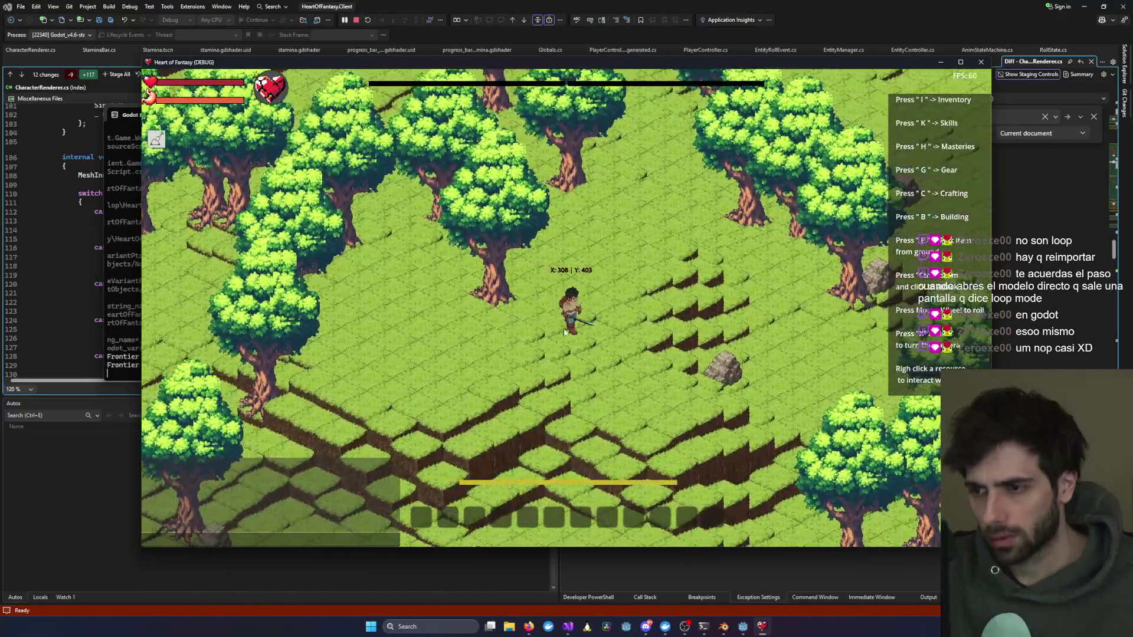
Step: Interrupt the coding assistant's task, then walk the character and raise its sword guard
mouse_move(704, 627)
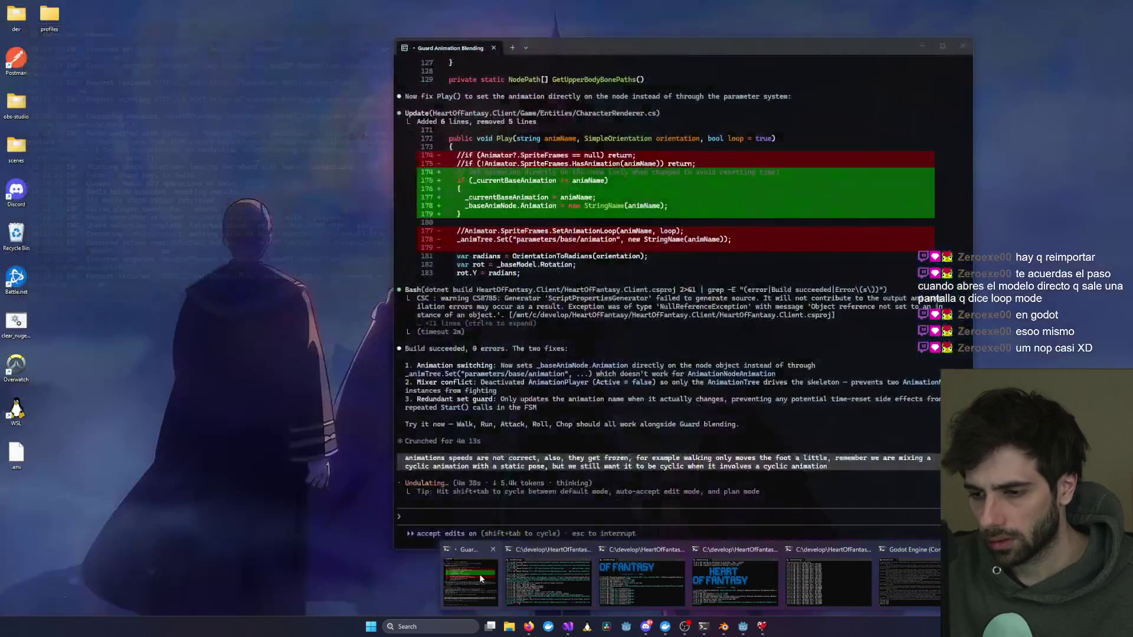
left_click(480, 579)
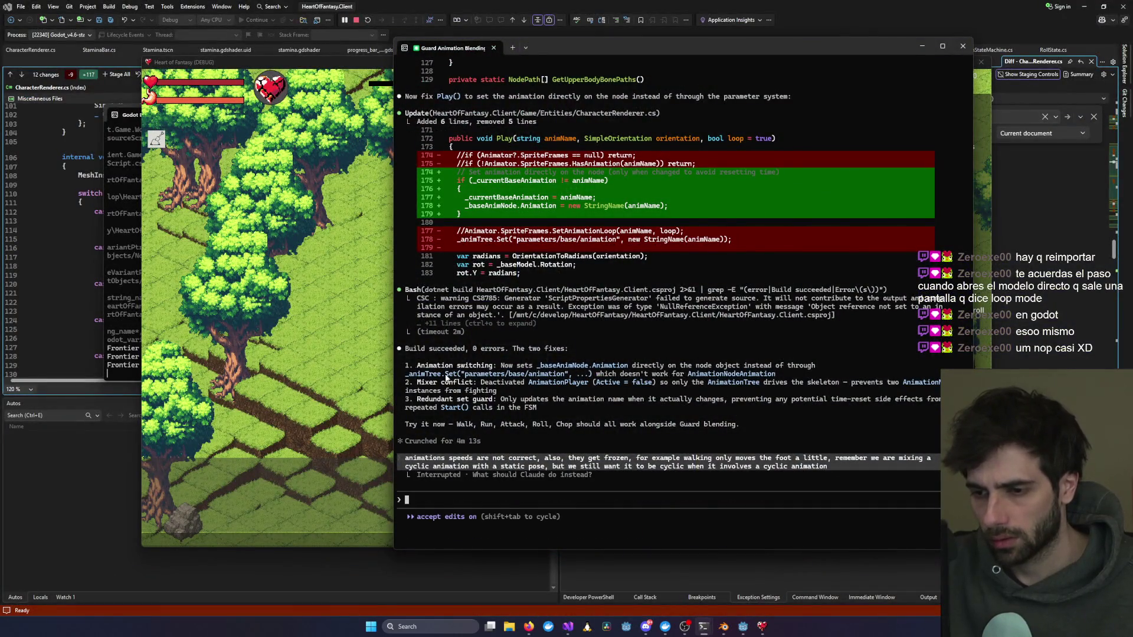
key("alt+Tab")
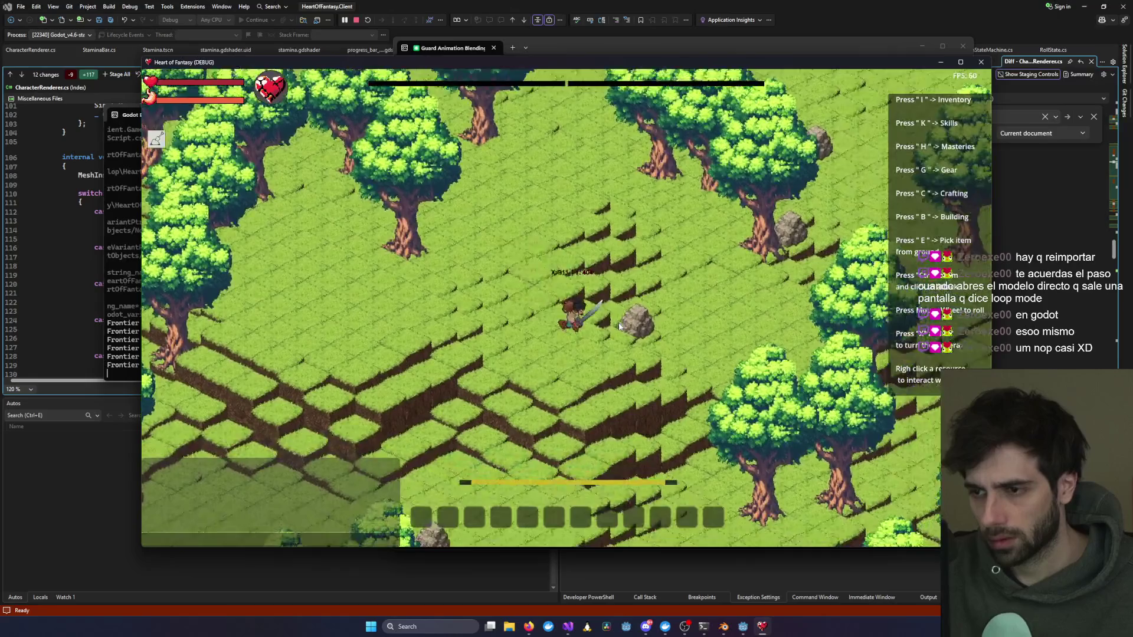
scroll(544, 331, "up", 3)
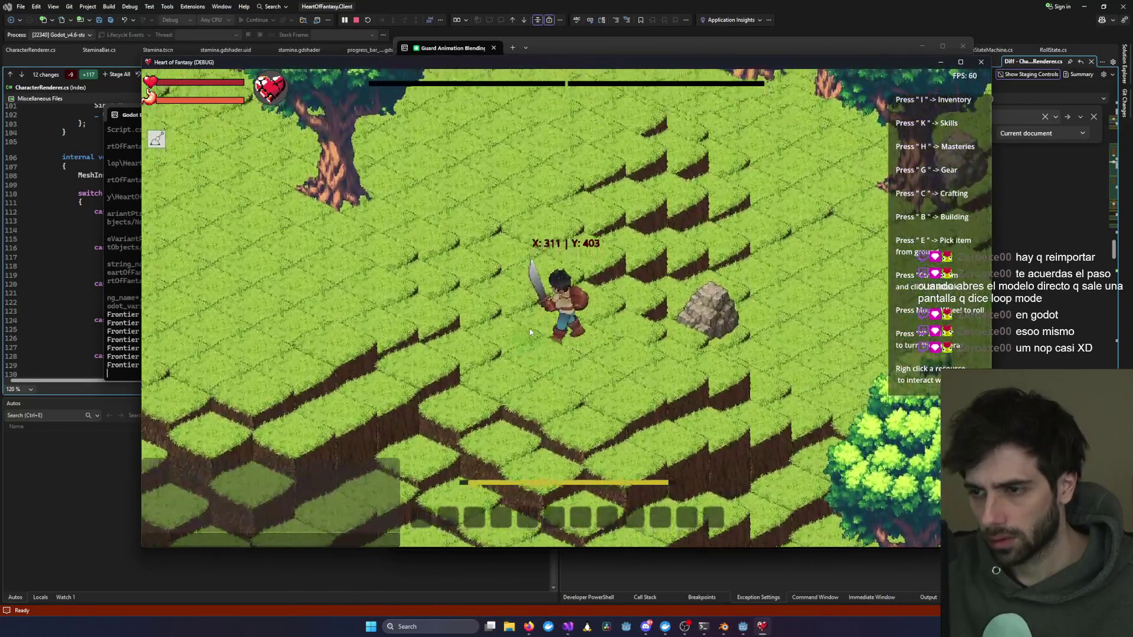
key("a")
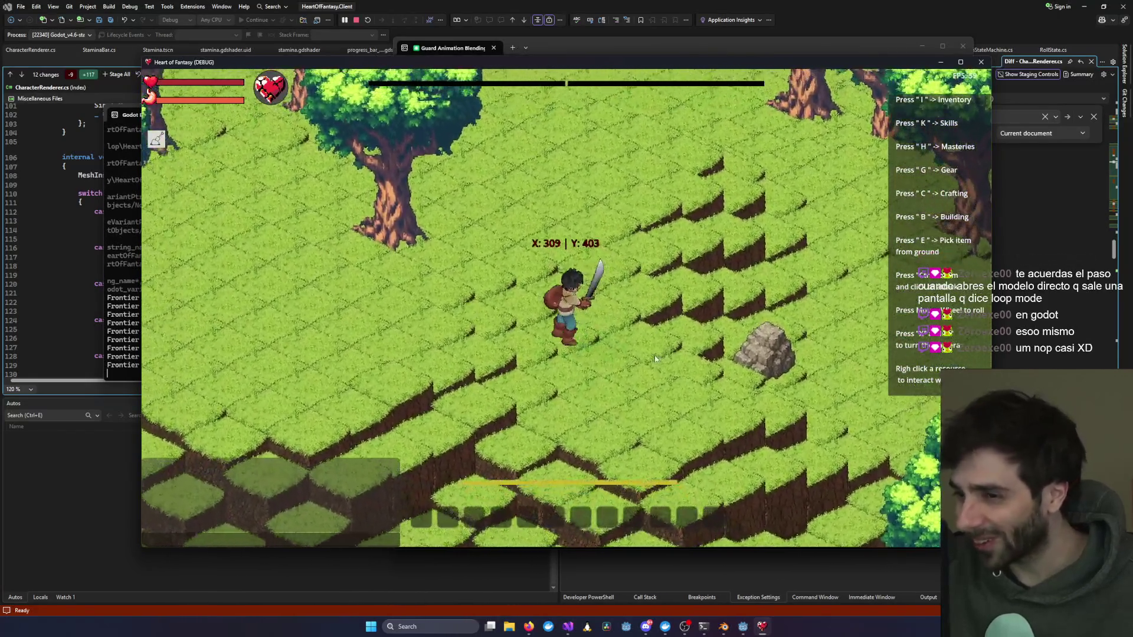
right_click(426, 385)
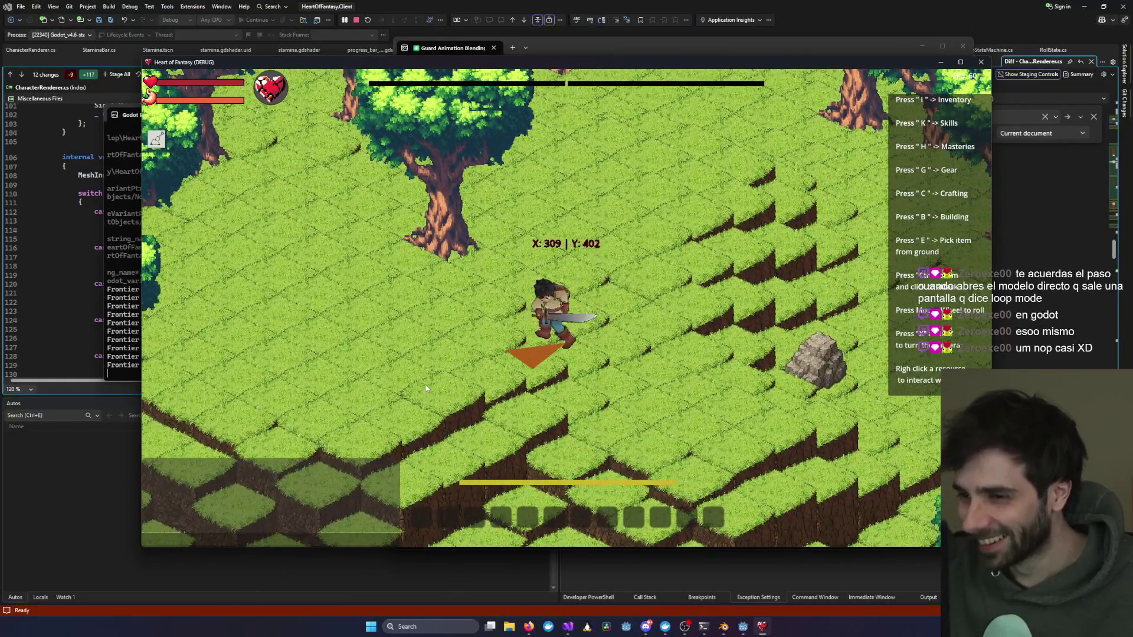
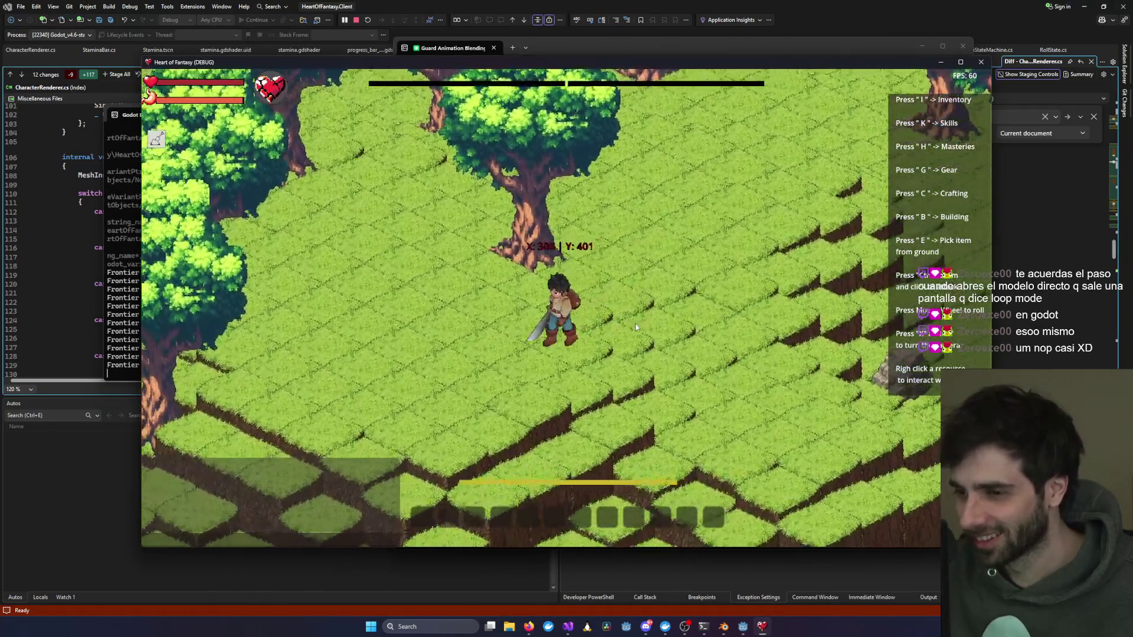
Step: Run the swordsman left and down-right, swing his sword at a ground spot, and adjust the zoom
key("a")
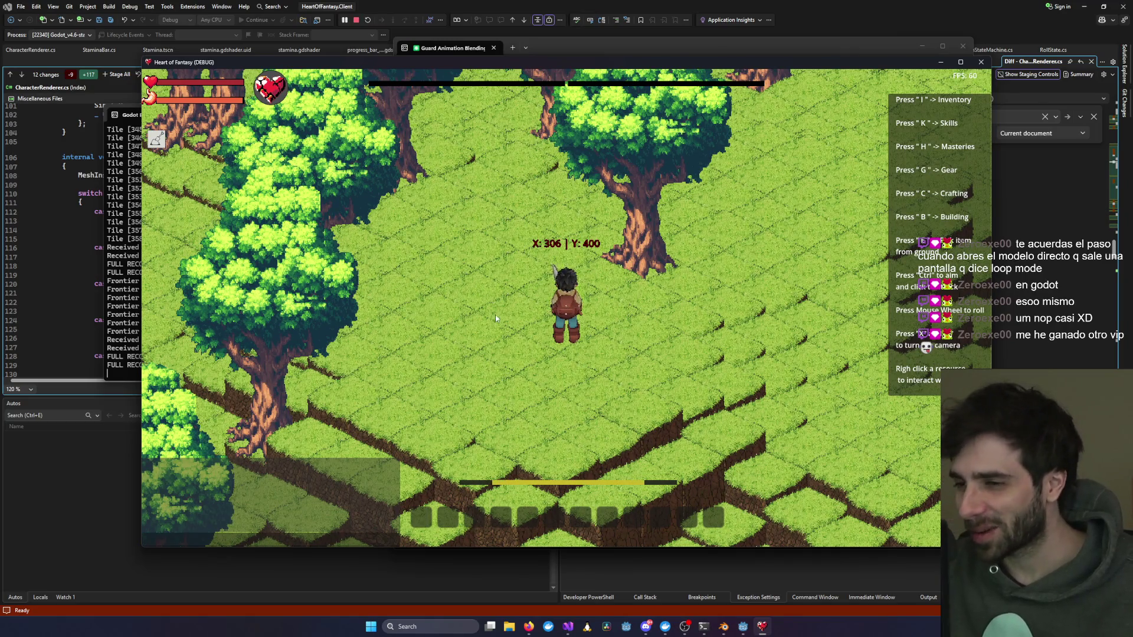
key("d")
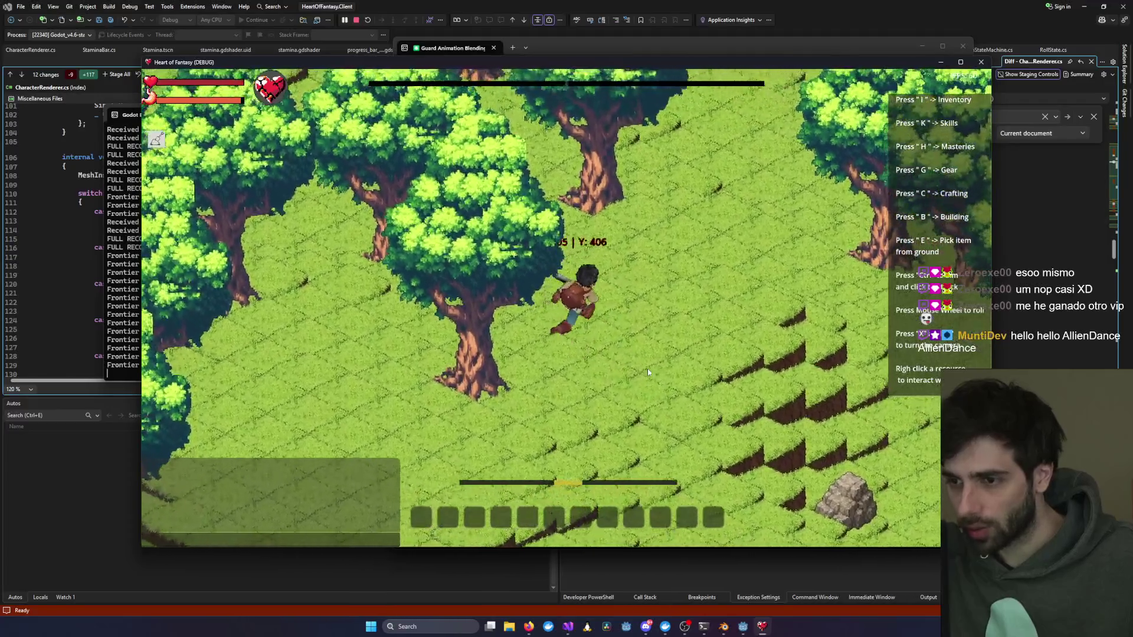
right_click(647, 372)
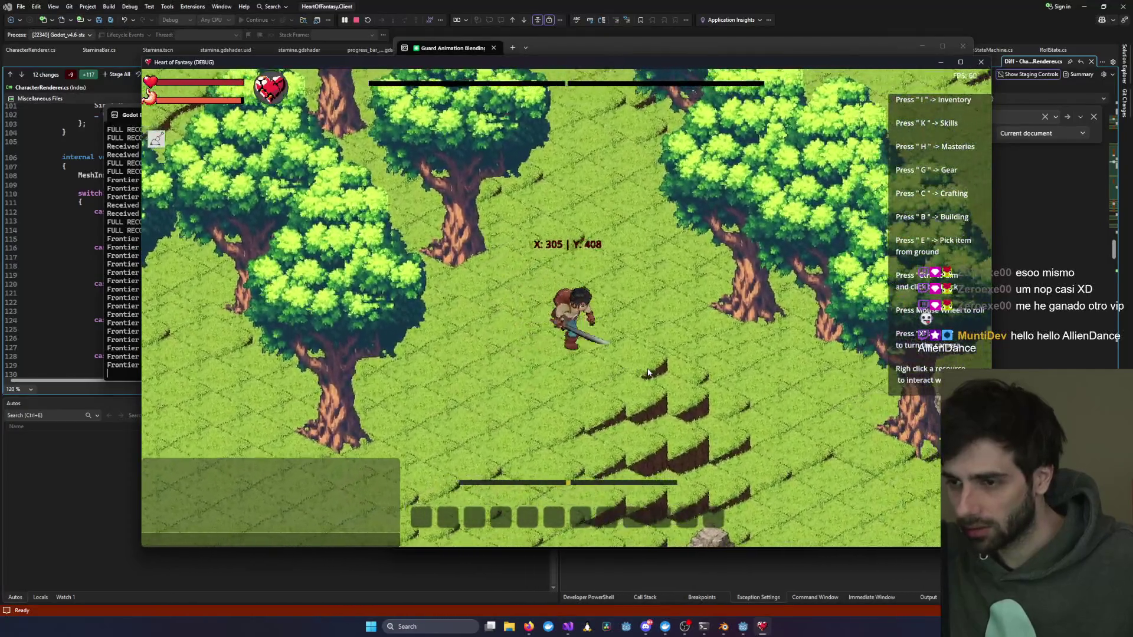
left_click(647, 371)
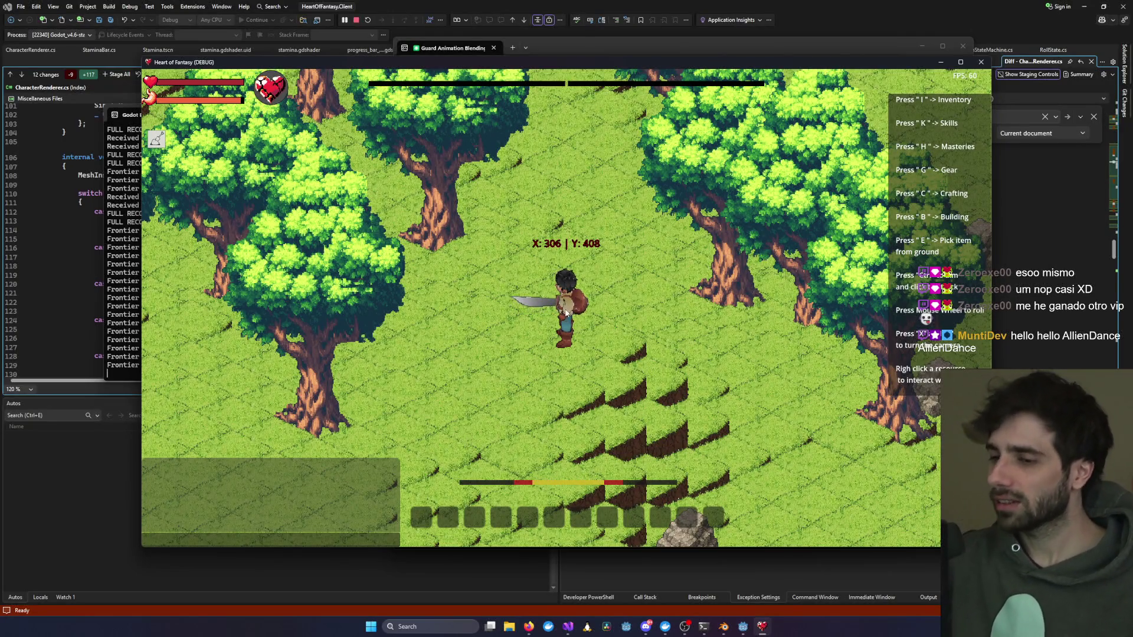
scroll(562, 315, "up", 5)
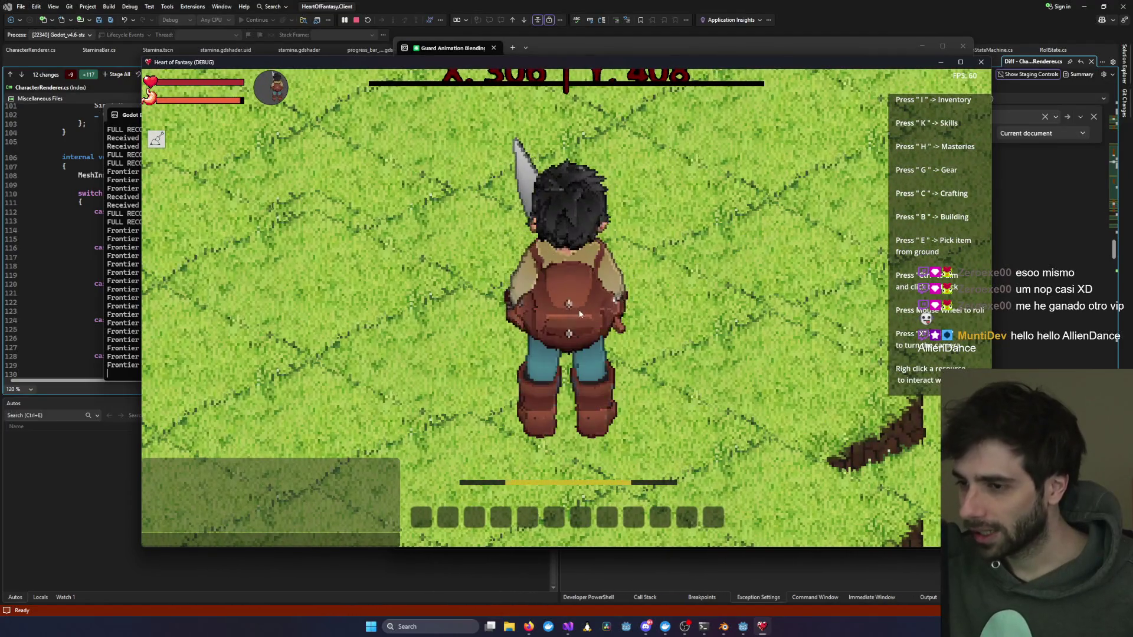
scroll(582, 365, "down", 5)
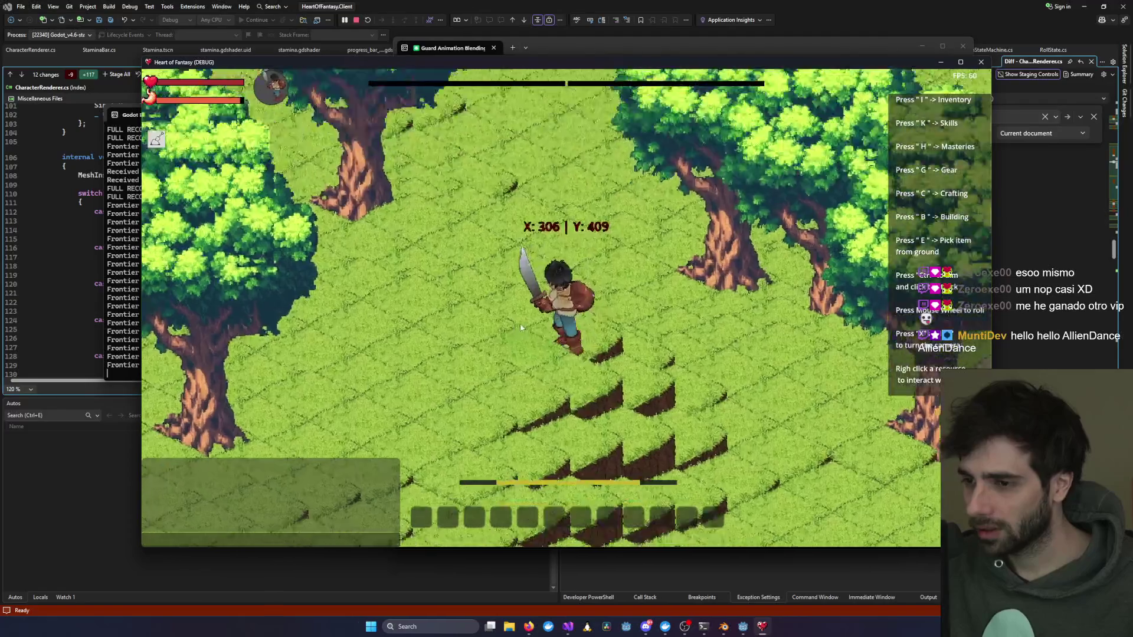
scroll(522, 329, "up", 3)
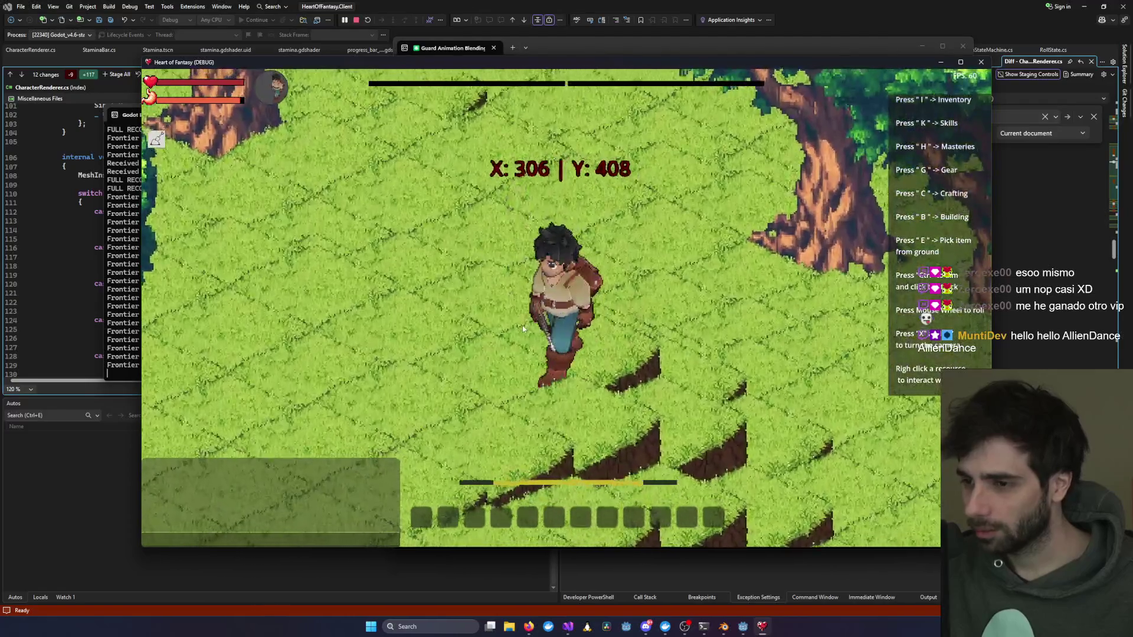
Step: Raise the guard, step left several times while guarding, then guard again
right_click(522, 329)
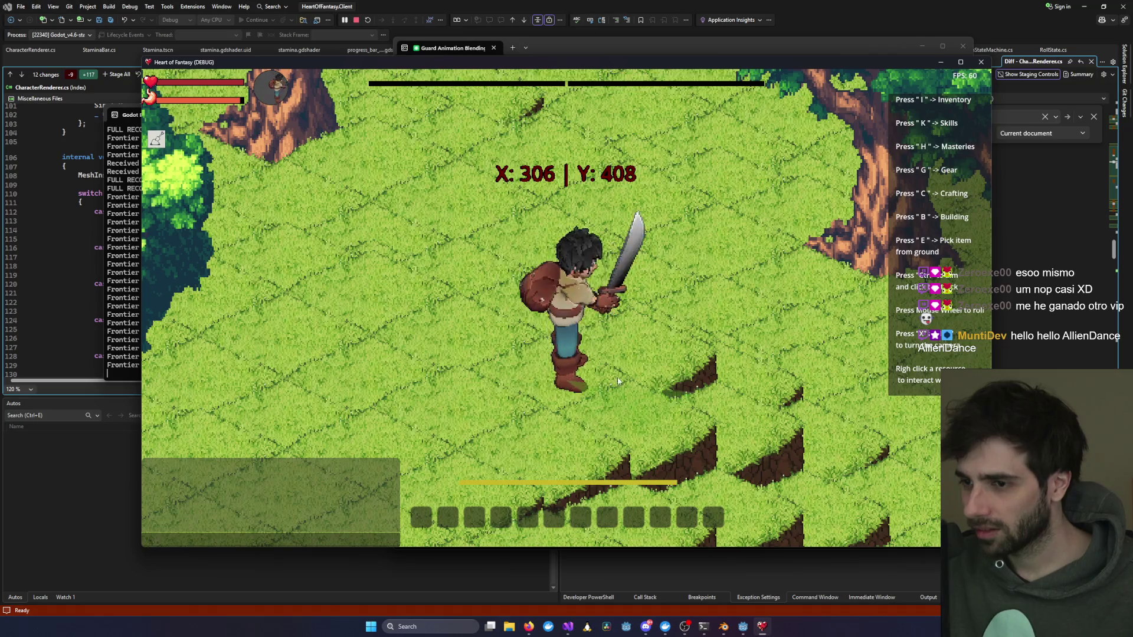
key("a")
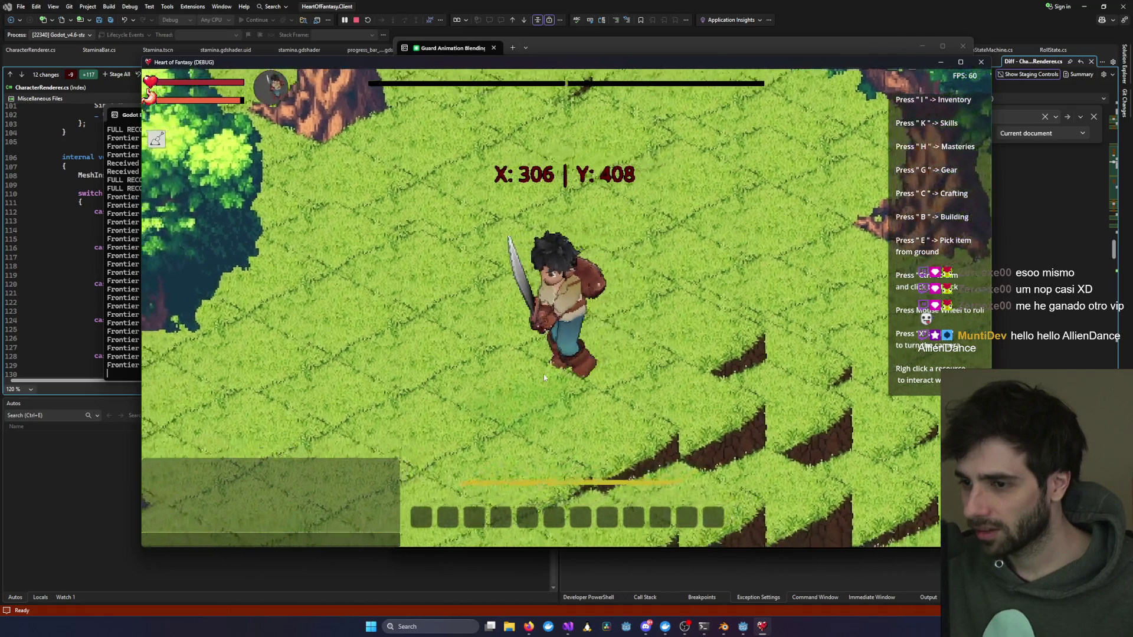
key("a")
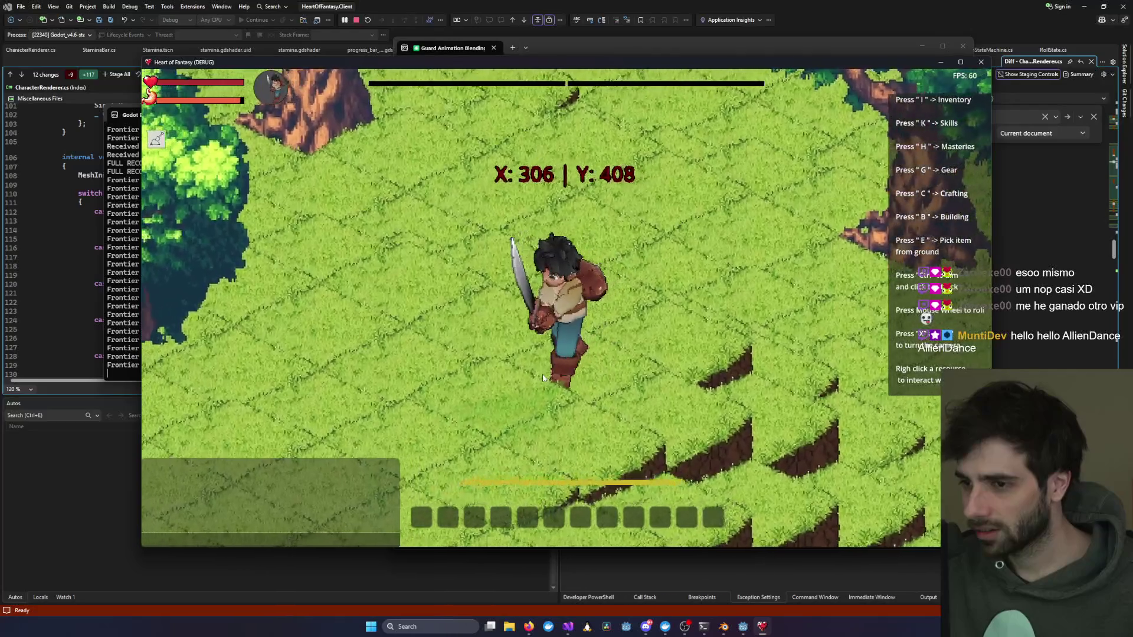
key("a")
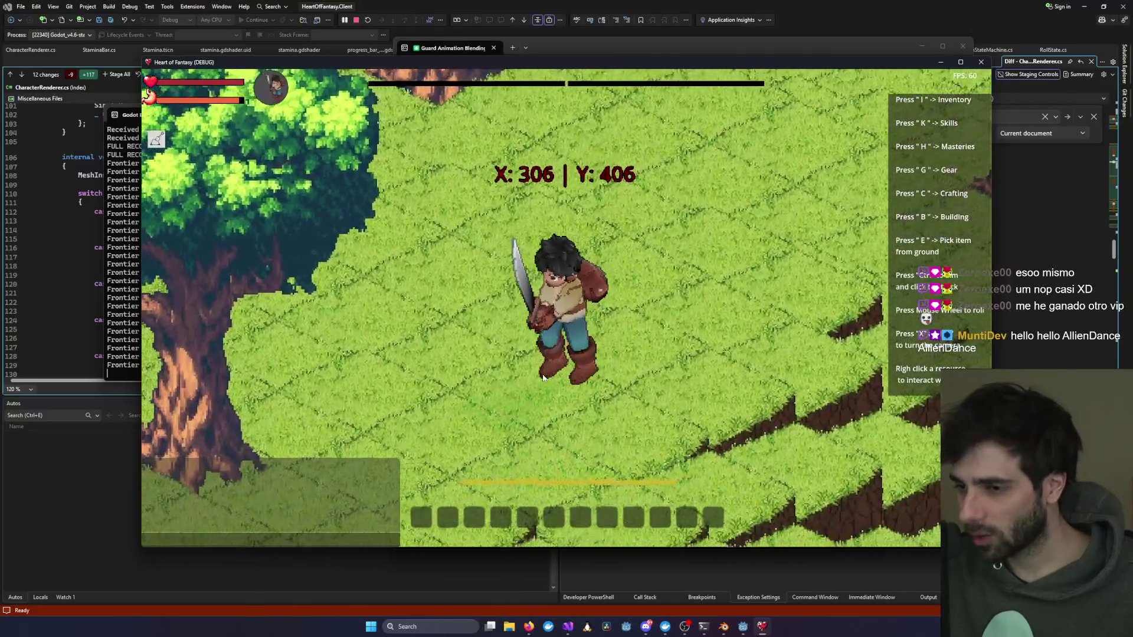
key("a")
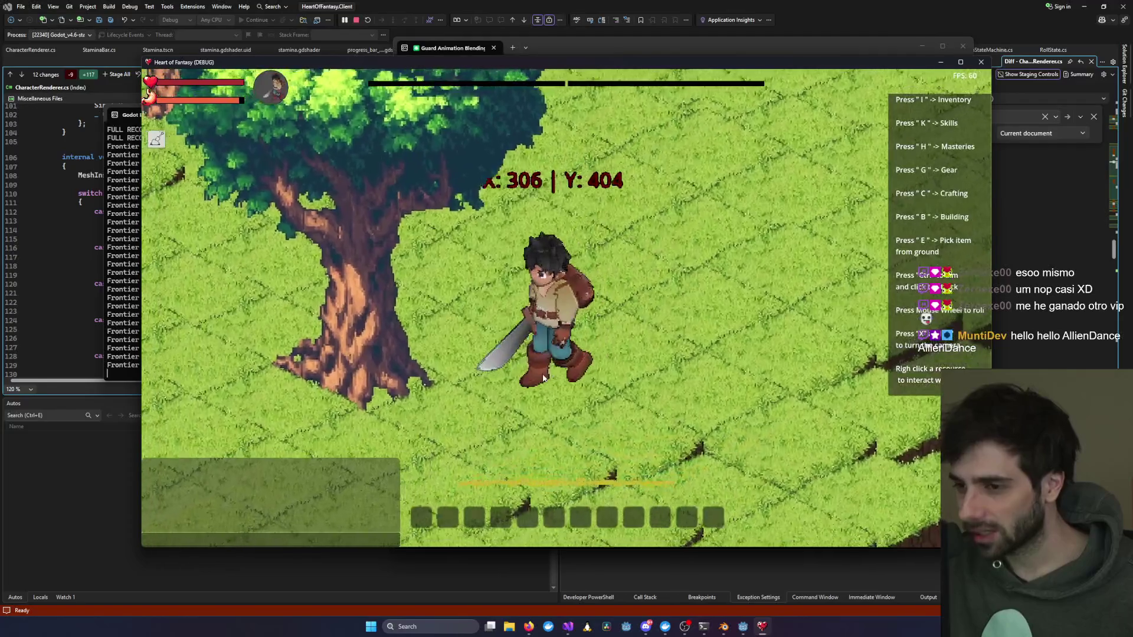
key("a")
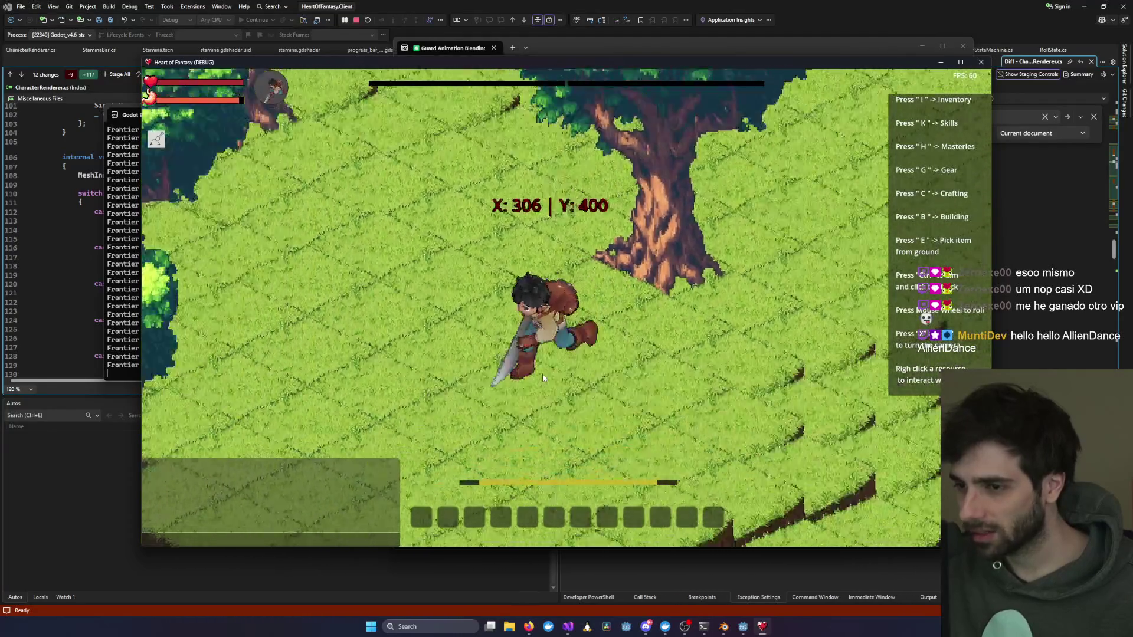
right_click(528, 379)
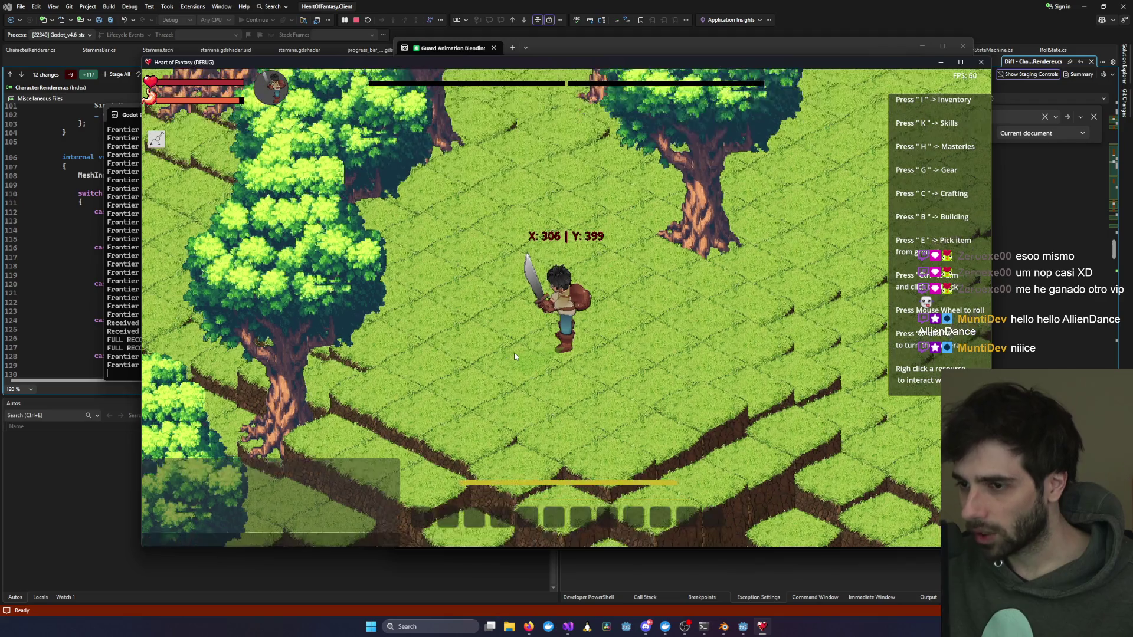
Step: Zoom the game camera in and out, then walk the swordsman right toward the rock
scroll(515, 353, "up", 3)
scroll(520, 368, "down", 2)
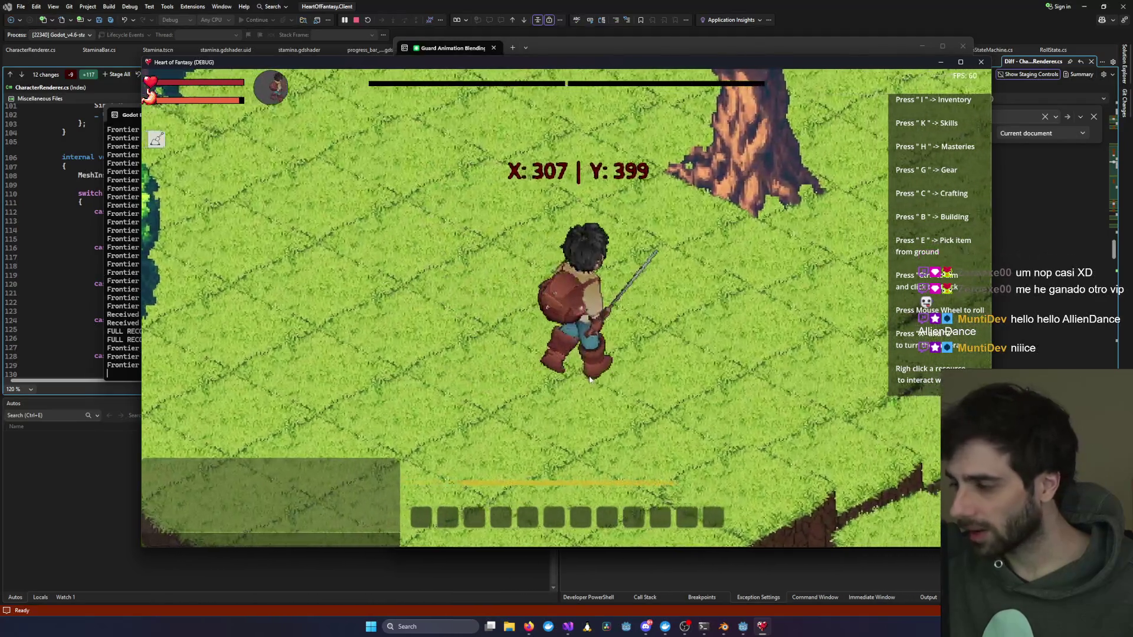
scroll(589, 376, "up", 5)
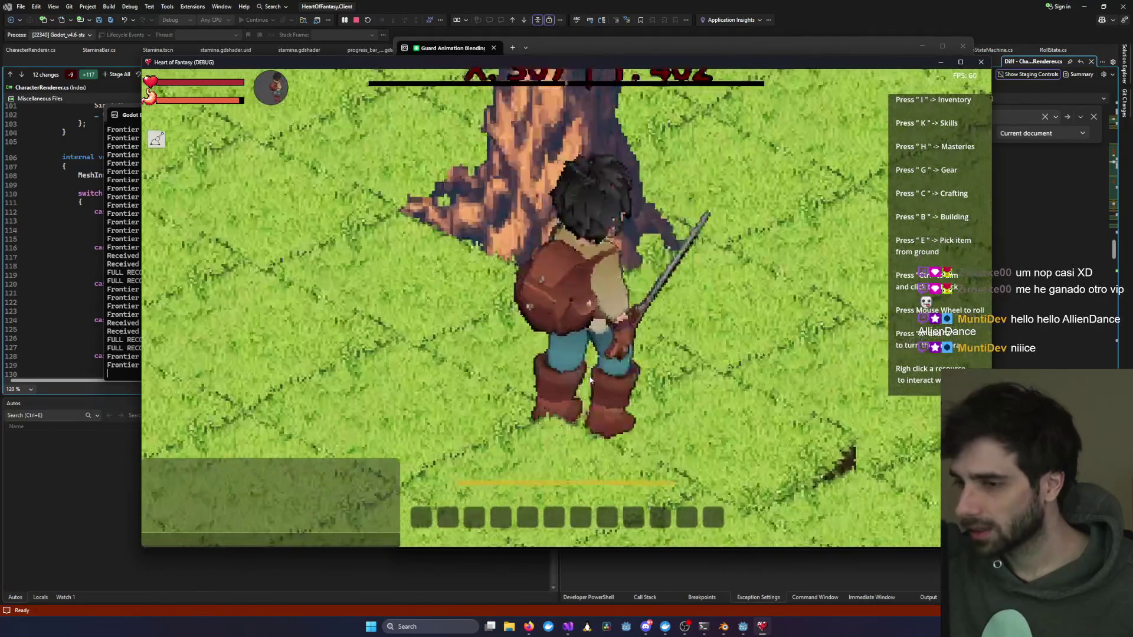
scroll(589, 380, "down", 5)
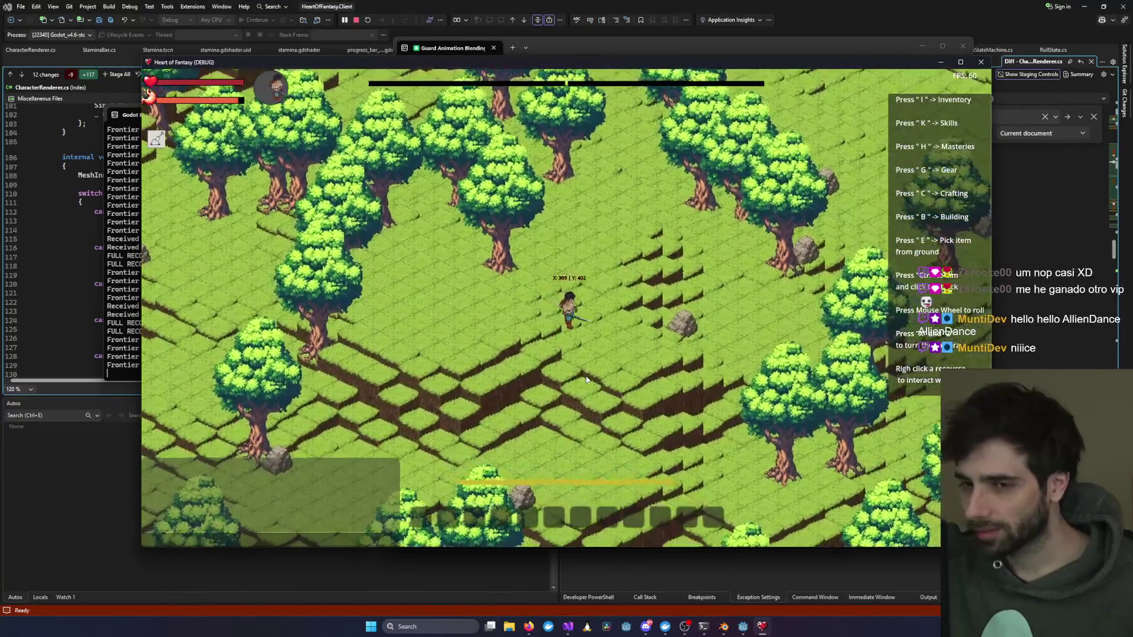
scroll(587, 380, "up", 5)
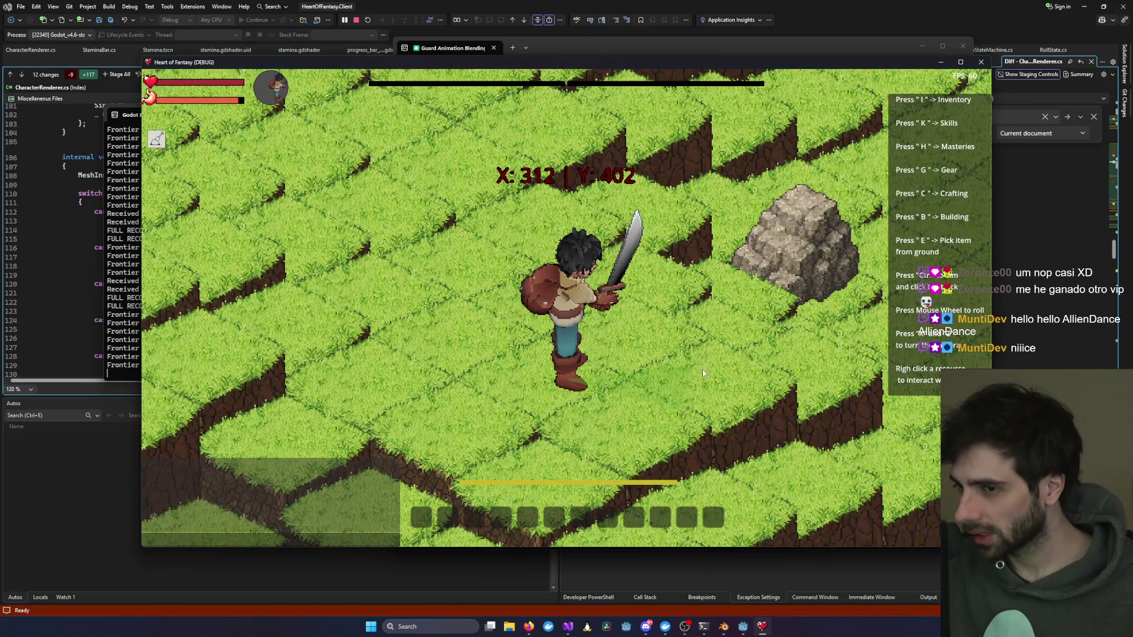
key("d")
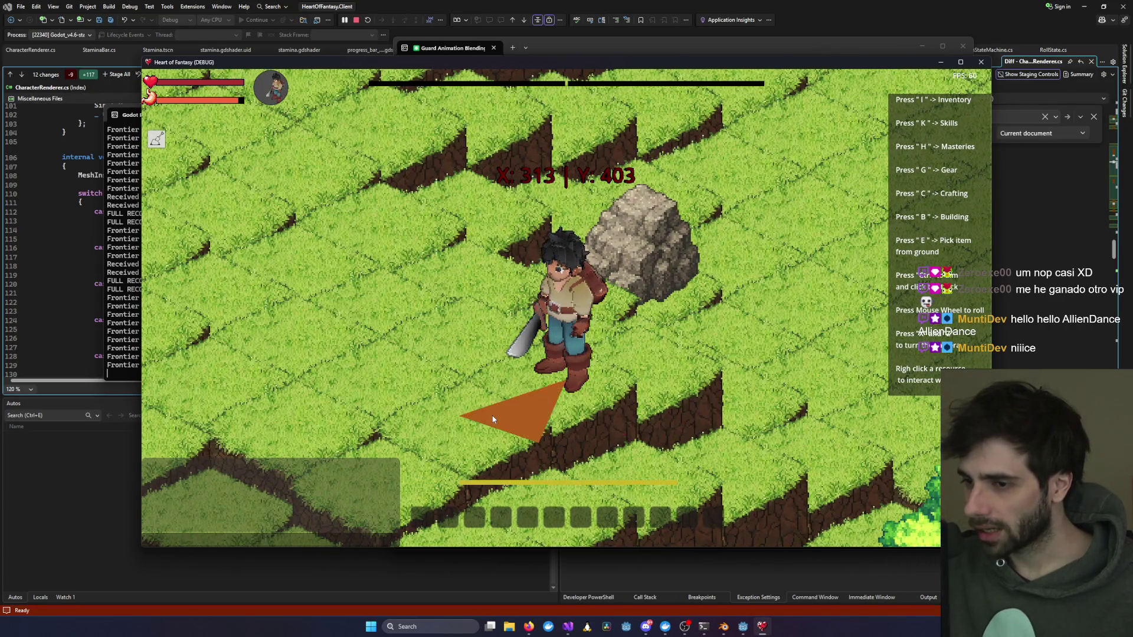
Step: Aim the guard toward the lower left, zoom out, and return to the Godot editor
right_click(492, 415)
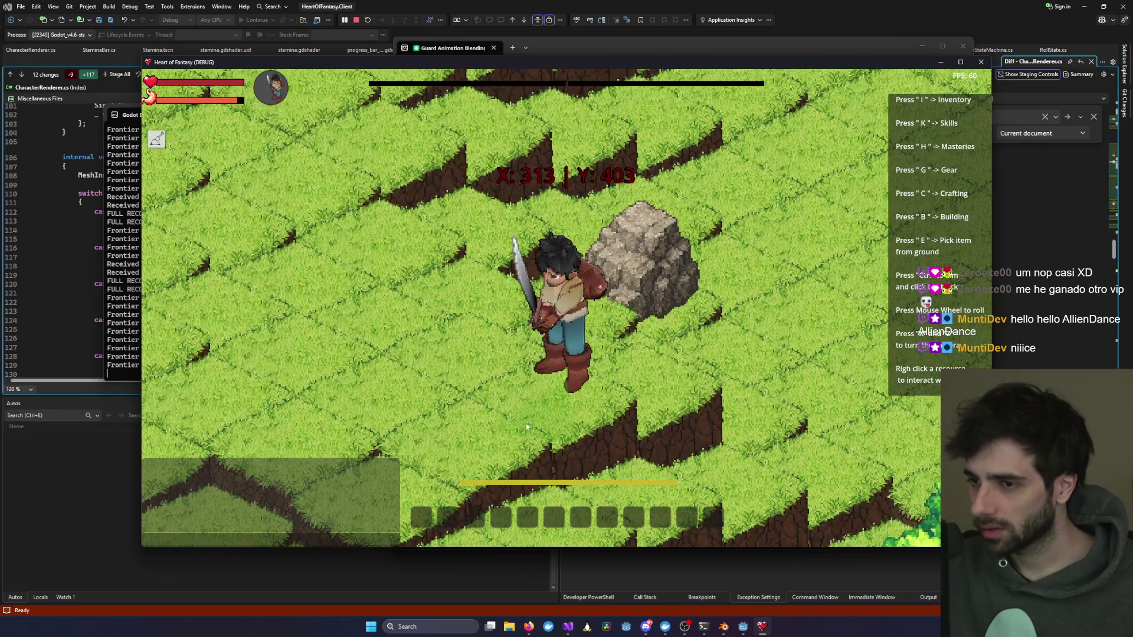
right_click(491, 425)
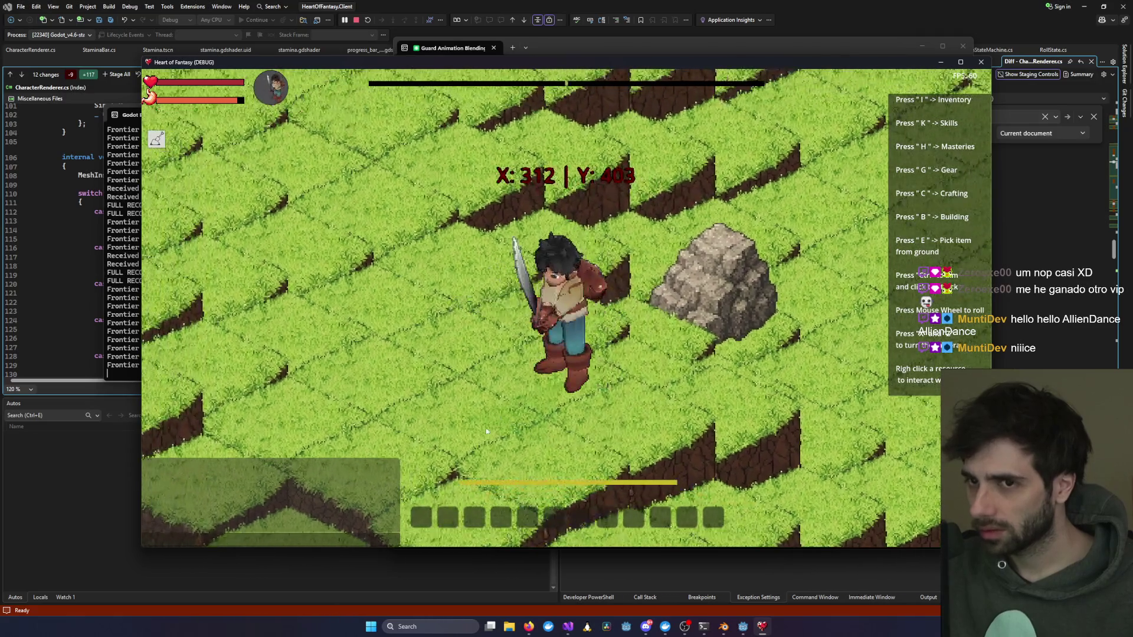
scroll(482, 434, "down", 5)
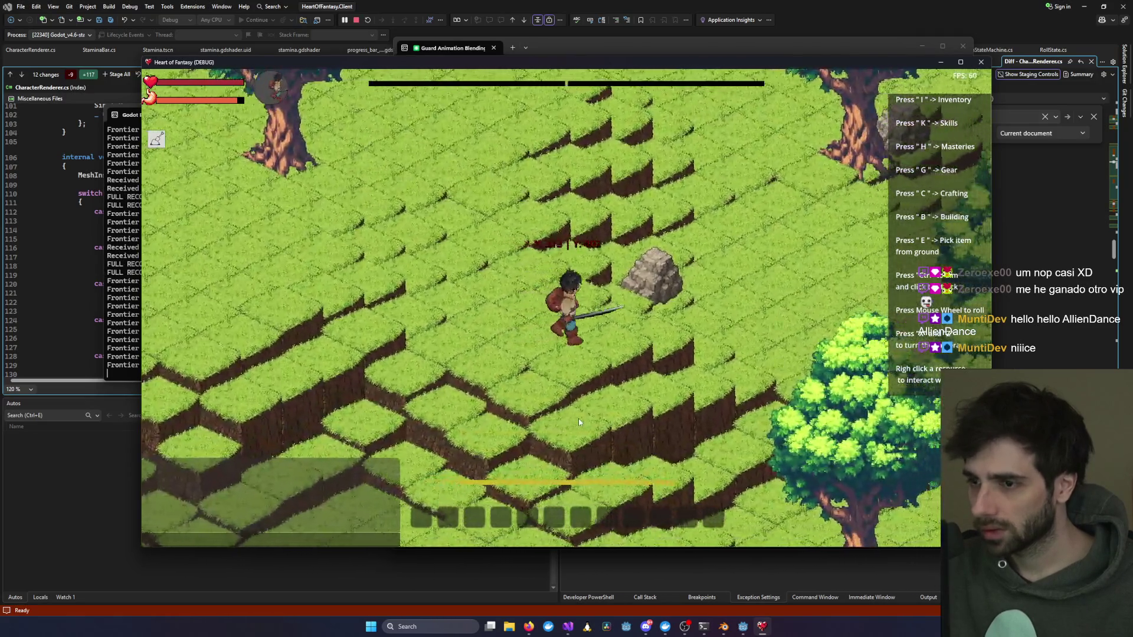
left_click(736, 631)
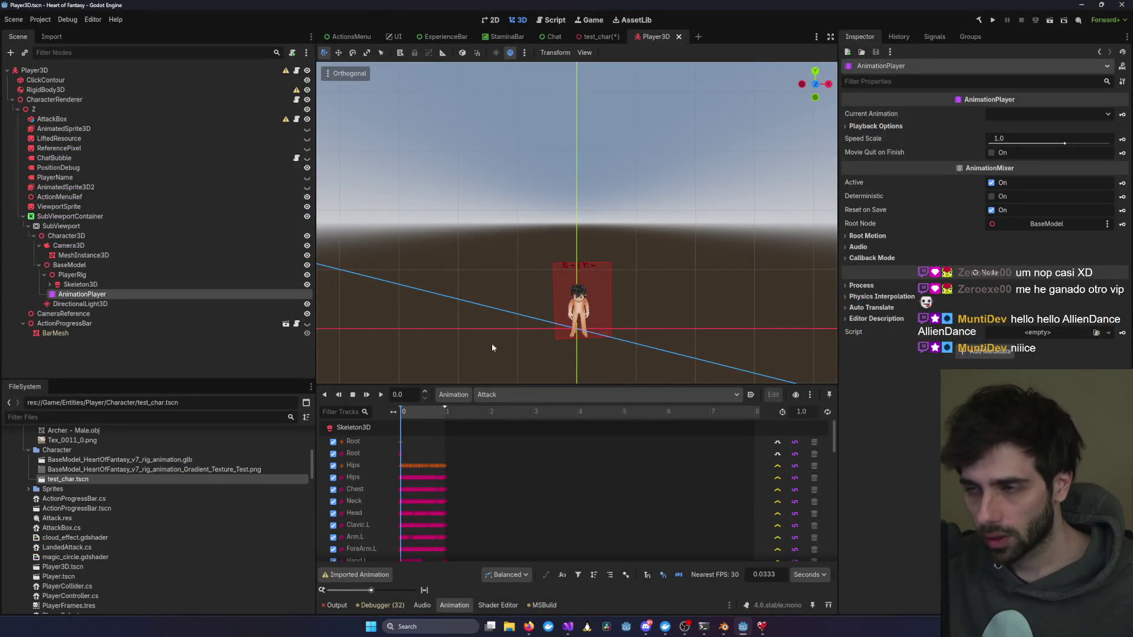
Step: Rebuild and launch the game, entering the forest as the test2 character
left_click(994, 20)
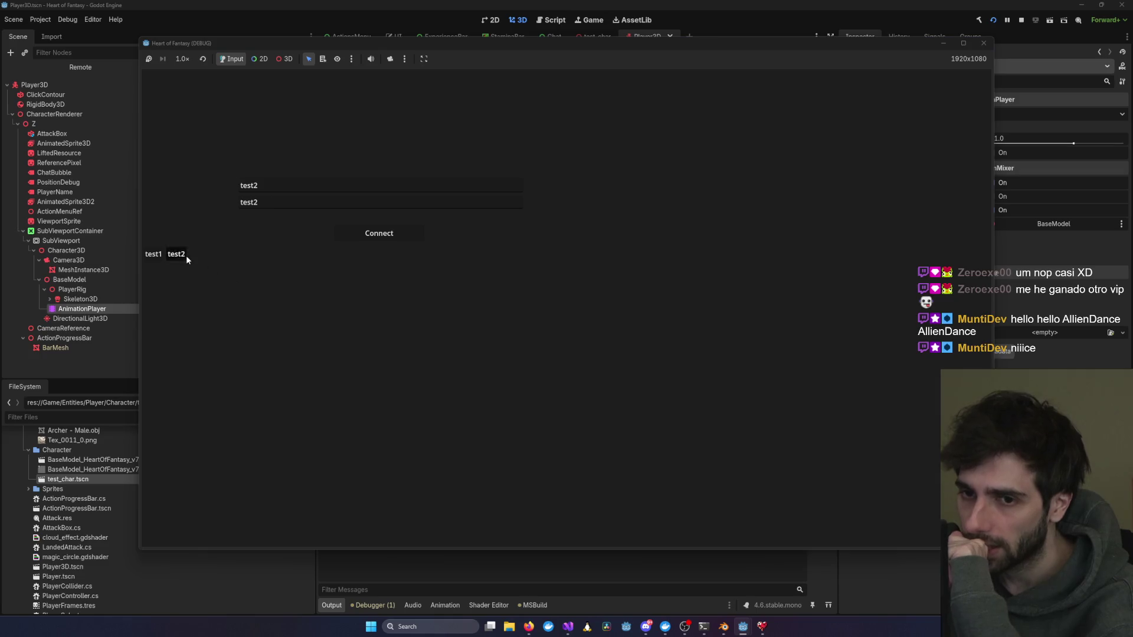
left_click(361, 236)
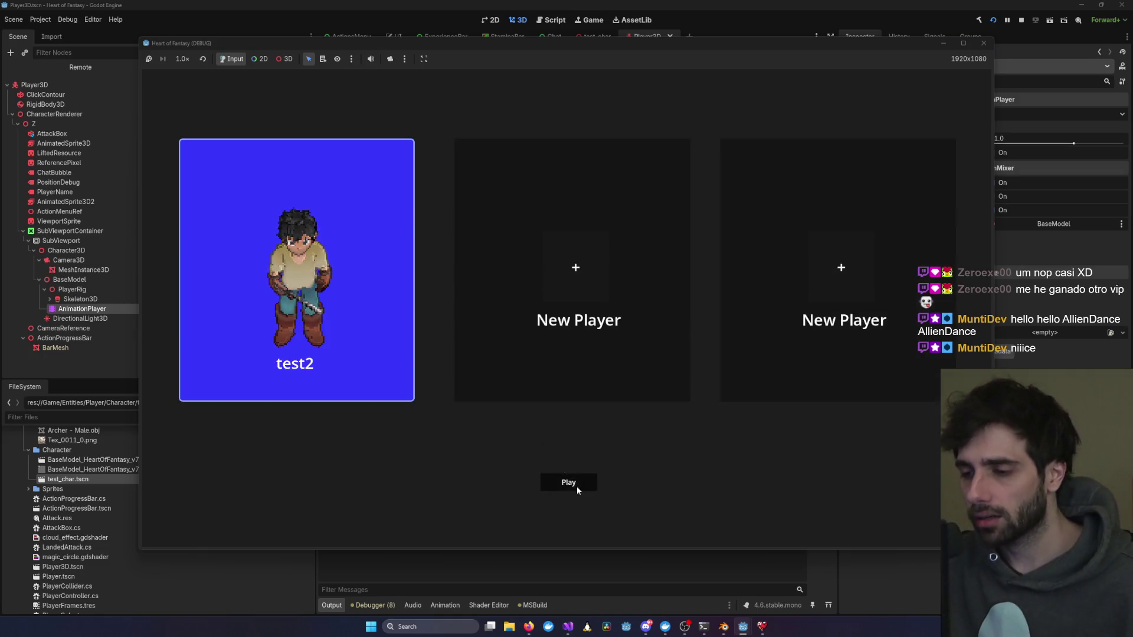
left_click(577, 489)
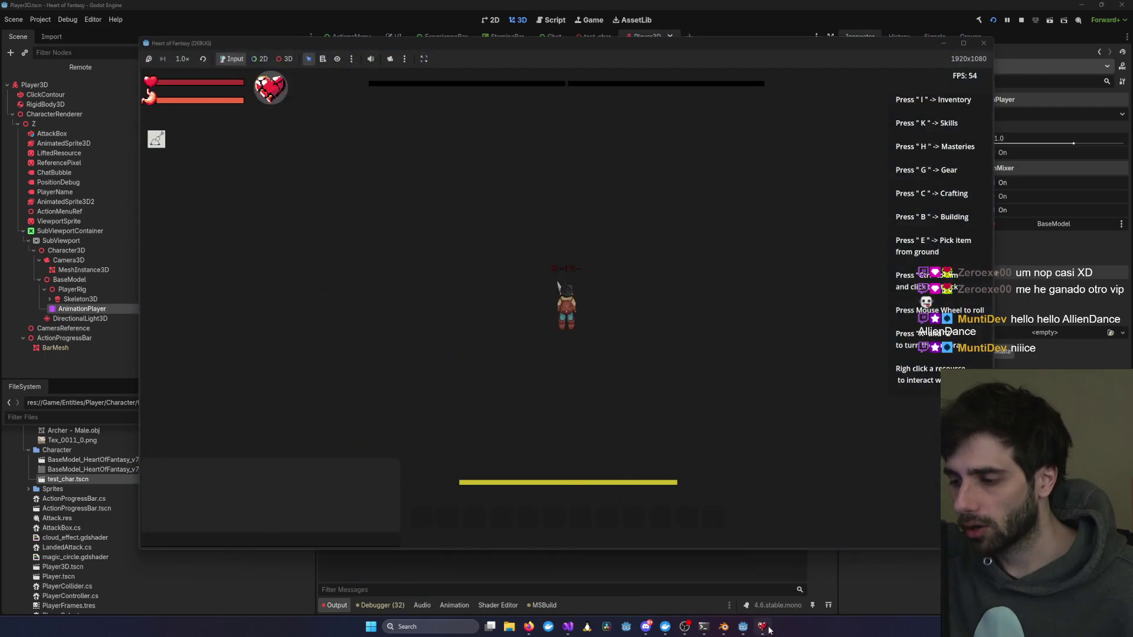
Step: Snap one game client to the left half and the other to the right half
left_click(769, 629)
left_click_drag(718, 65, 2, 171)
left_click(839, 334)
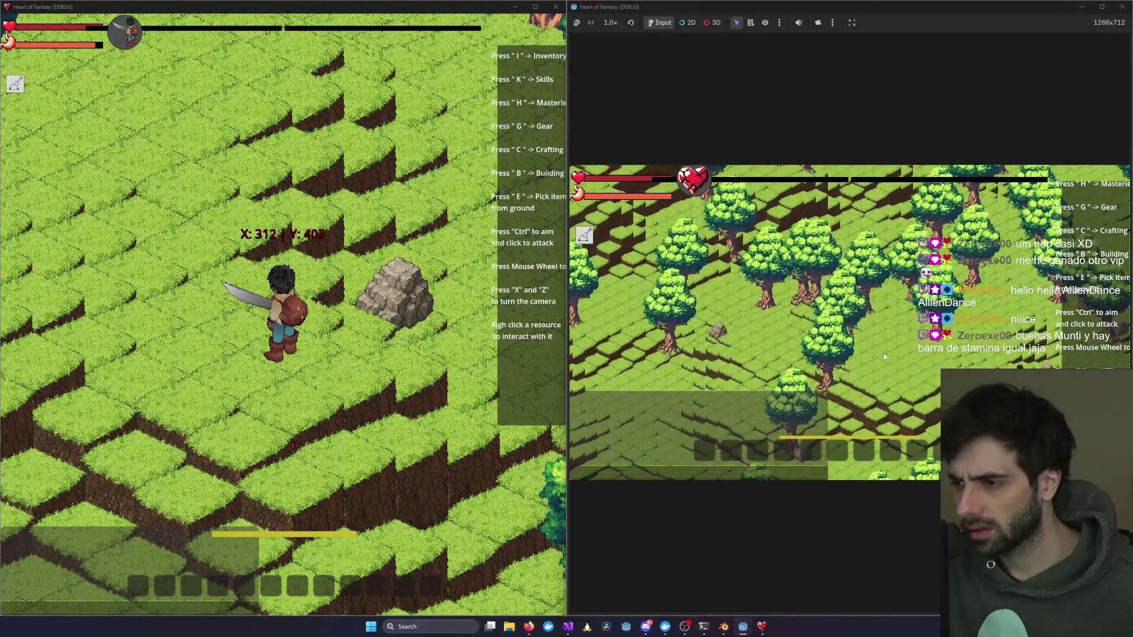
Step: In the left client, zoom the camera and rotate it with X to view the swordsman from behind
left_click(258, 377)
scroll(258, 378, "down", 5)
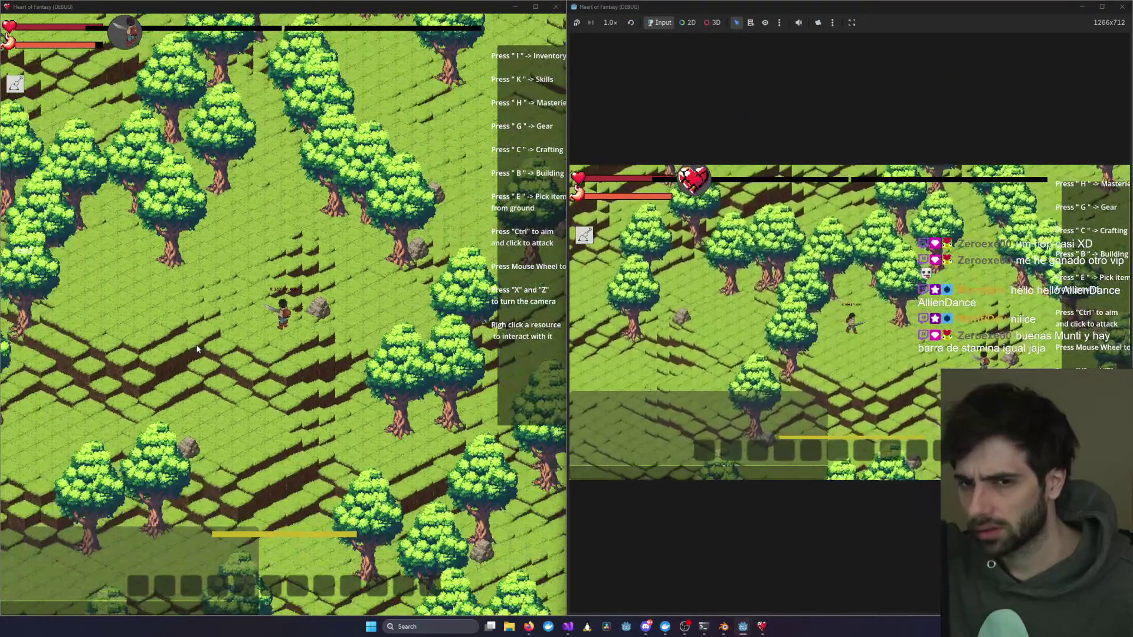
key("a")
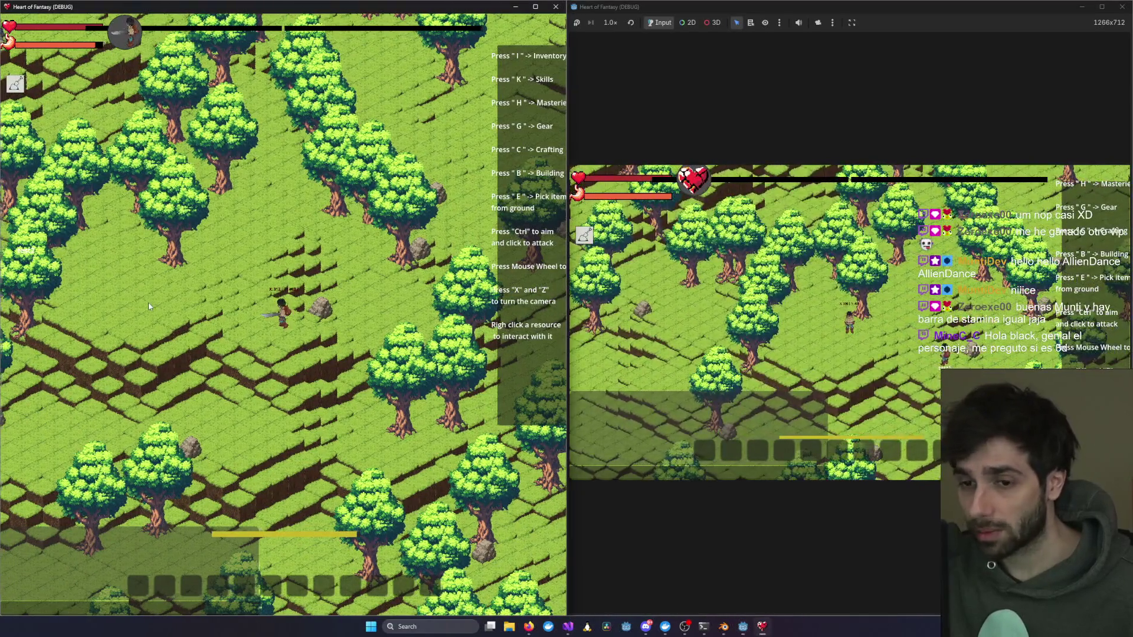
scroll(149, 306, "up", 3)
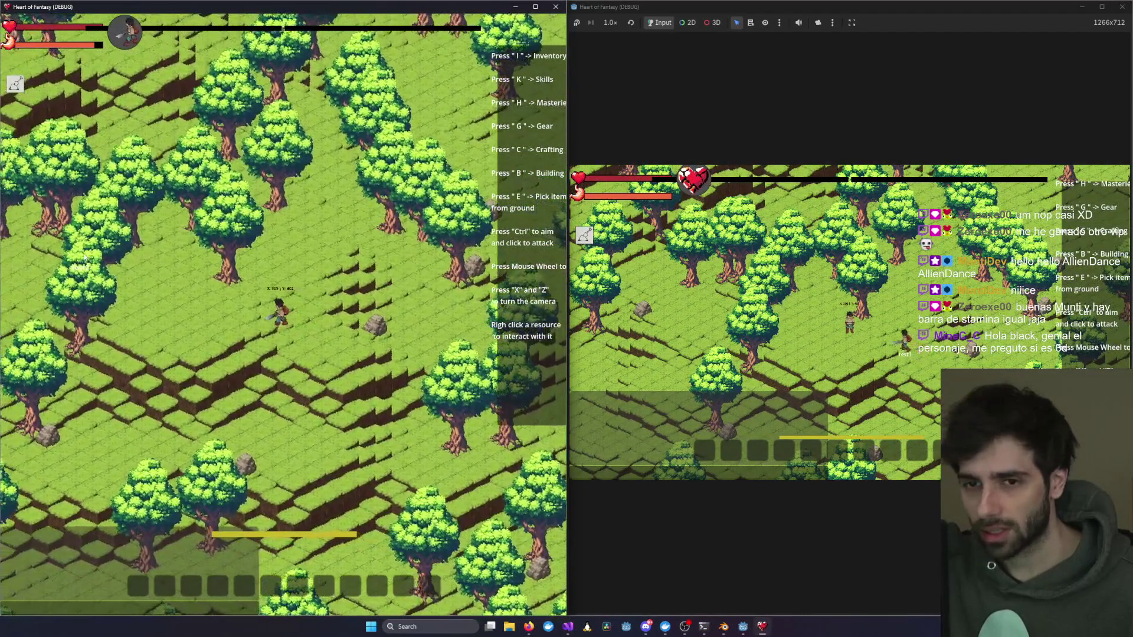
scroll(196, 302, "up", 5)
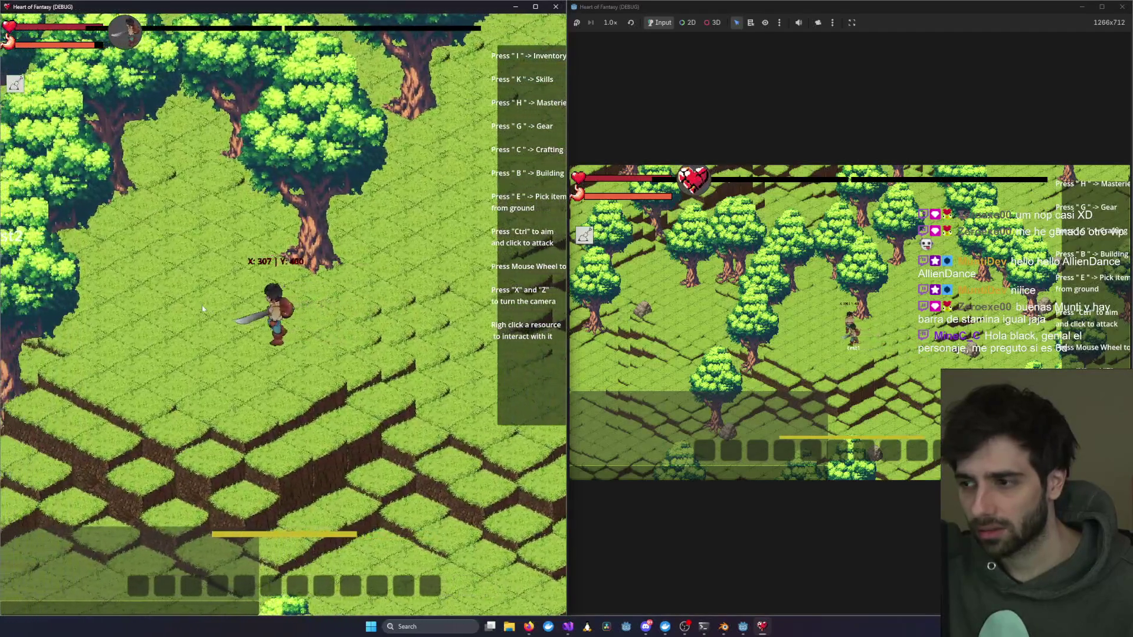
key("x")
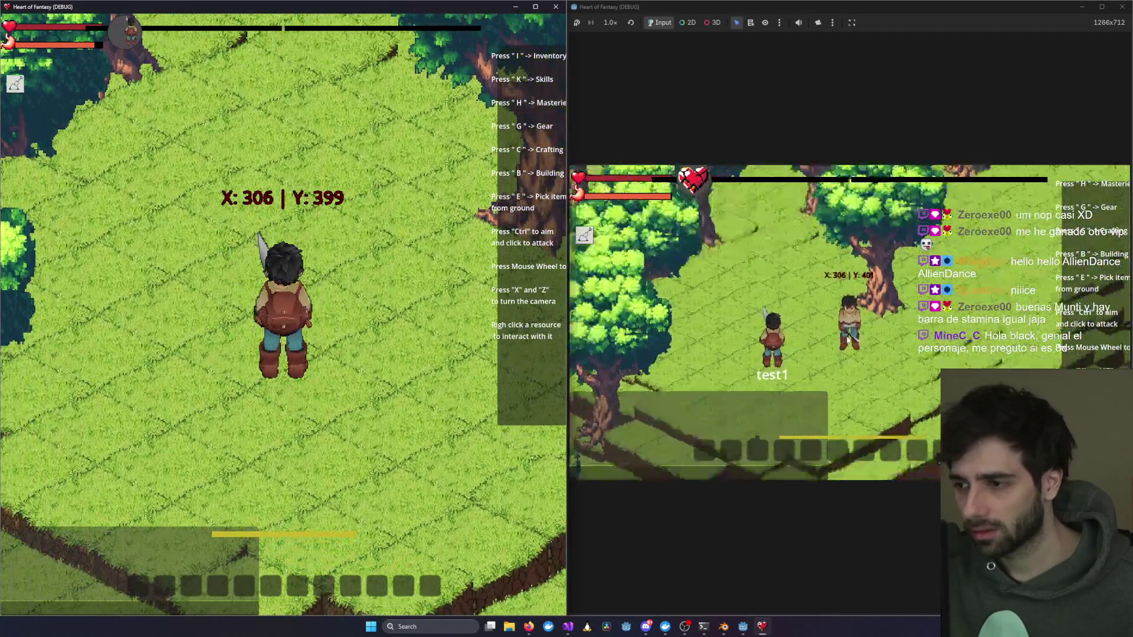
Step: Aim with Ctrl, swing the sword three times, run toward the tree, then close the second client
key("ctrl")
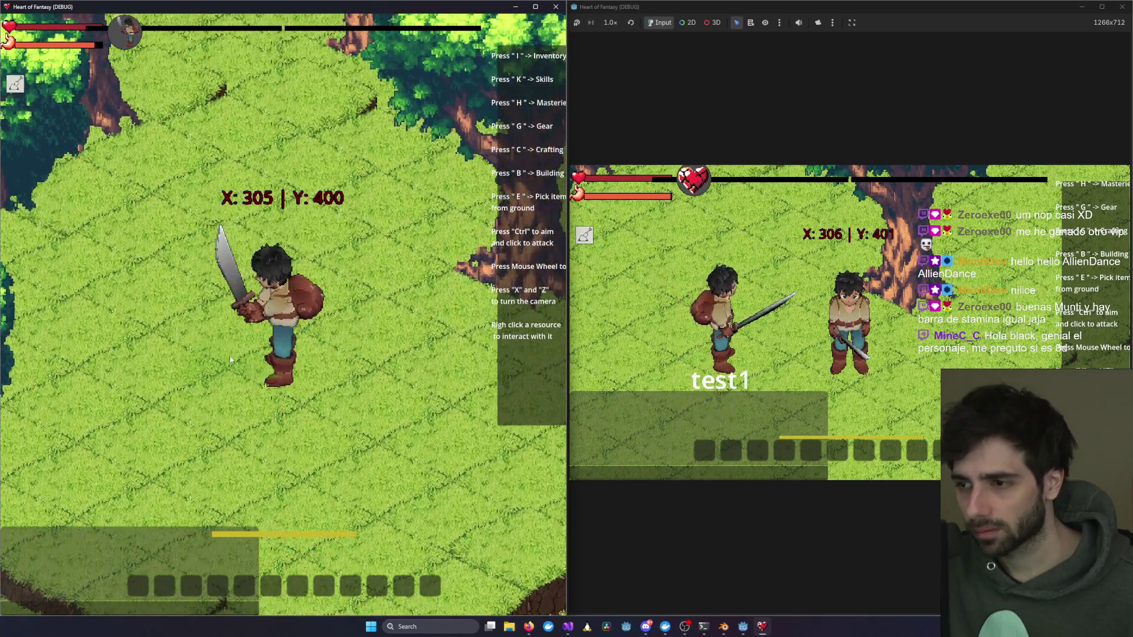
left_click(387, 332)
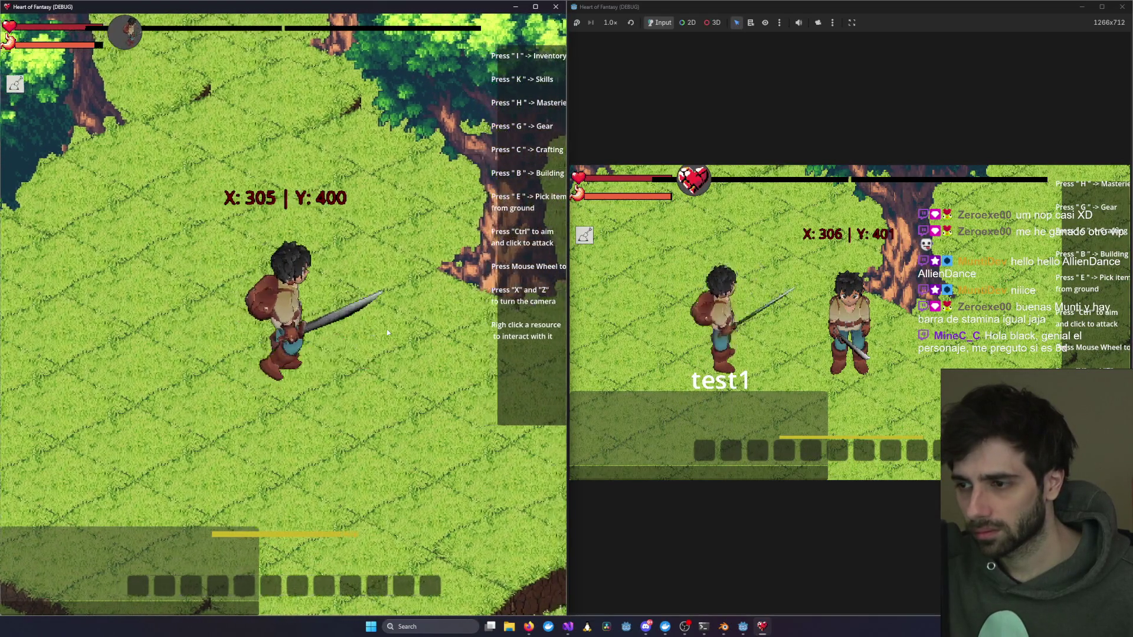
left_click(400, 330)
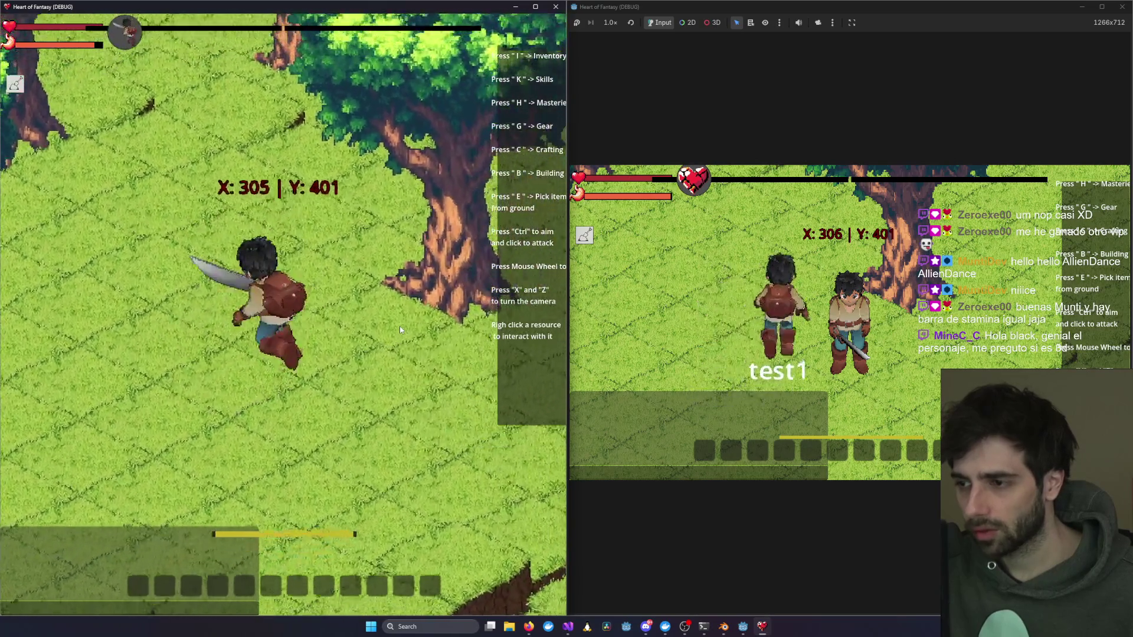
left_click(371, 316)
key("d")
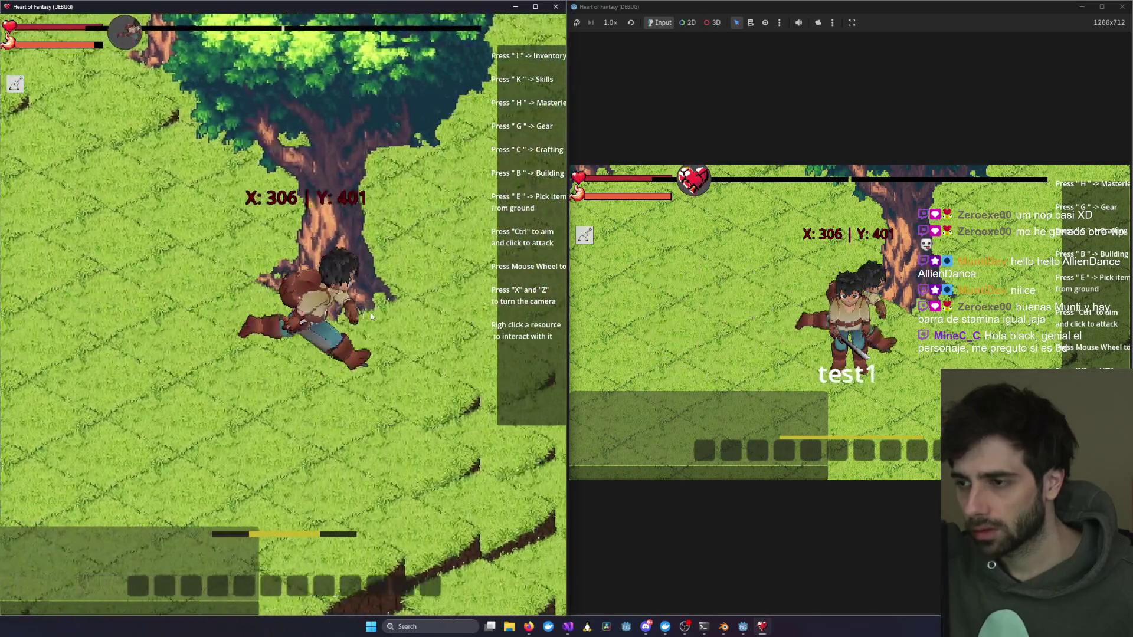
left_click(1123, 7)
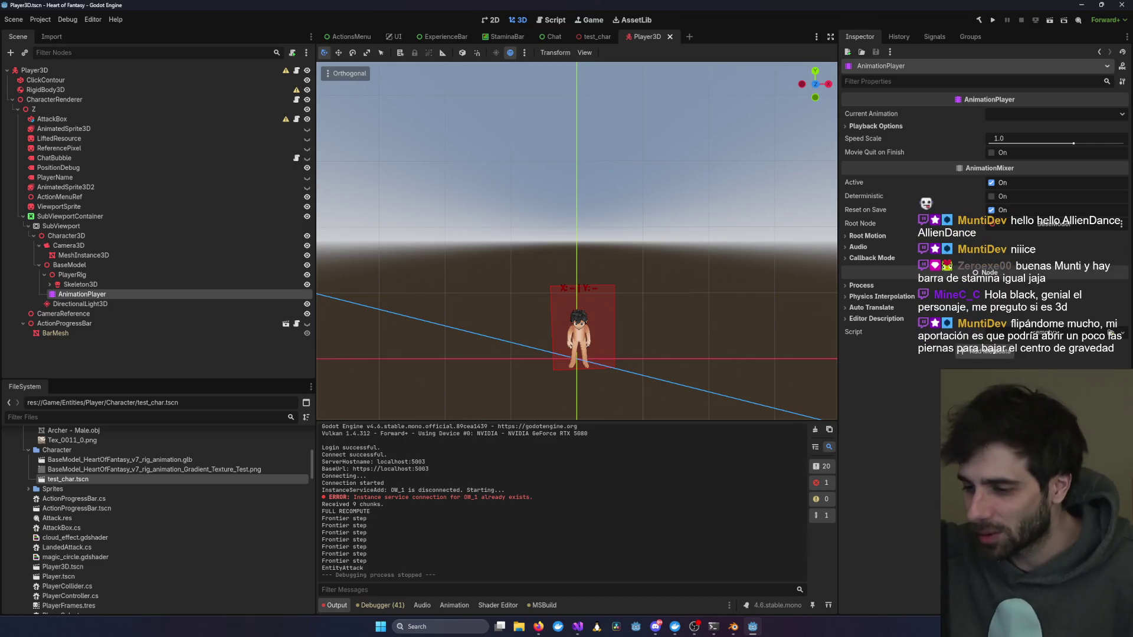
Step: Switch from the Godot editor to Visual Studio showing the CharacterRenderer.cs diff
mouse_move(578, 626)
left_click(760, 592)
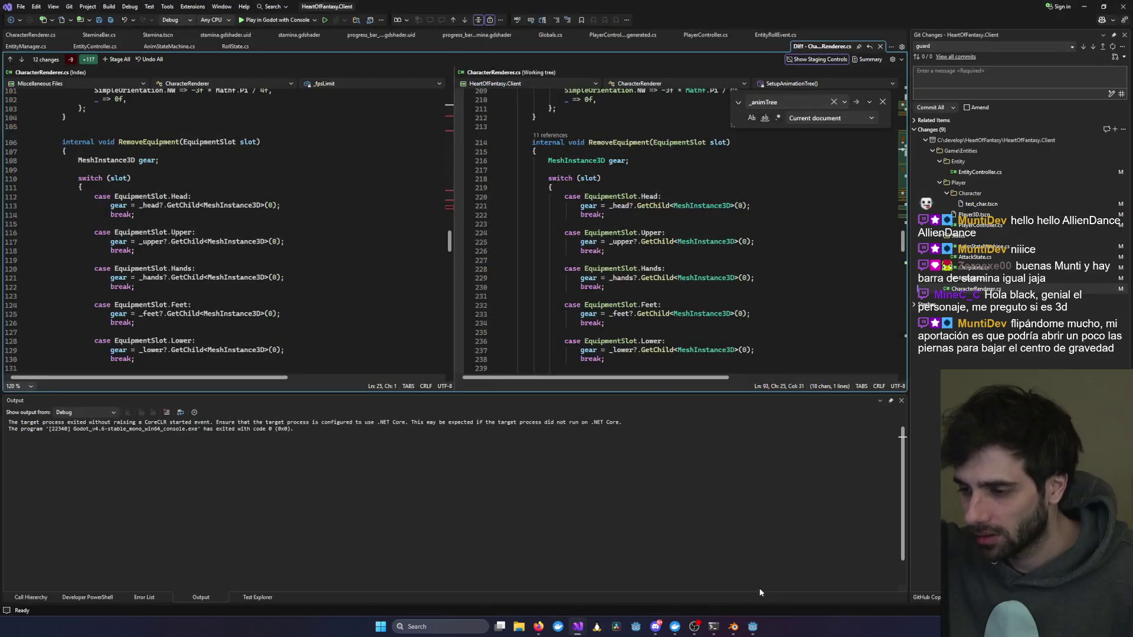
Step: Launch the game with debugging, log in, and enter the world as test1
left_click(275, 19)
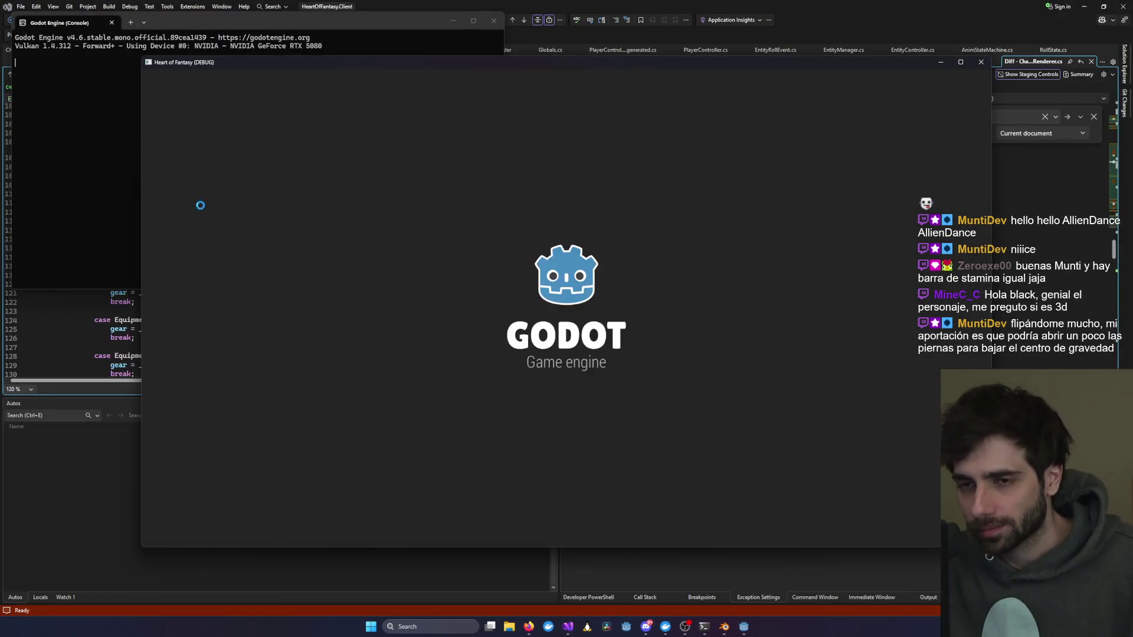
left_click(166, 254)
left_click(405, 235)
left_click(356, 342)
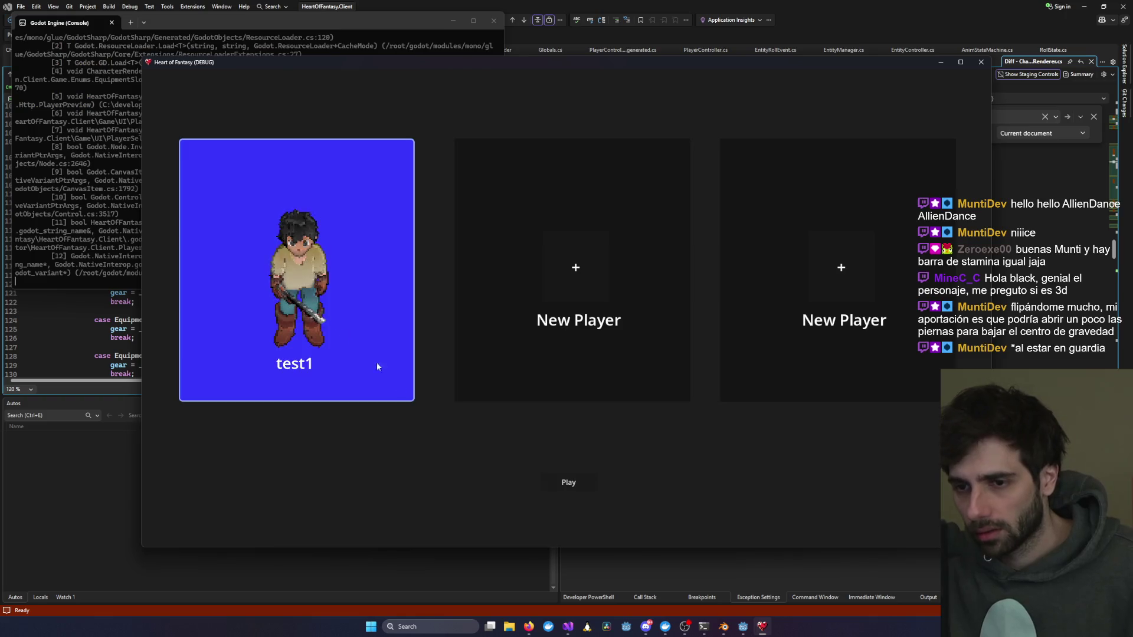
left_click(589, 482)
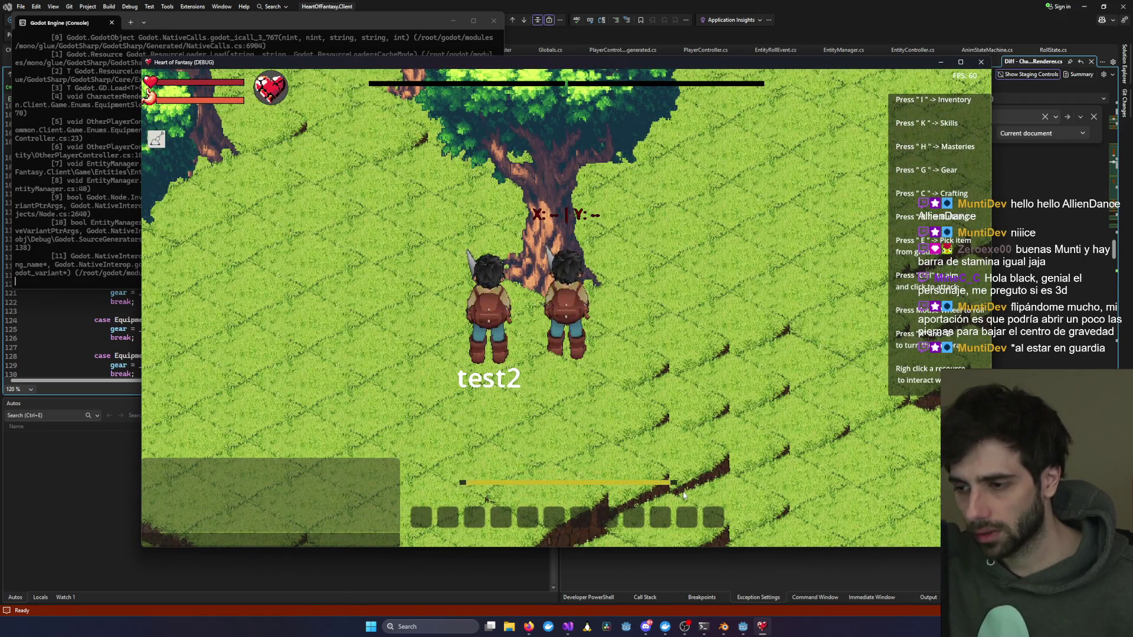
Step: Walk the swordsman right, dodge roll, then run left and up-left and face down
key("d")
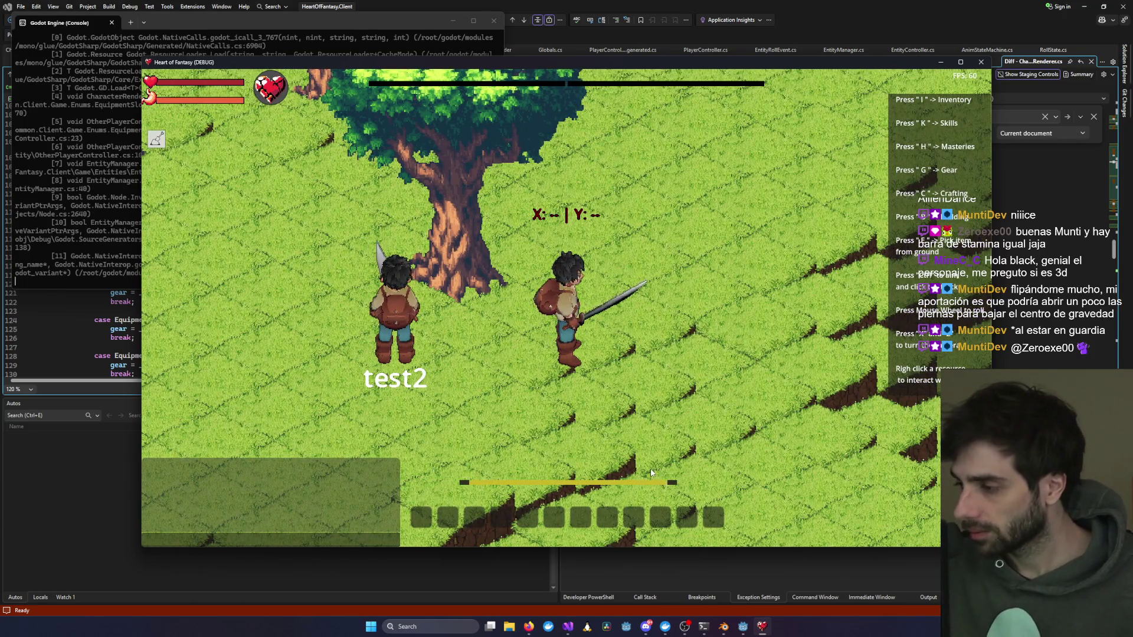
middle_click(663, 488)
key("d")
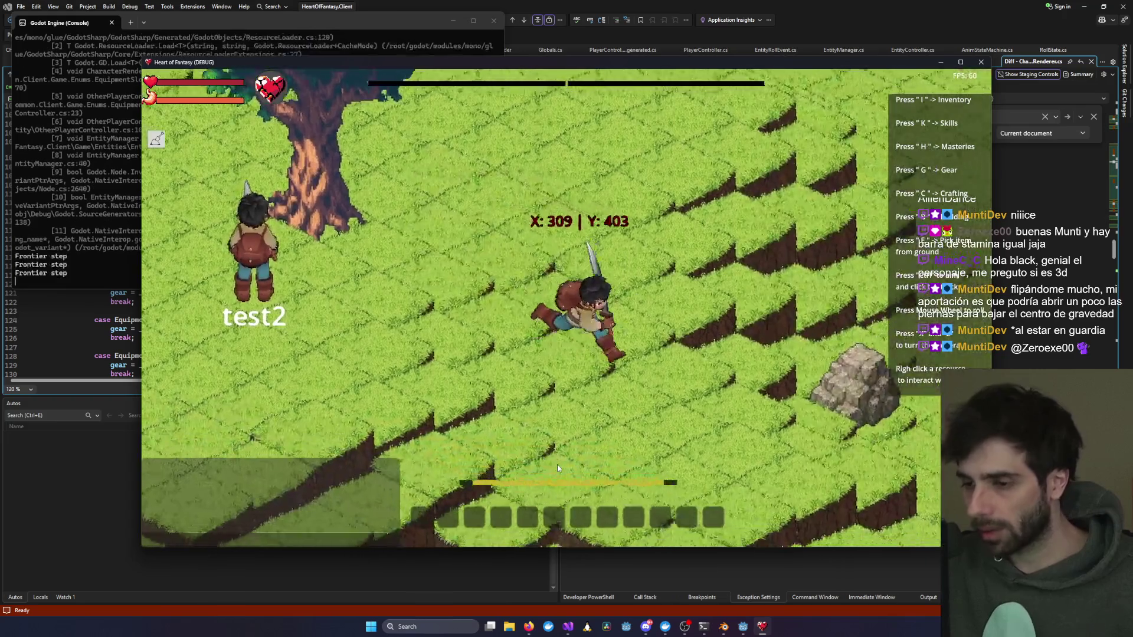
key("a")
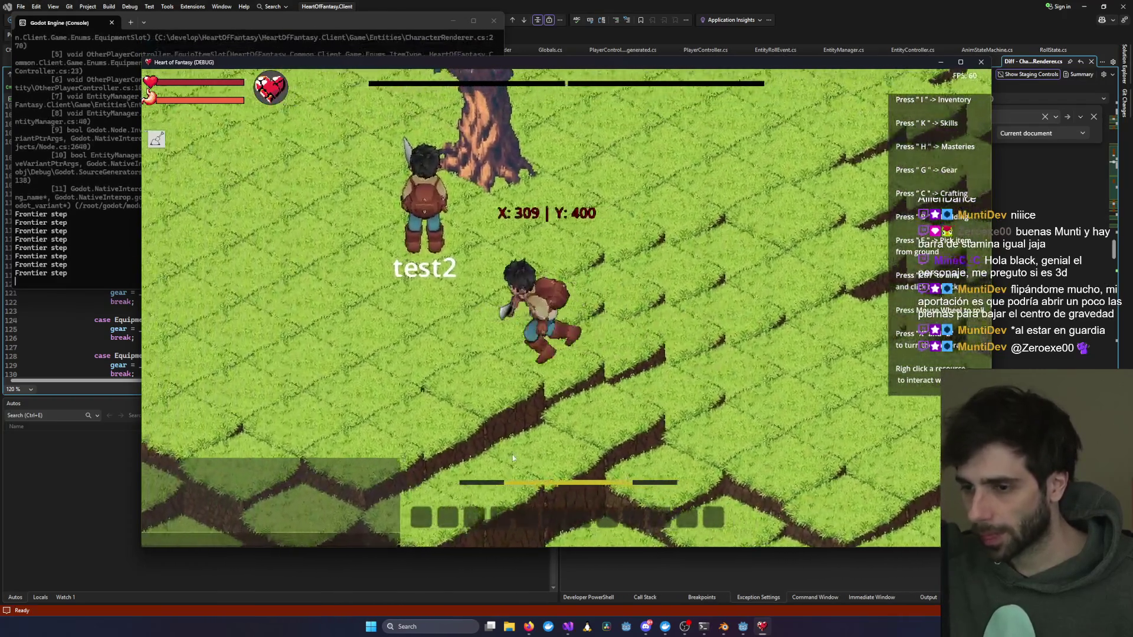
key("w")
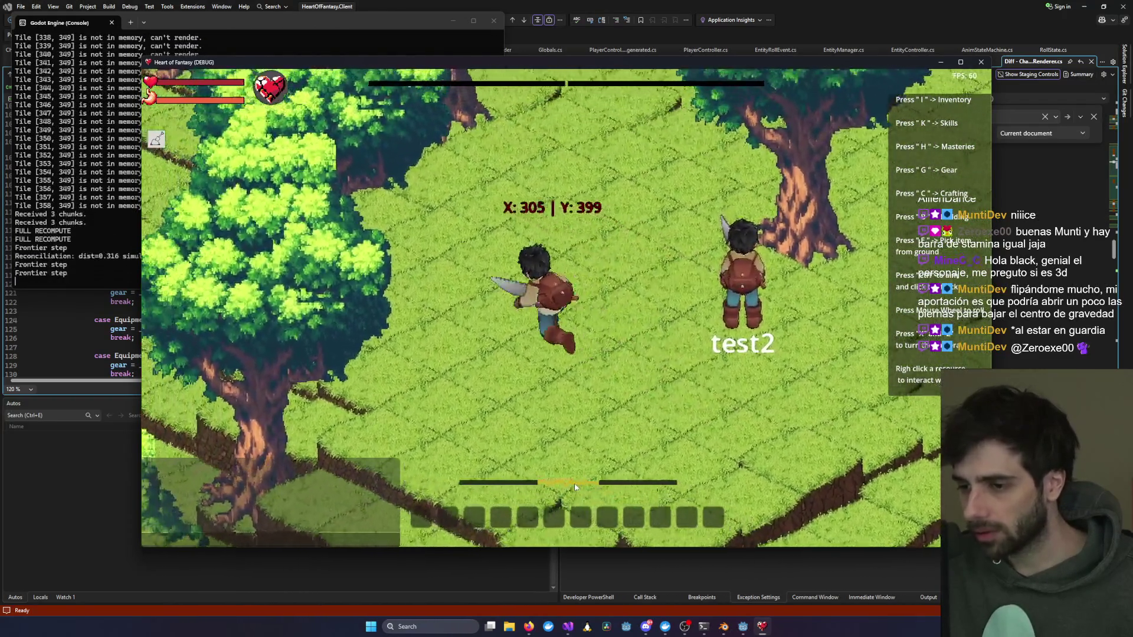
key("s")
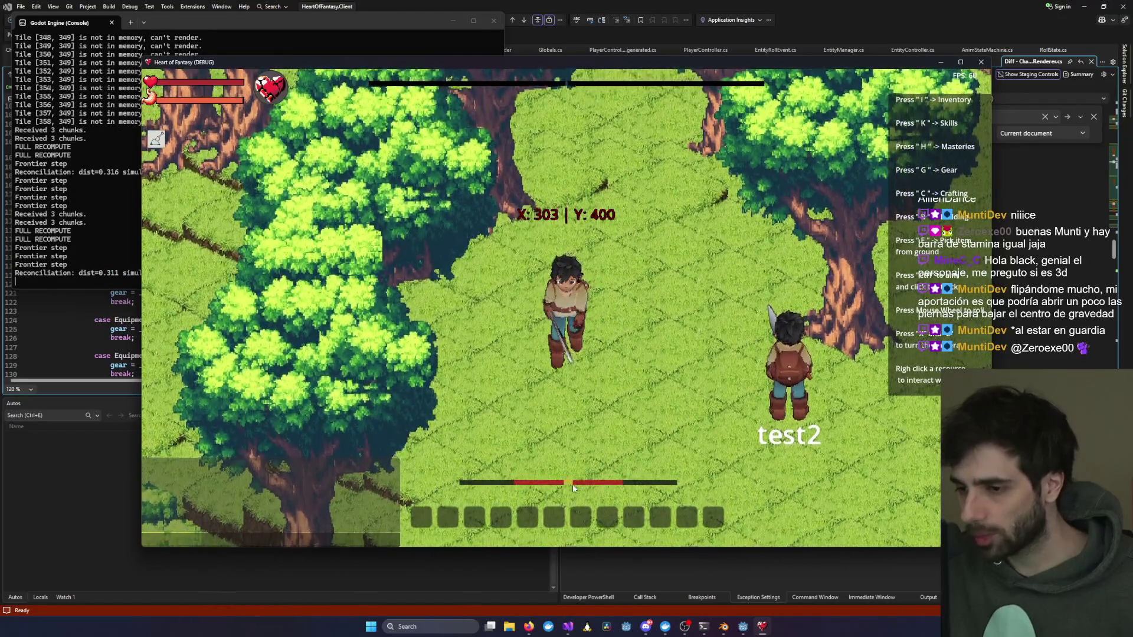
Step: Swing the sword repeatedly beside the test2 player, then close the debug game and its console
left_click(573, 486)
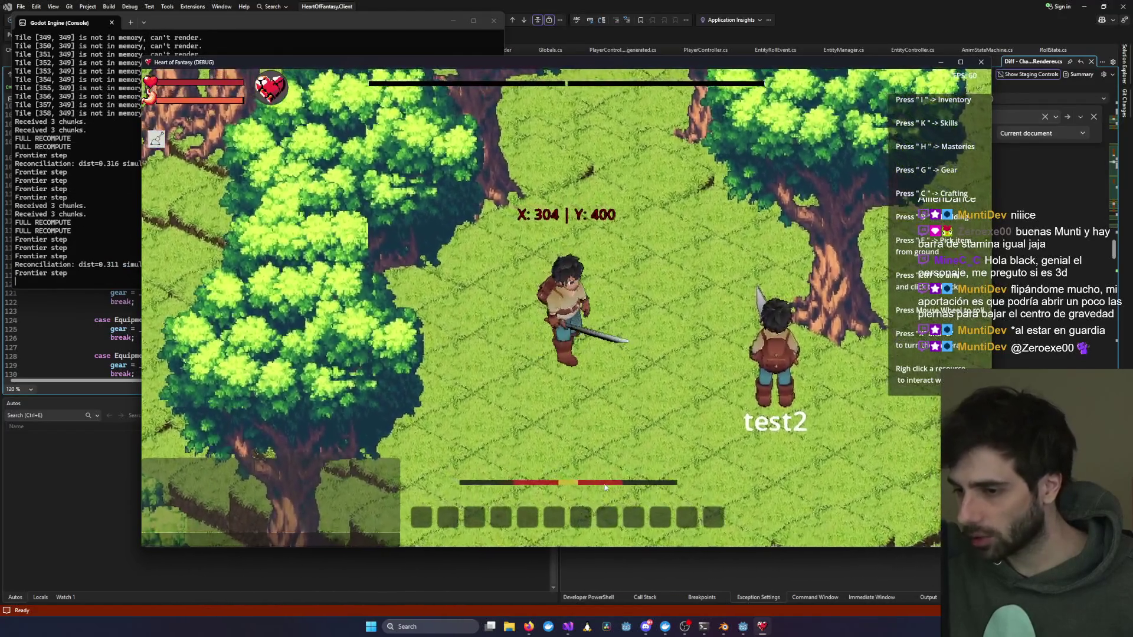
left_click(590, 486)
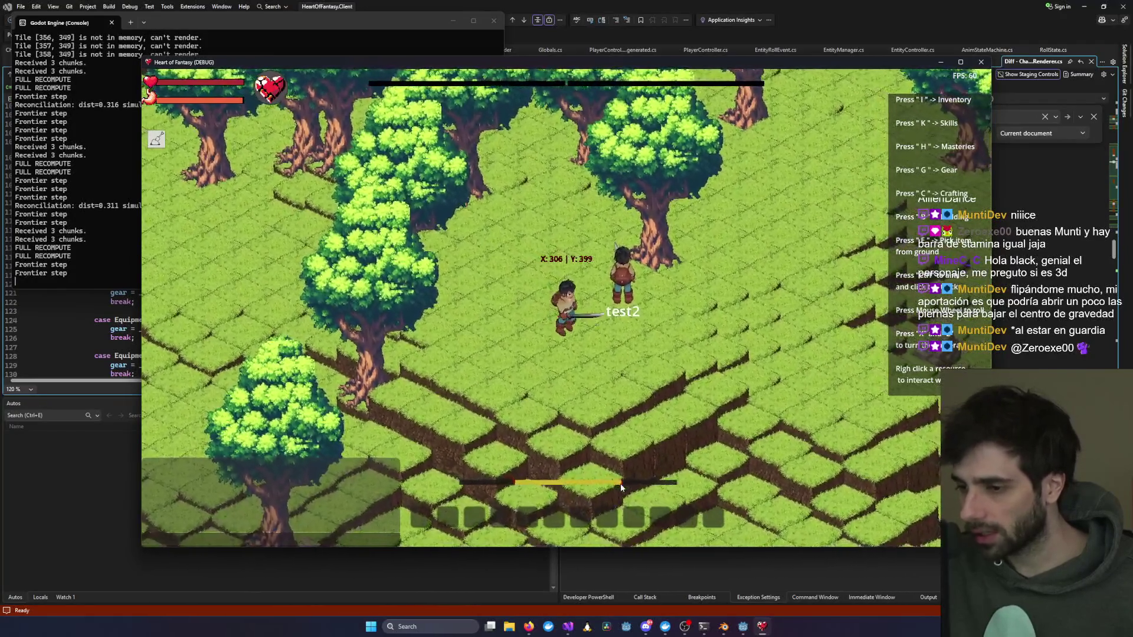
left_click(620, 483)
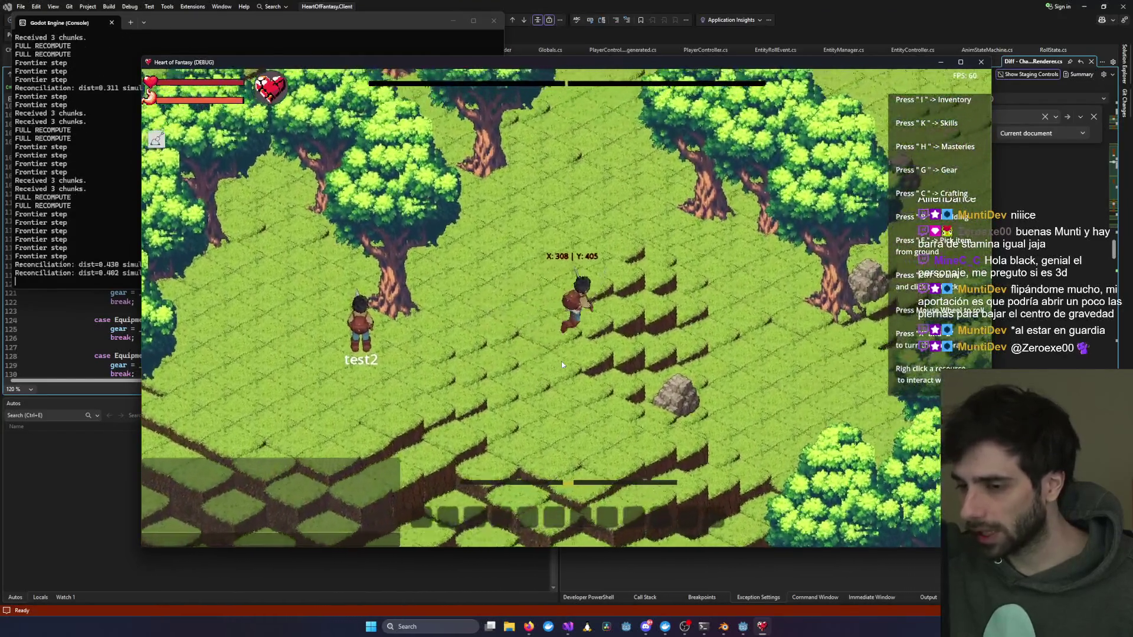
left_click(562, 365)
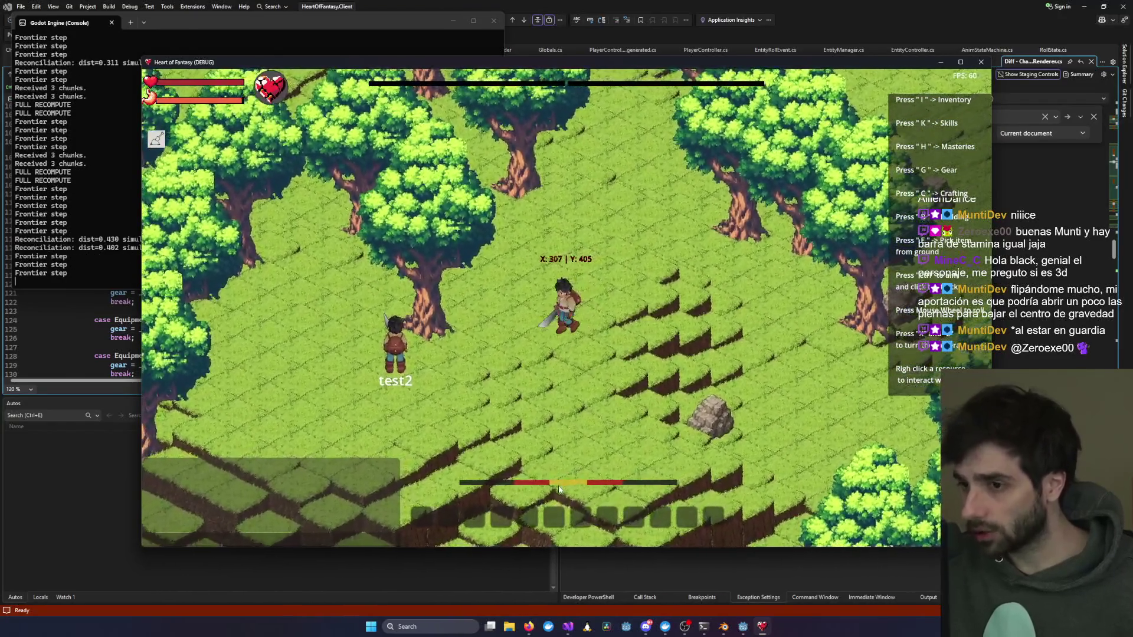
left_click(565, 420)
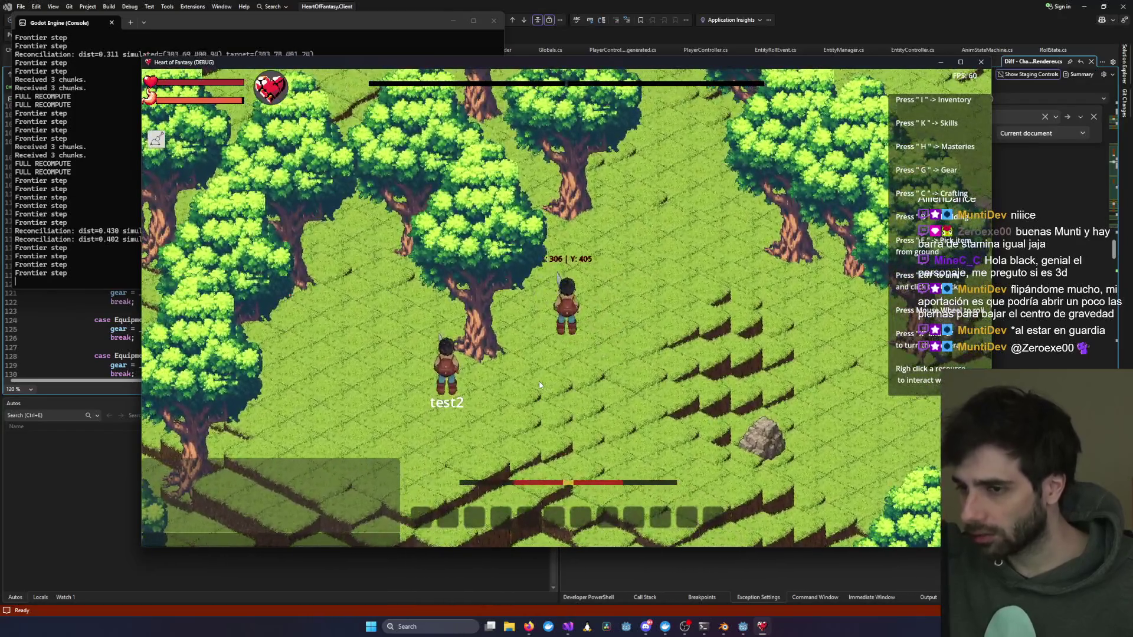
left_click(539, 386)
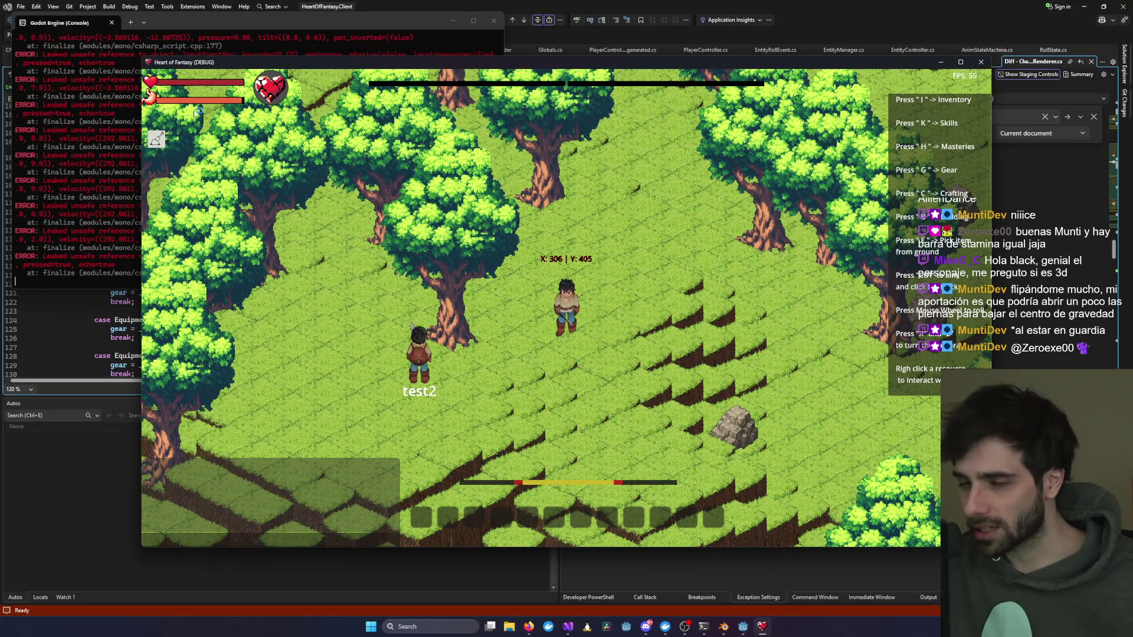
left_click(494, 20)
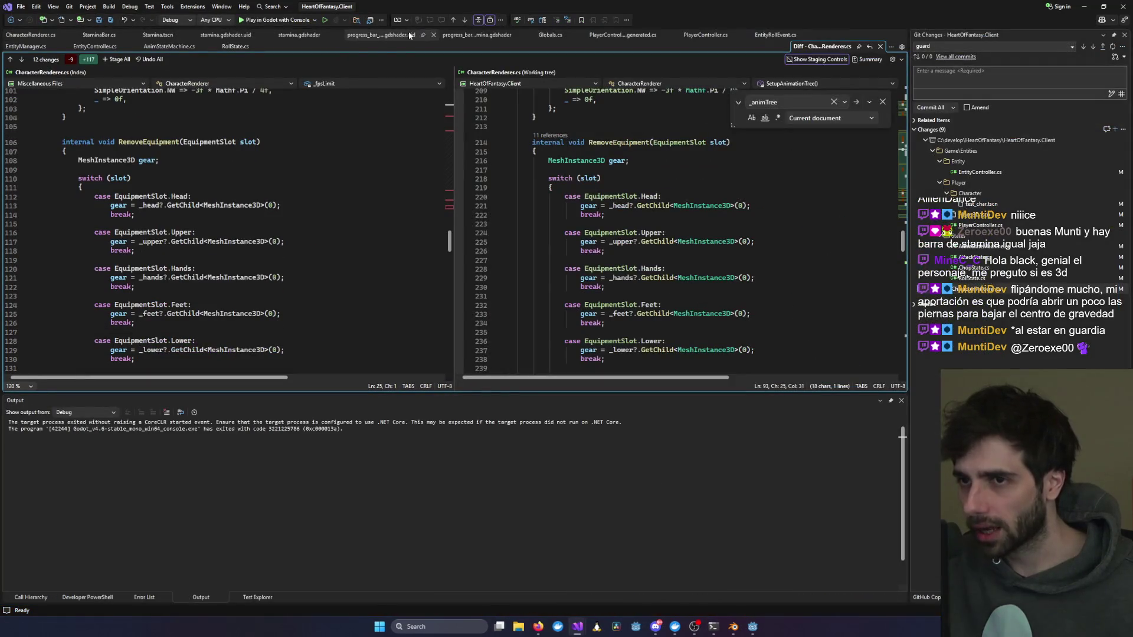
Step: Scroll up through the SetupAnimationTree guard code, marking the SpeedScale line, then Alt+Tab to Godot
left_click(715, 225)
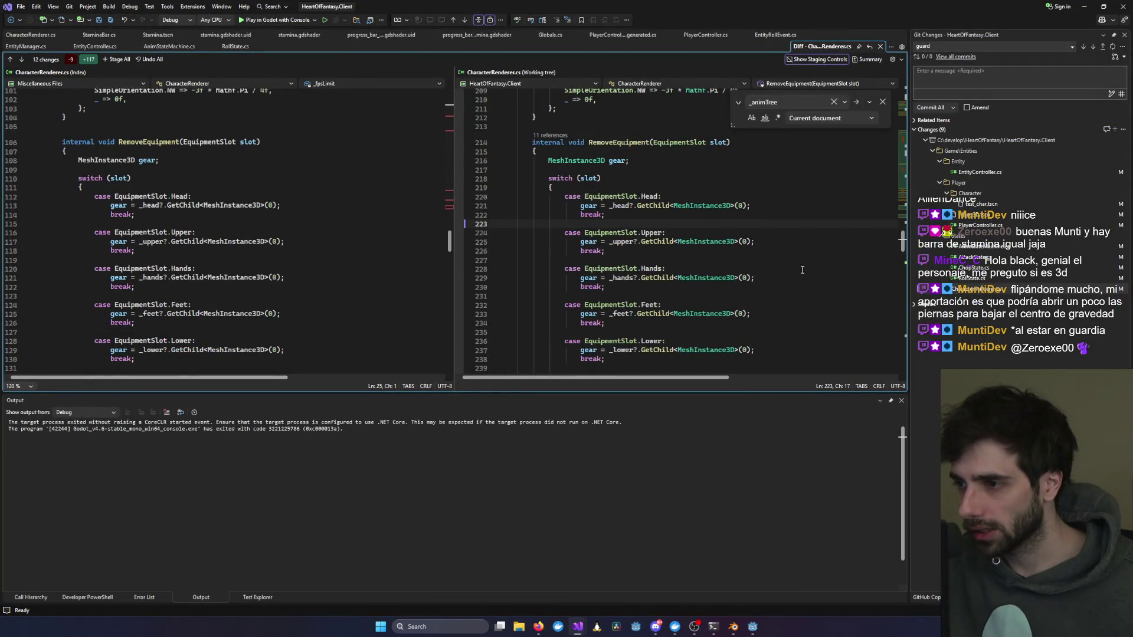
scroll(802, 270, "up", 20)
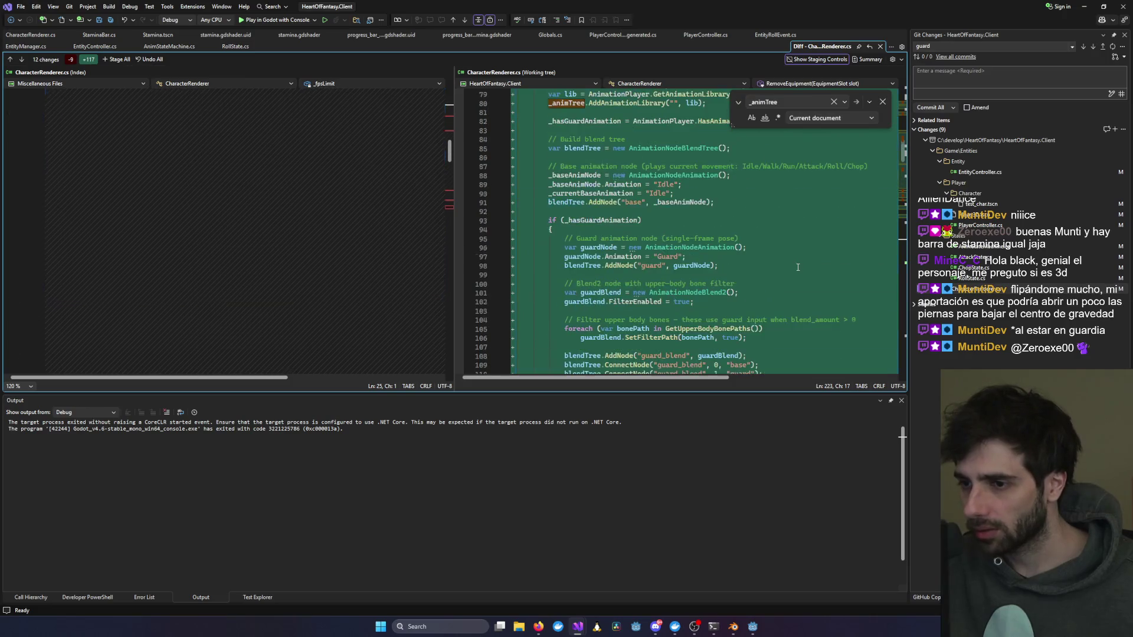
scroll(798, 268, "up", 8)
scroll(778, 239, "up", 12)
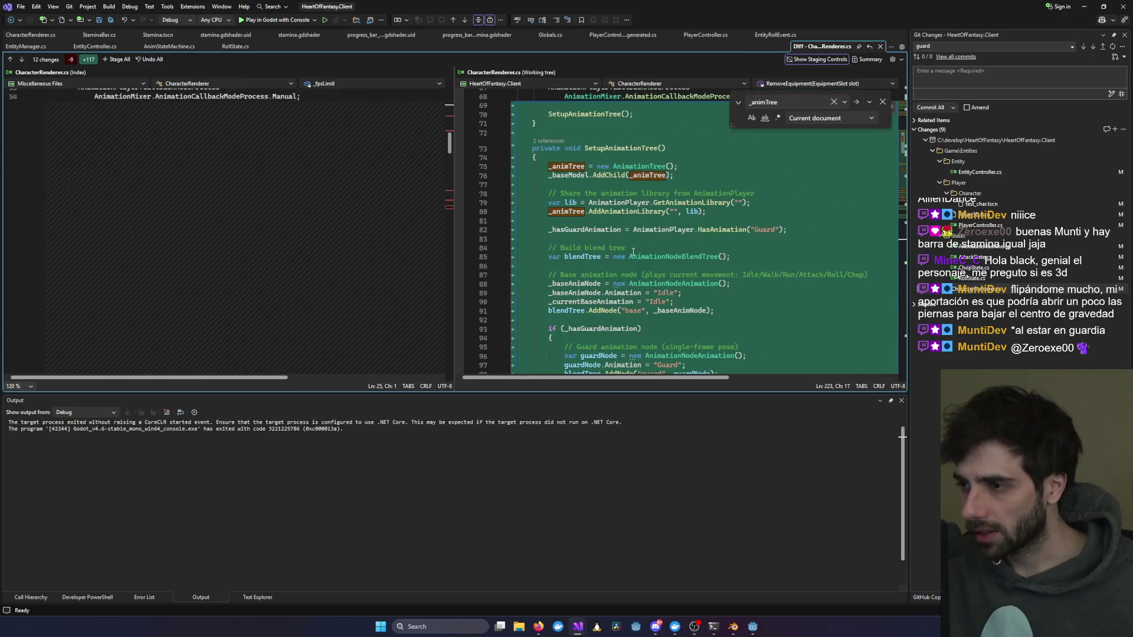
left_click(619, 257)
scroll(619, 255, "up", 7)
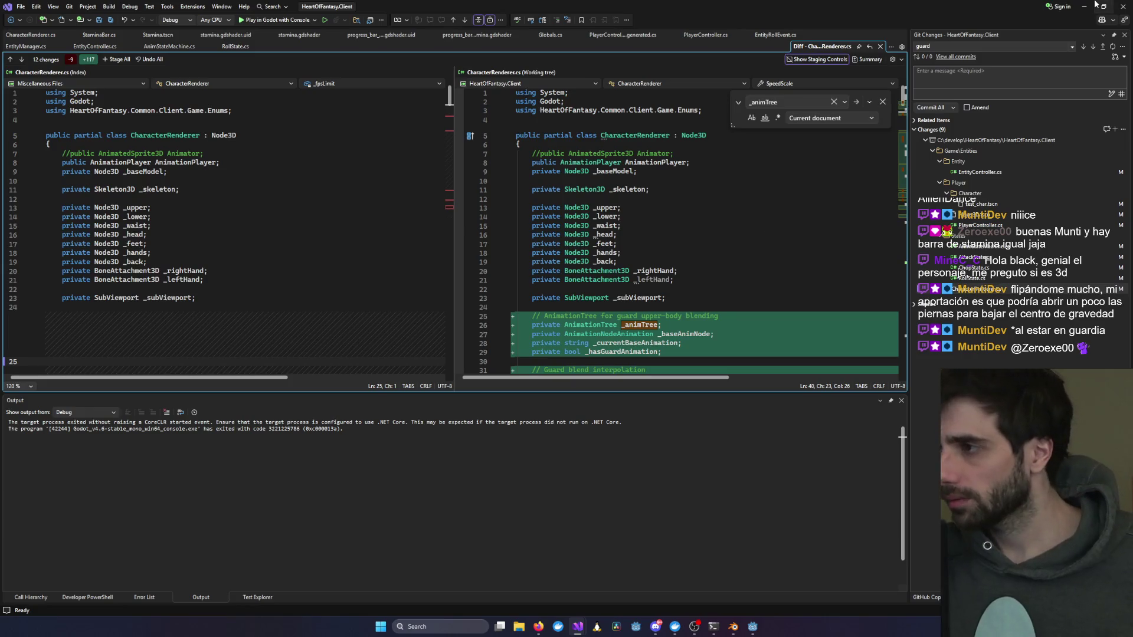
key("alt+Tab")
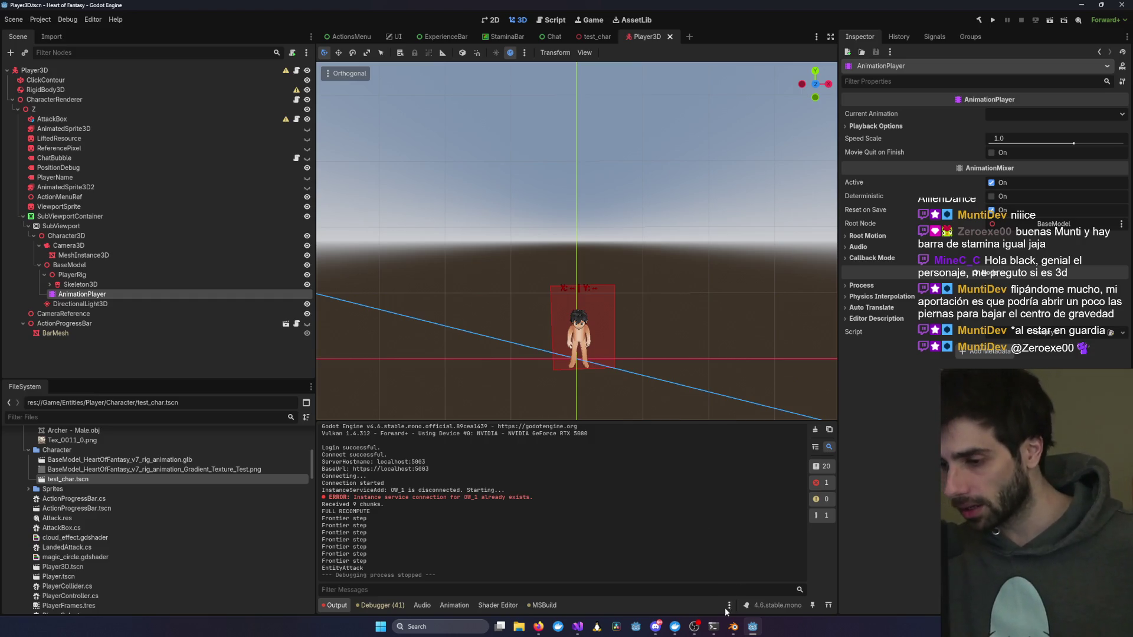
Step: In Blender, orbit around the running rig to its front and stop playback at frame 23
left_click(732, 626)
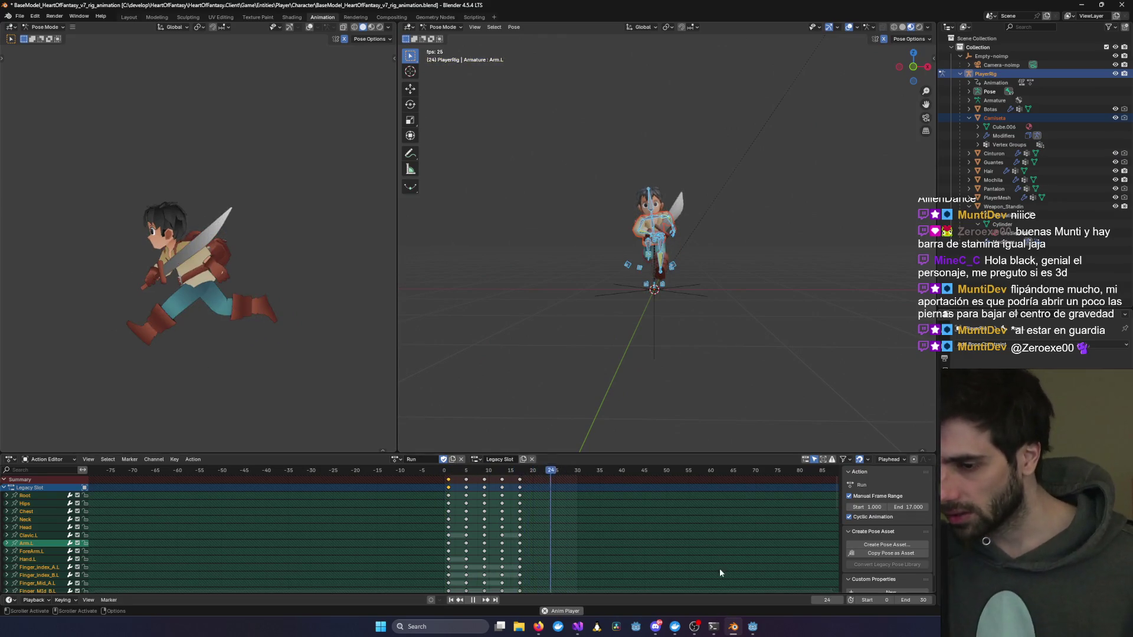
left_click_drag(808, 307, 749, 321)
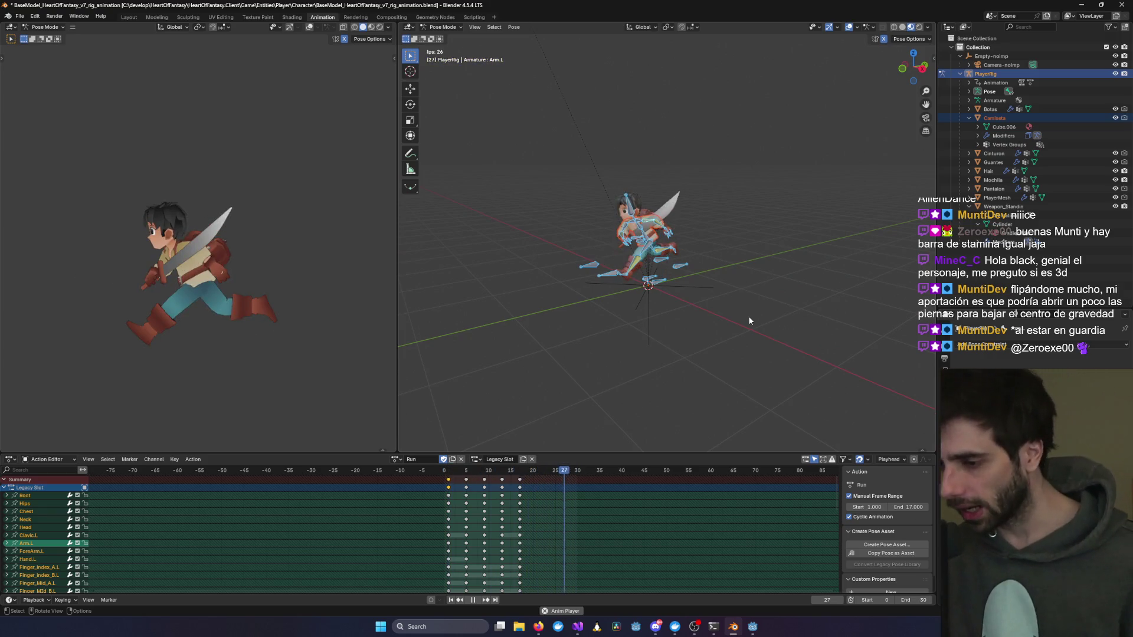
scroll(701, 335, "up", 4)
left_click_drag(701, 335, 781, 360)
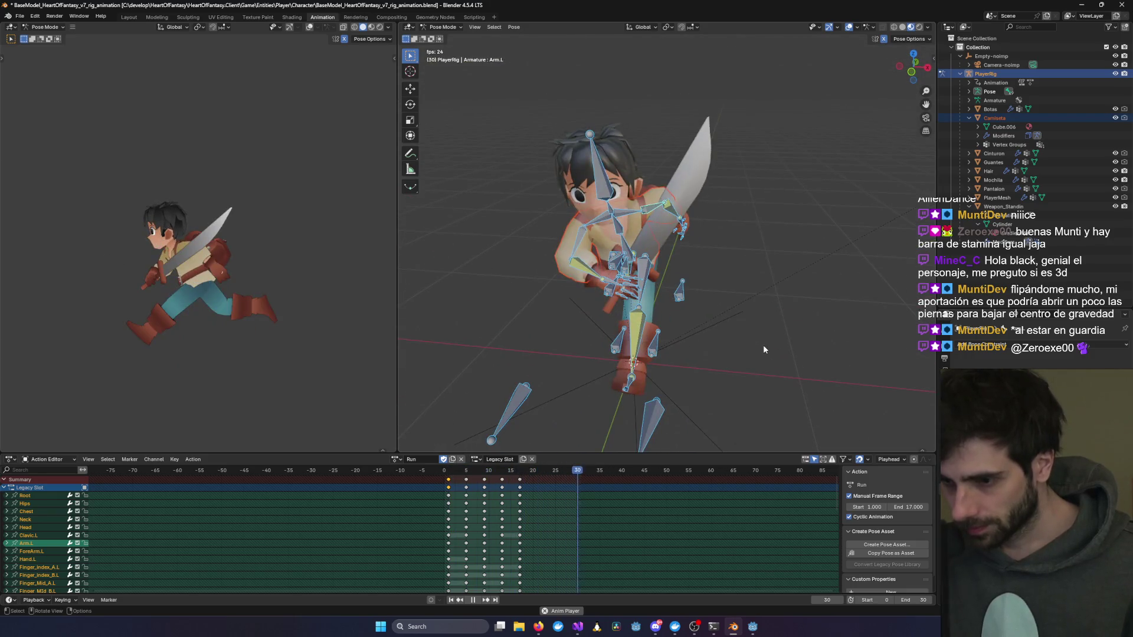
key("space")
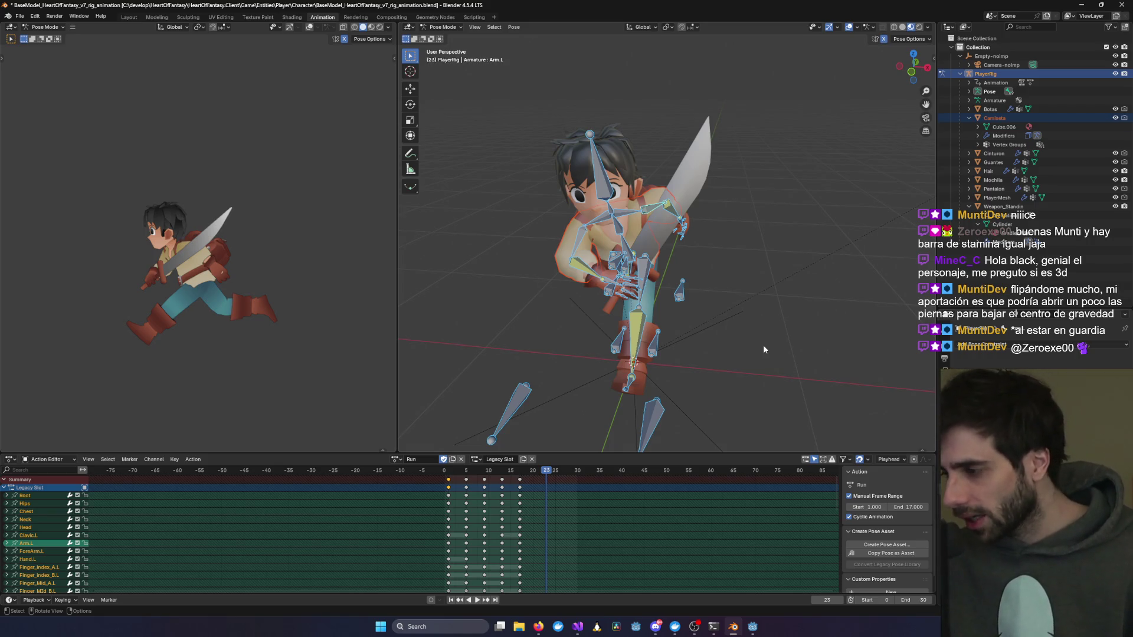
Step: Rotate and zoom out around the character, deselect the bones, then close Blender saving changes
mouse_move(802, 341)
left_mouse_down()
mouse_move(719, 360)
mouse_move(661, 324)
mouse_move(776, 307)
mouse_move(711, 315)
mouse_move(745, 296)
left_mouse_up()
scroll(777, 341, "down", 2)
scroll(776, 354, "down", 3)
left_click(760, 292)
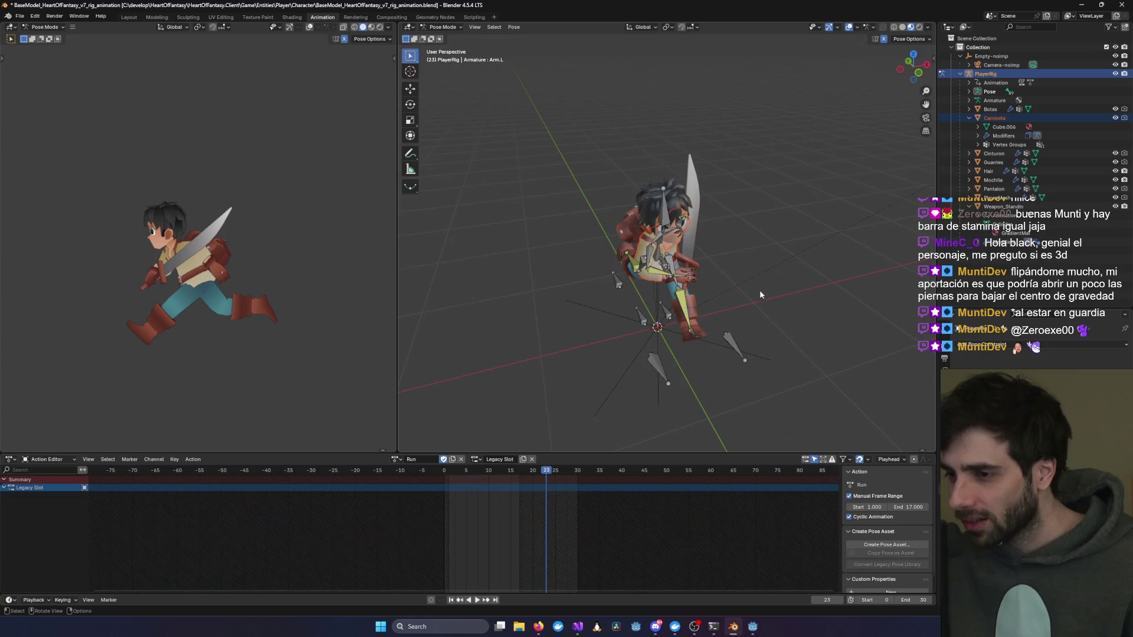
left_click(1122, 5)
left_click(531, 327)
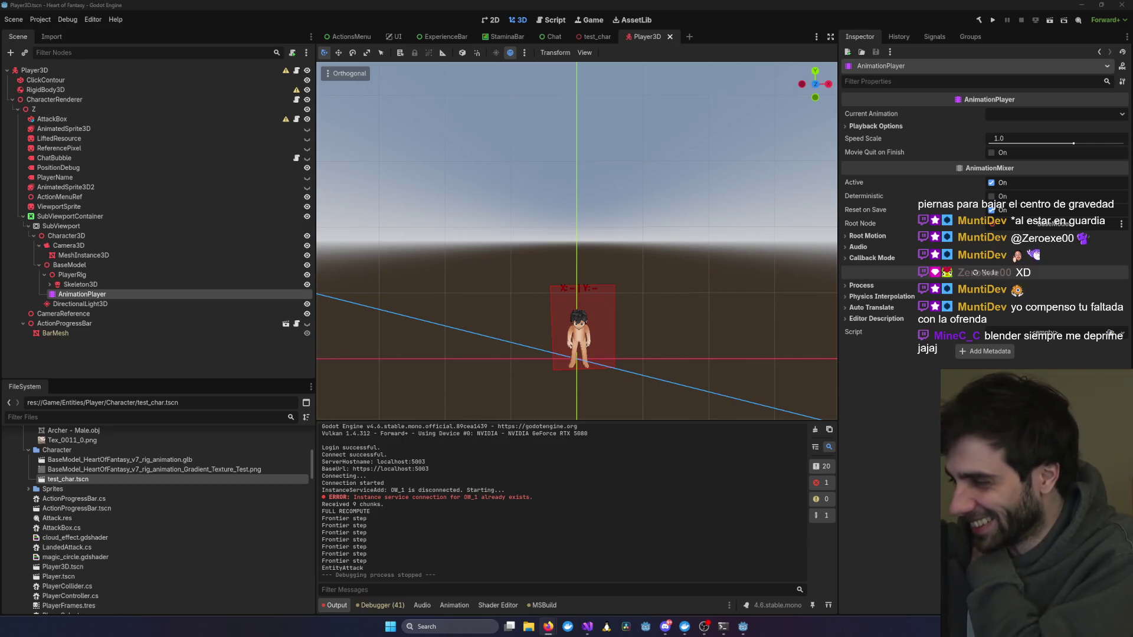
Step: Switch the viewport to Front Orthogonal with numpad 1 and clear the AnimationPlayer selection
scroll(734, 317, "up", 5)
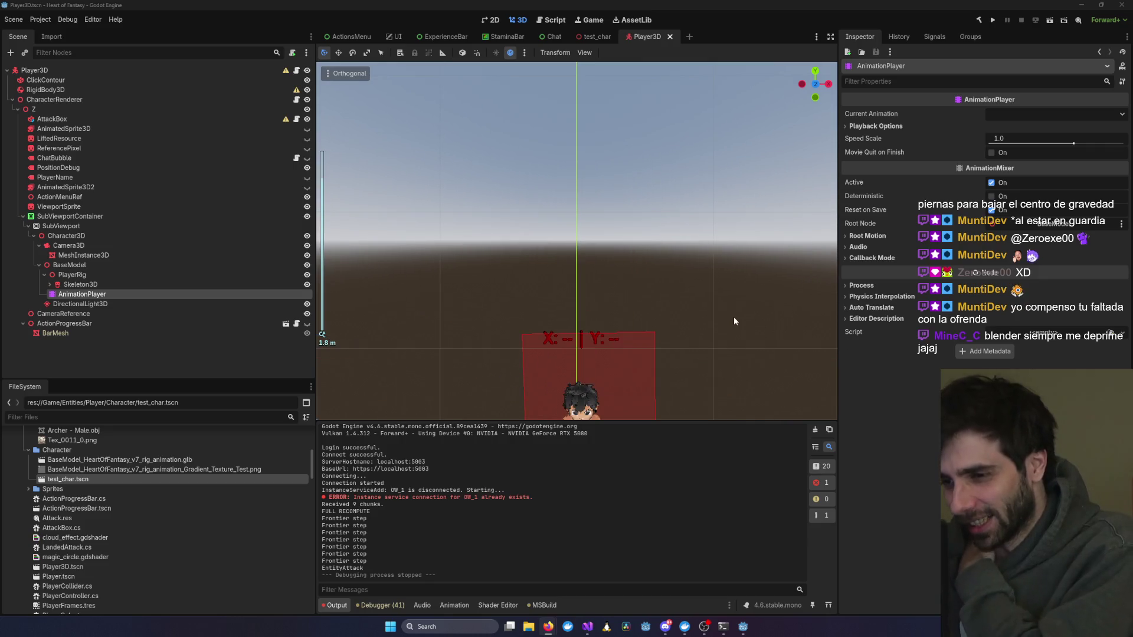
scroll(732, 318, "down", 3)
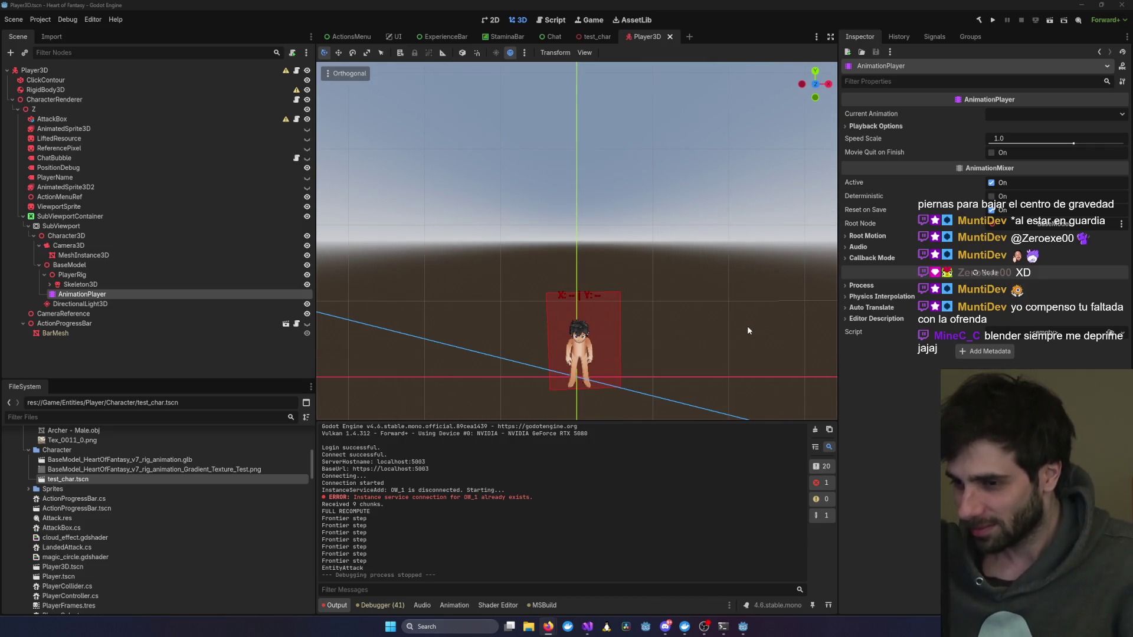
key("KP_1")
scroll(692, 327, "down", 1)
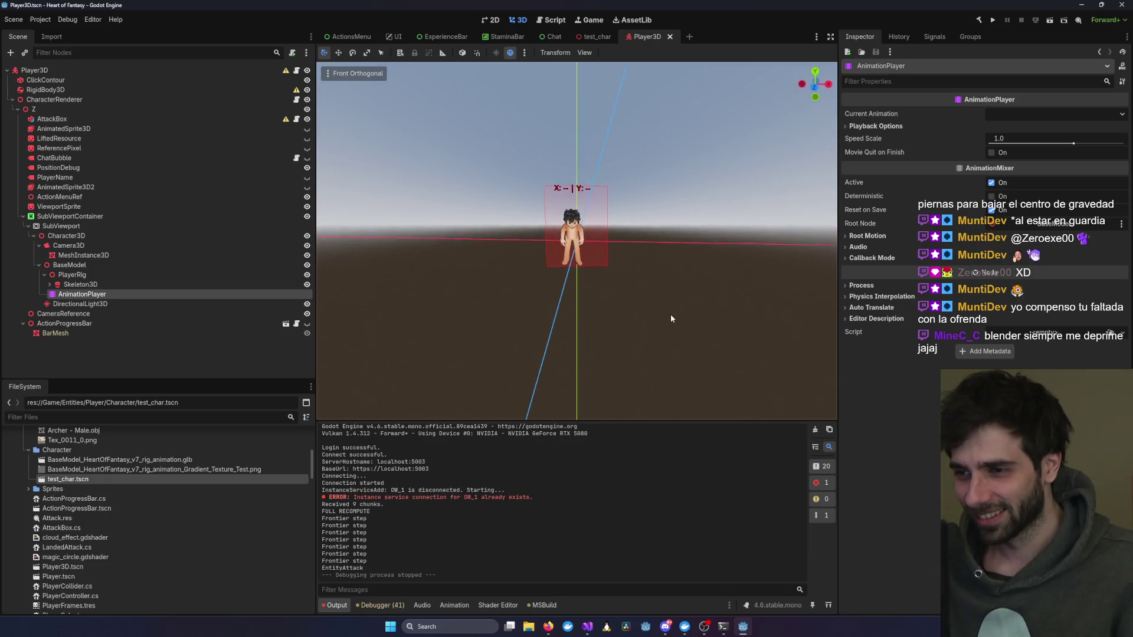
scroll(676, 282, "up", 3)
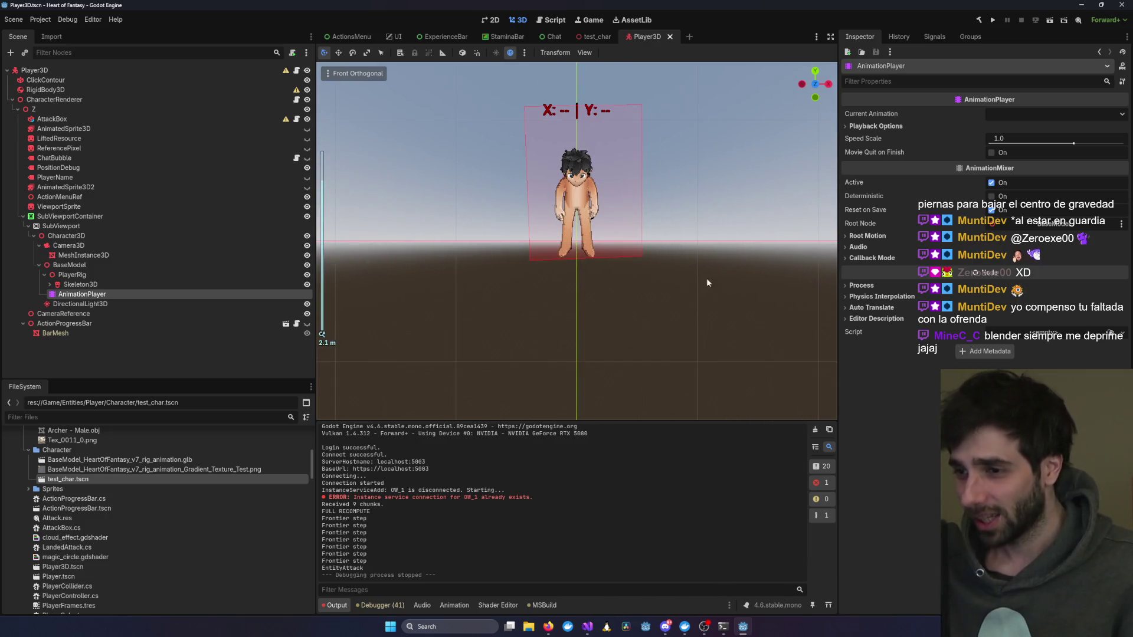
left_click(741, 276)
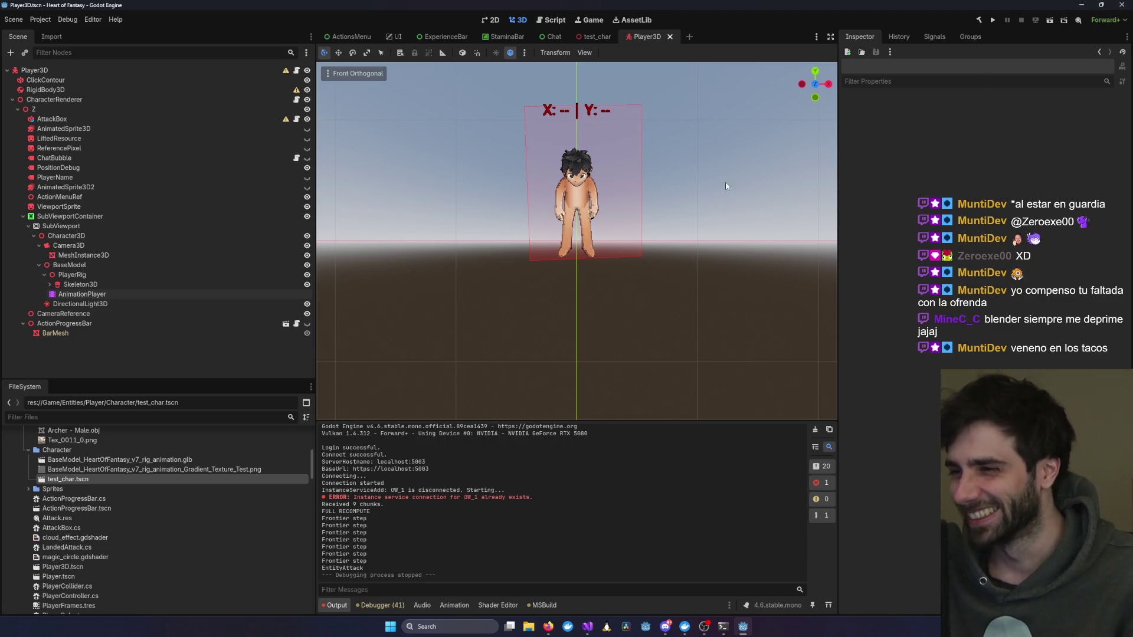
Step: Pan and zoom to recentre the character, then close the Godot editor
left_click_drag(716, 197, 672, 274)
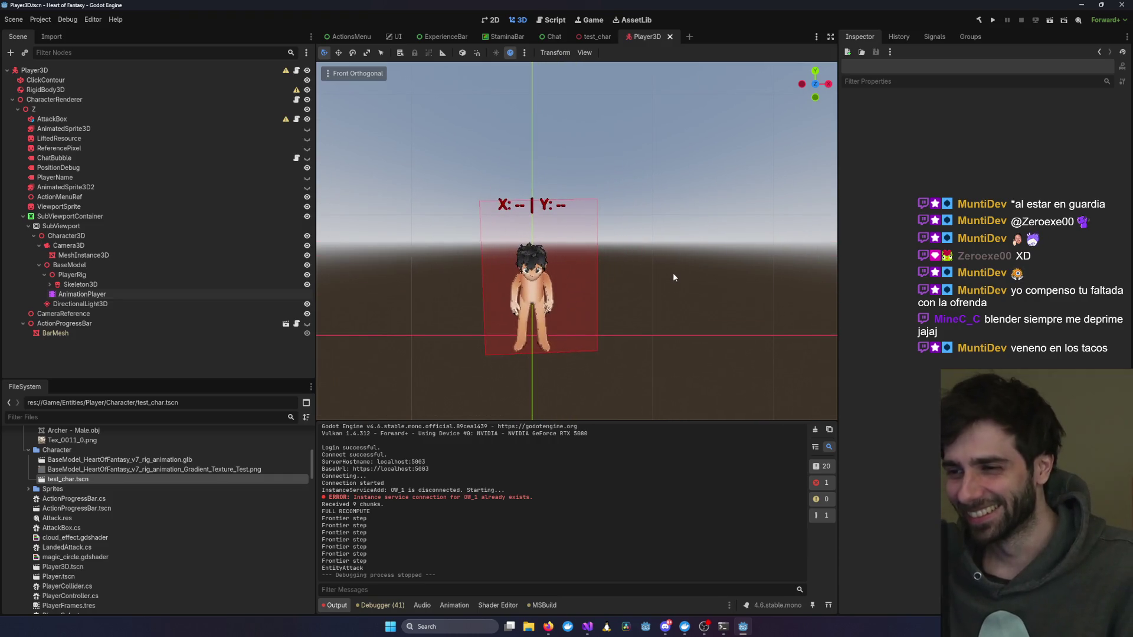
scroll(680, 271, "up", 3)
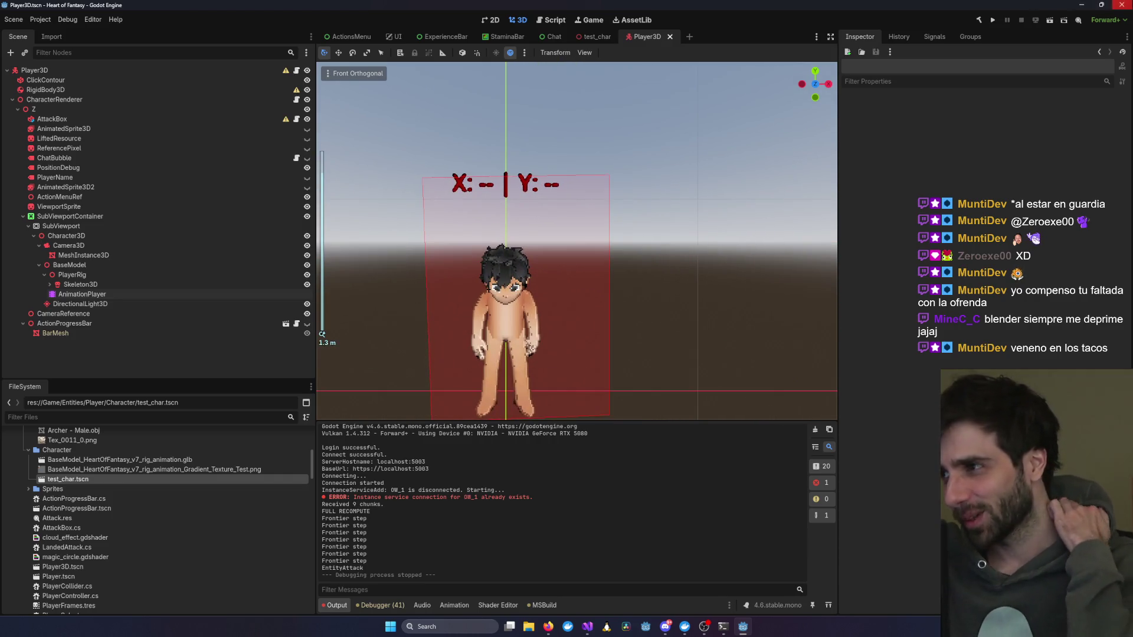
left_click(1121, 4)
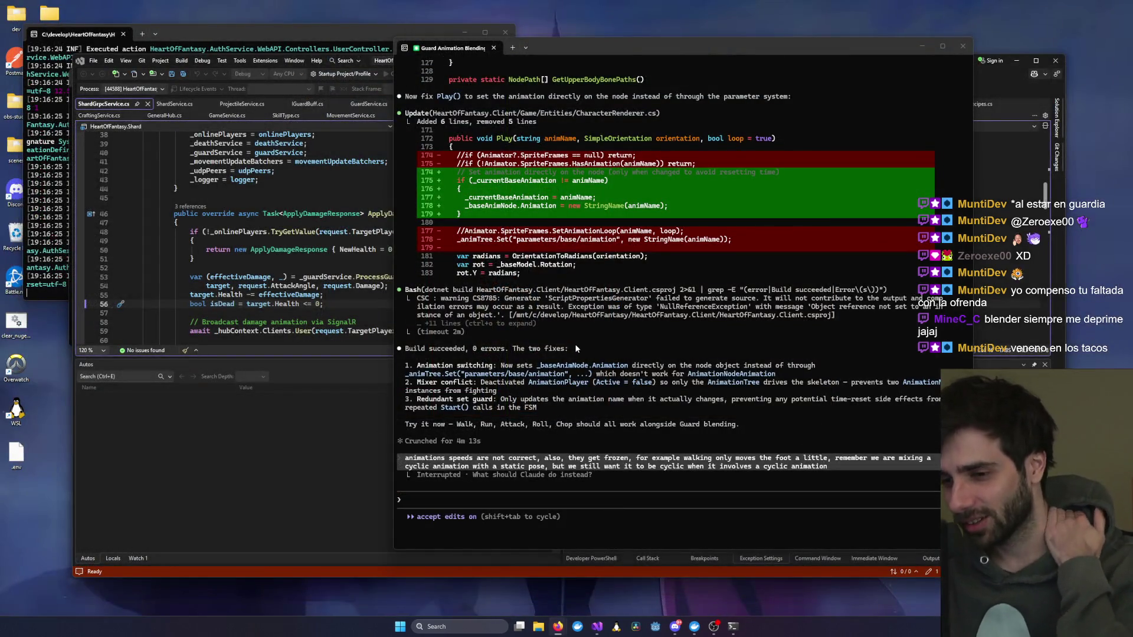
Step: Minimize the assistant terminal, stop debugging the Shard server, then switch to the web browser
left_click(922, 46)
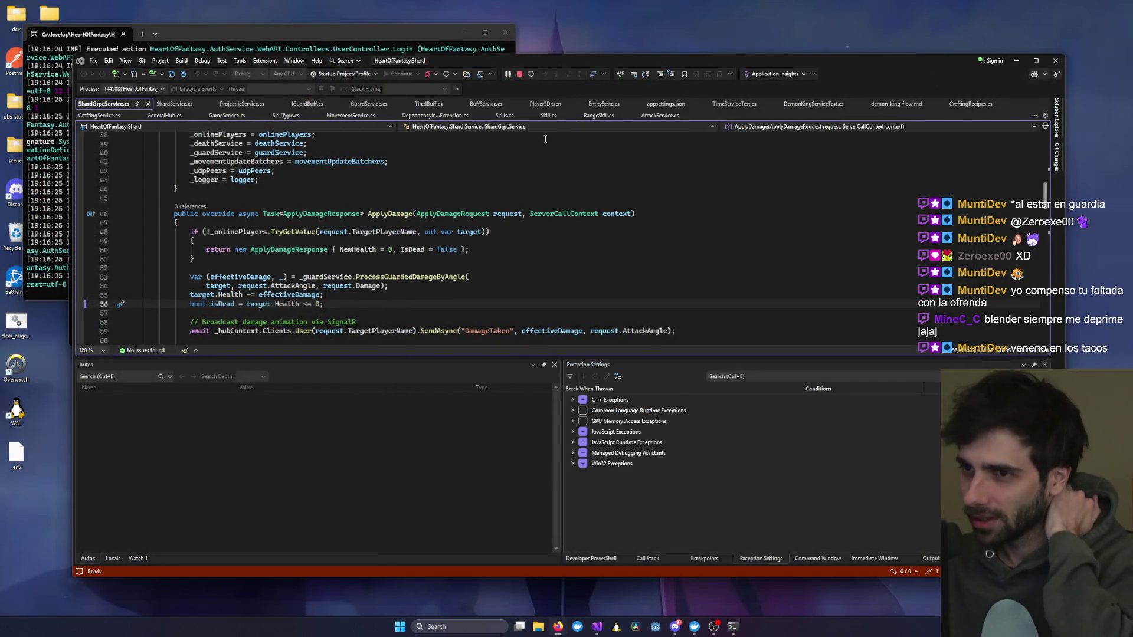
left_click(519, 74)
left_click(395, 237)
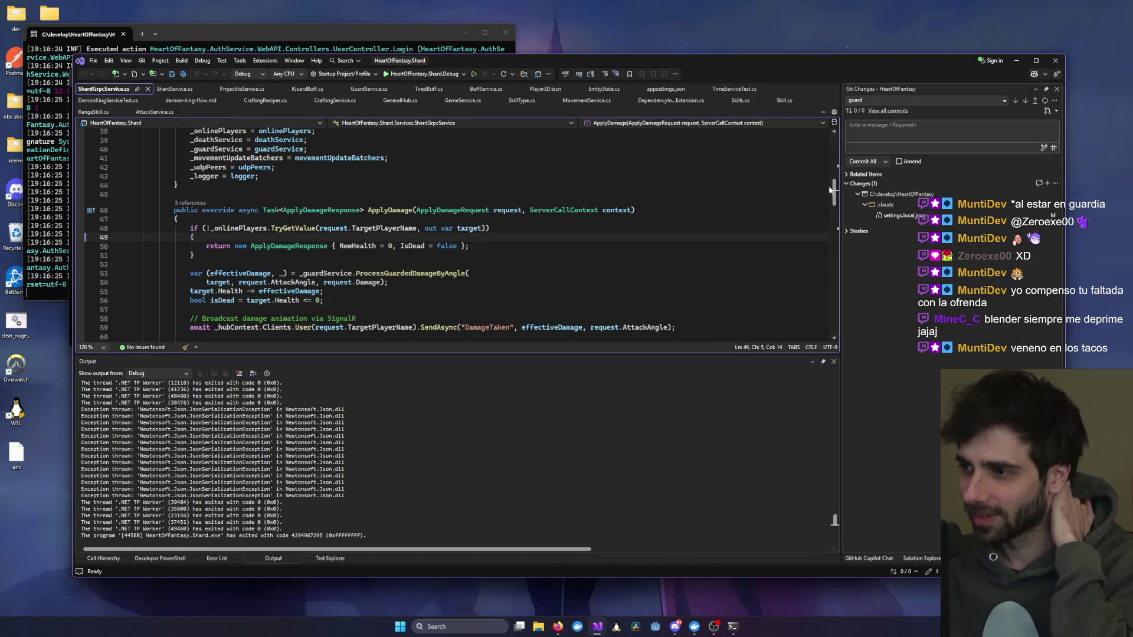
key("alt+Tab")
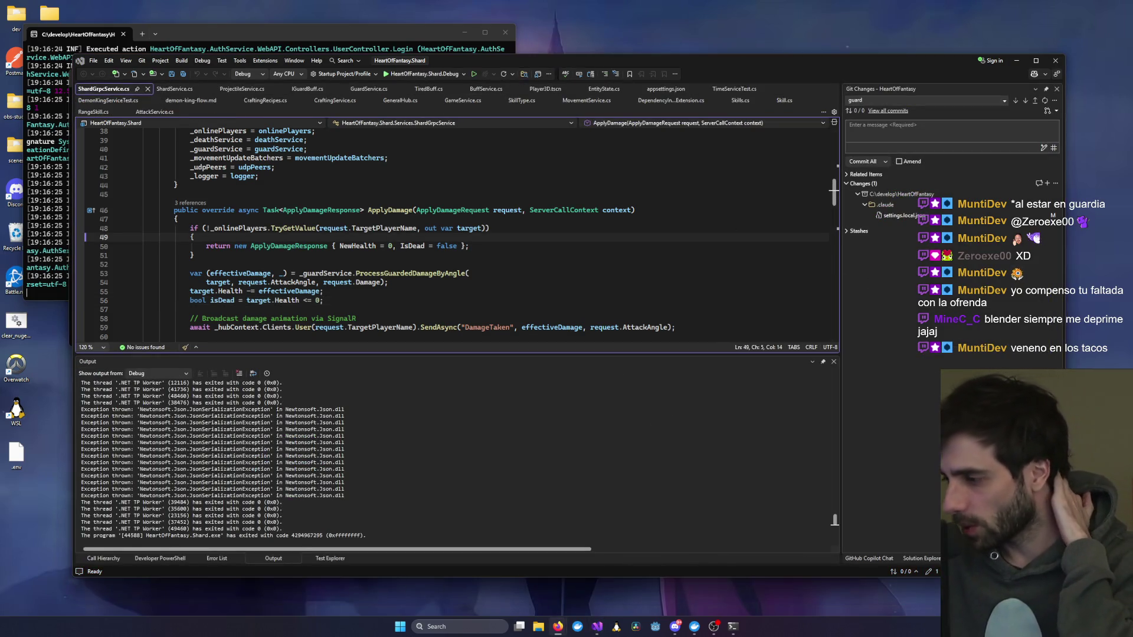